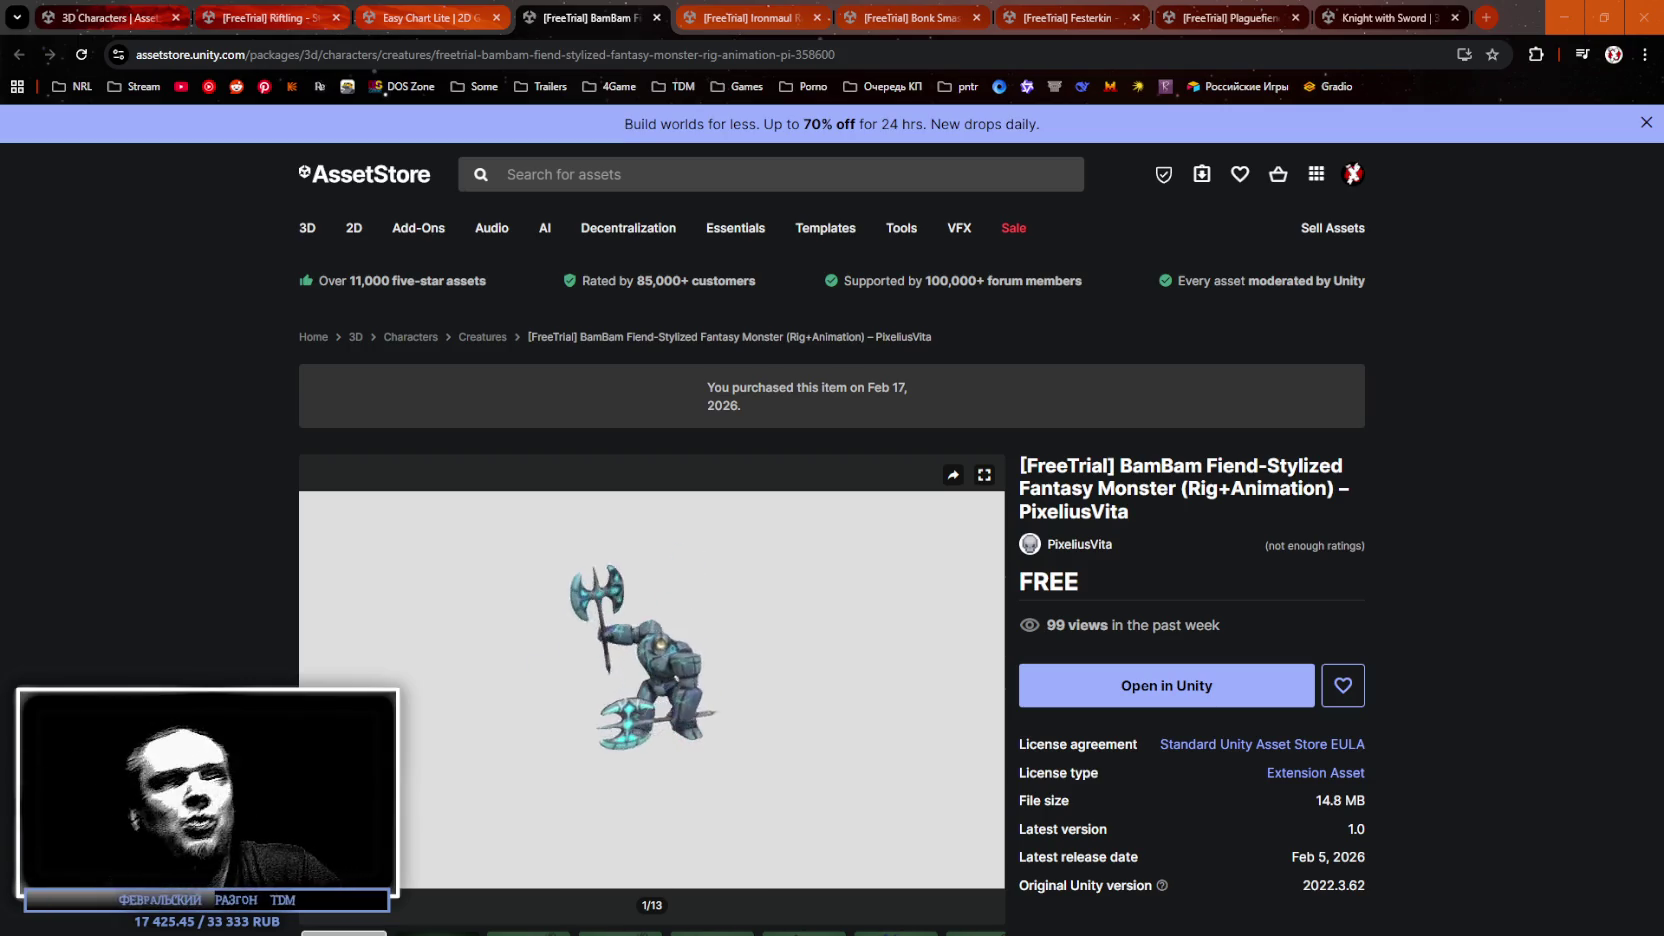
# Add the Ironmaul Ravager asset to My Assets and accept the Terms of Service.
pyautogui.click(733, 18)
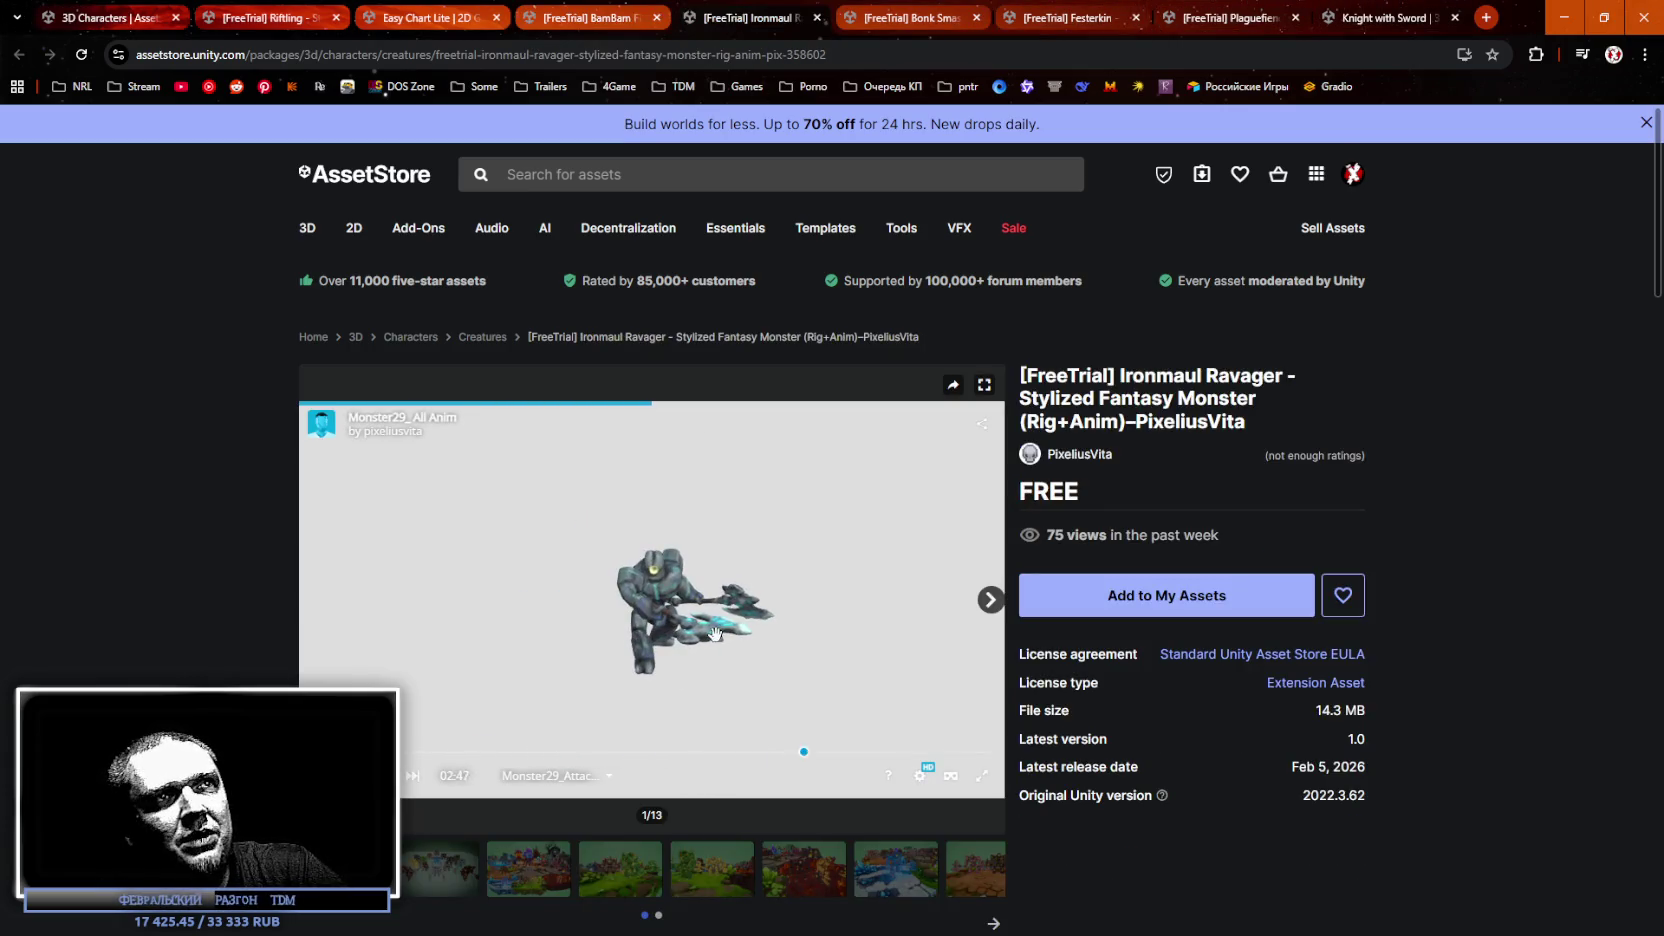
pyautogui.click(1129, 608)
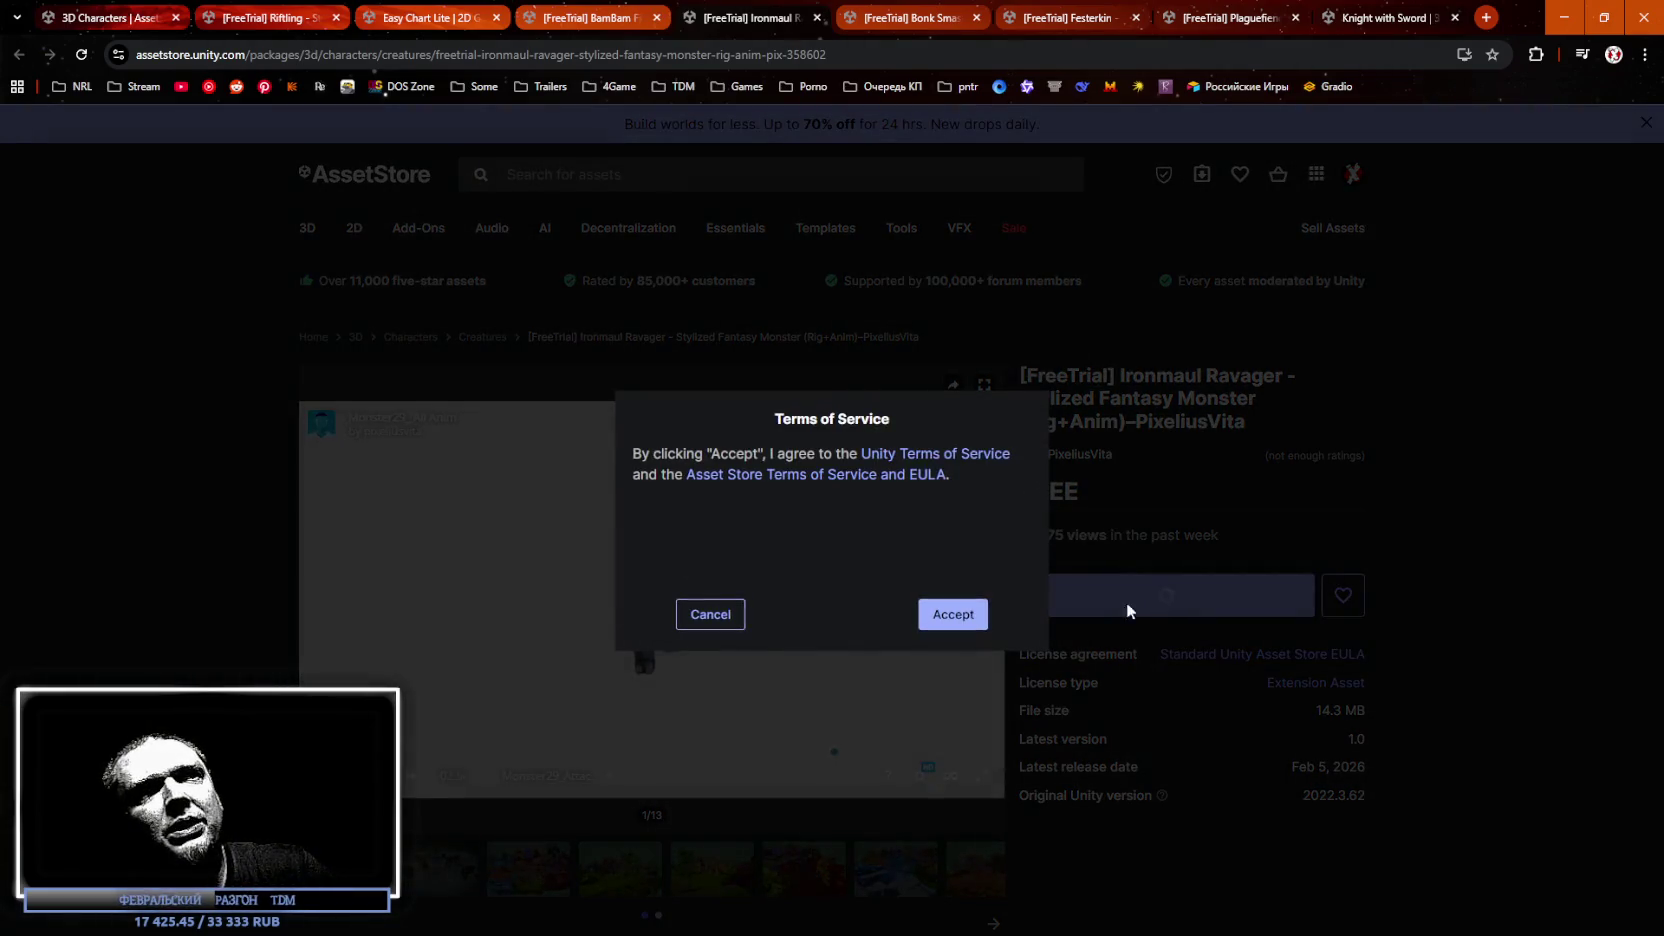
pyautogui.click(960, 612)
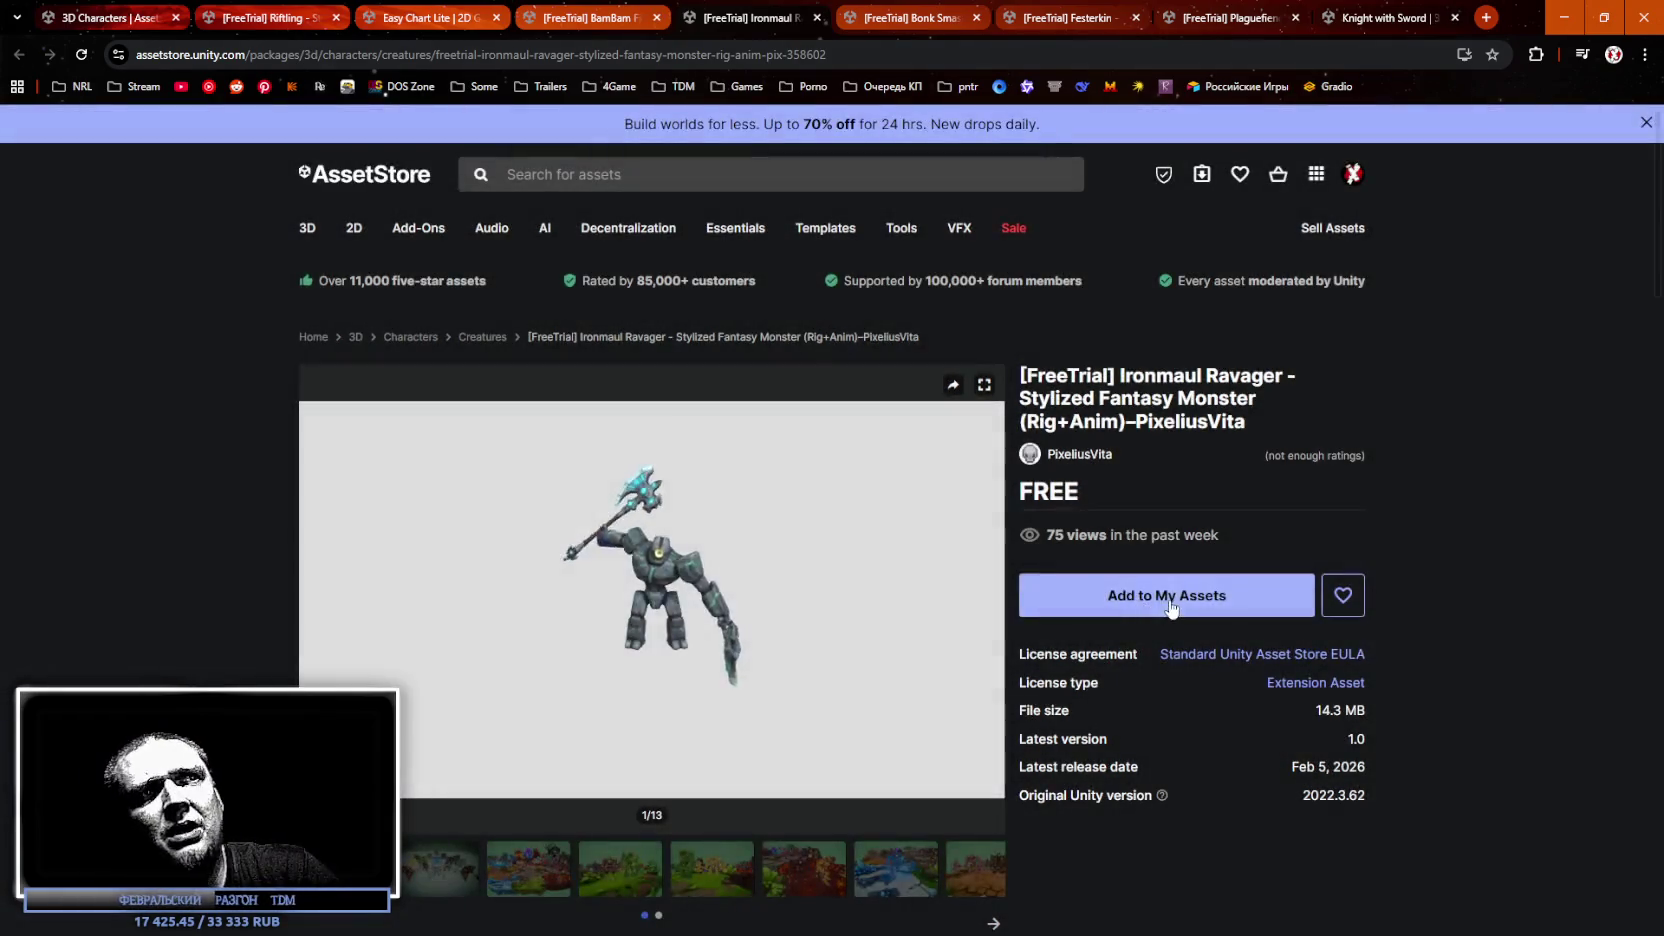
pyautogui.click(1098, 608)
pyautogui.click(965, 617)
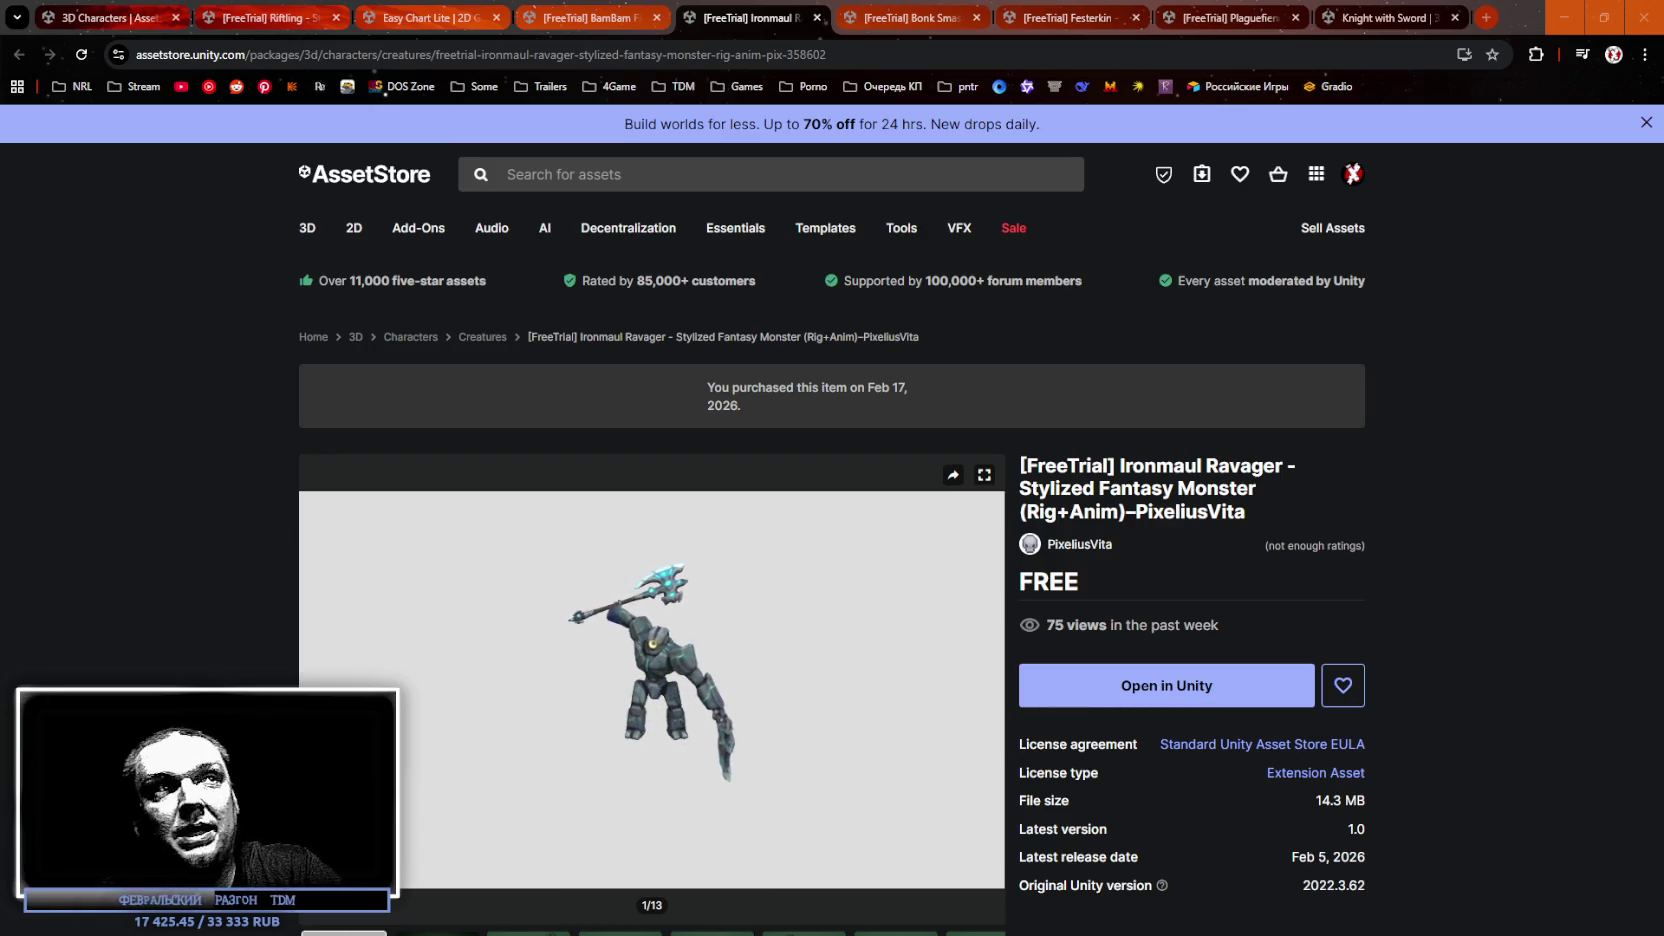
# Scroll down the Ironmaul Ravager page, then move to the Bonk Smashy asset page.
pyautogui.moveTo(627, 630)
pyautogui.scroll(-2, 1013, 644)
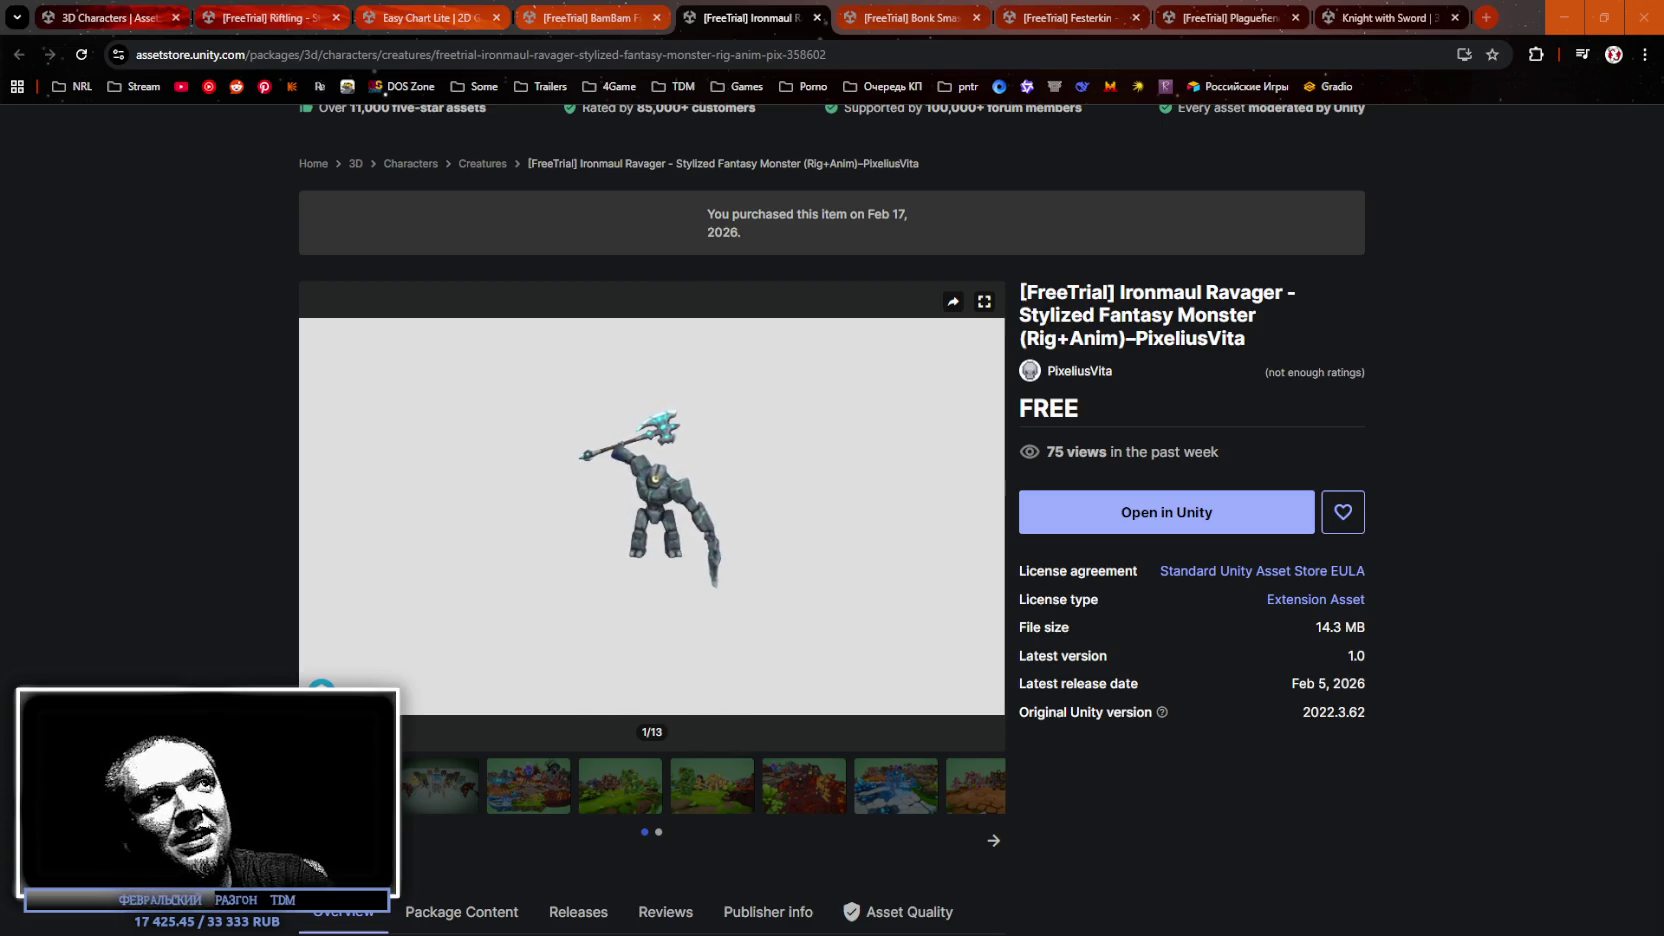
pyautogui.click(904, 22)
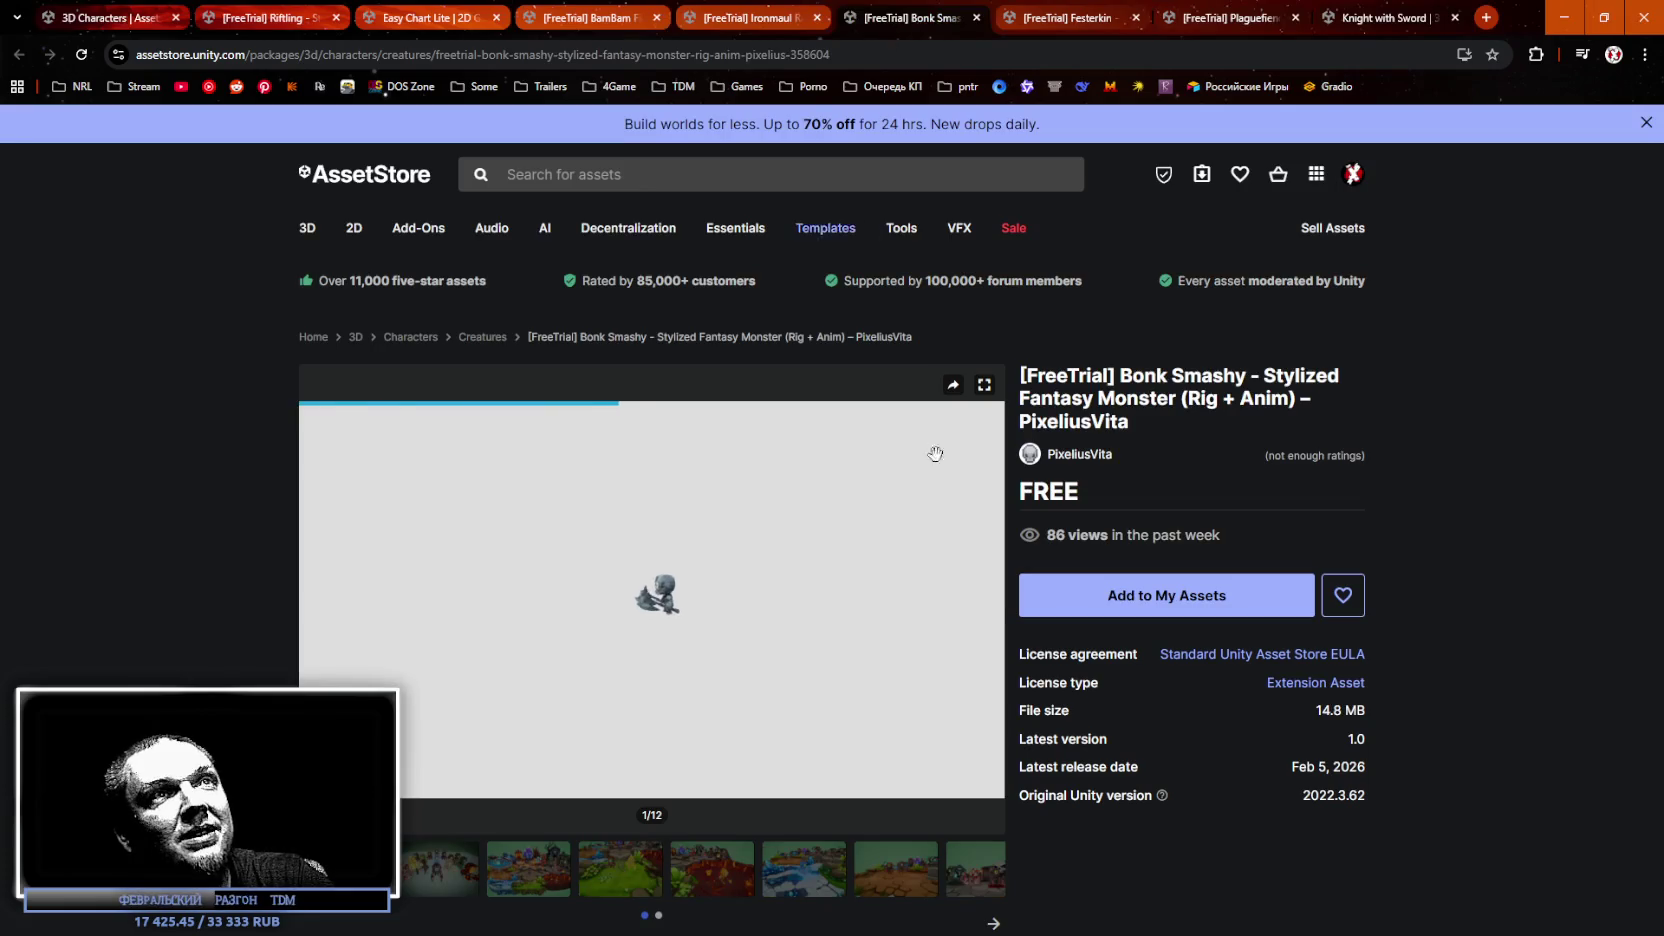
# Claim Bonk Smashy into My Assets, accepting the terms and dismissing the confirmation, then show Festerkin.
pyautogui.click(1148, 612)
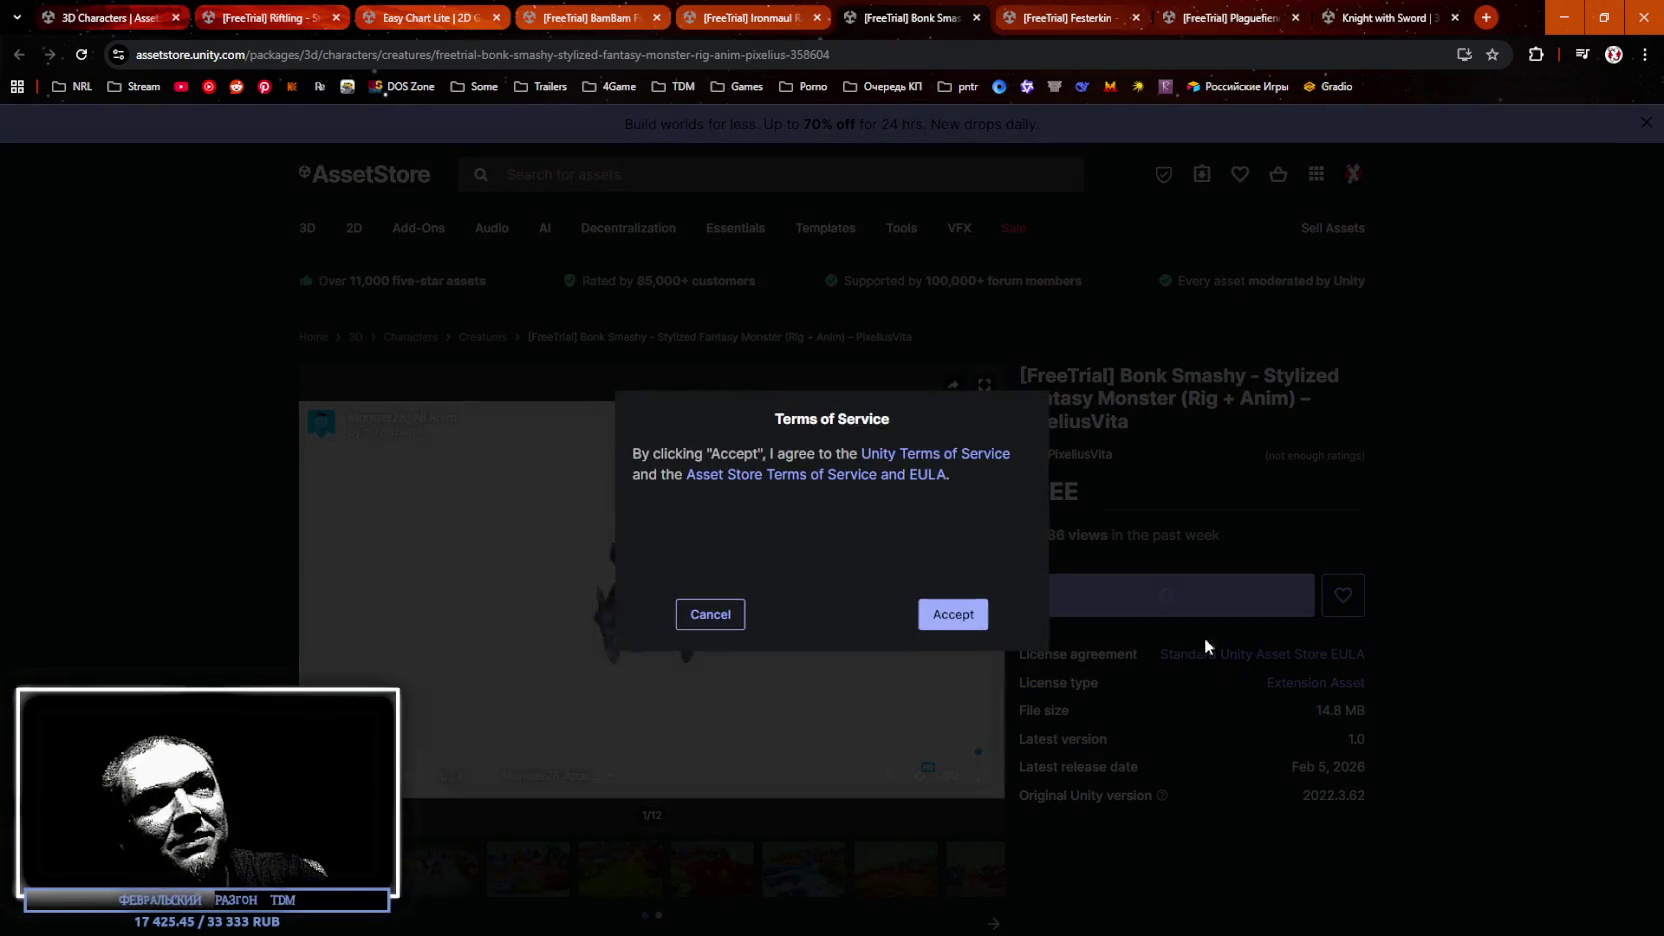
pyautogui.click(955, 616)
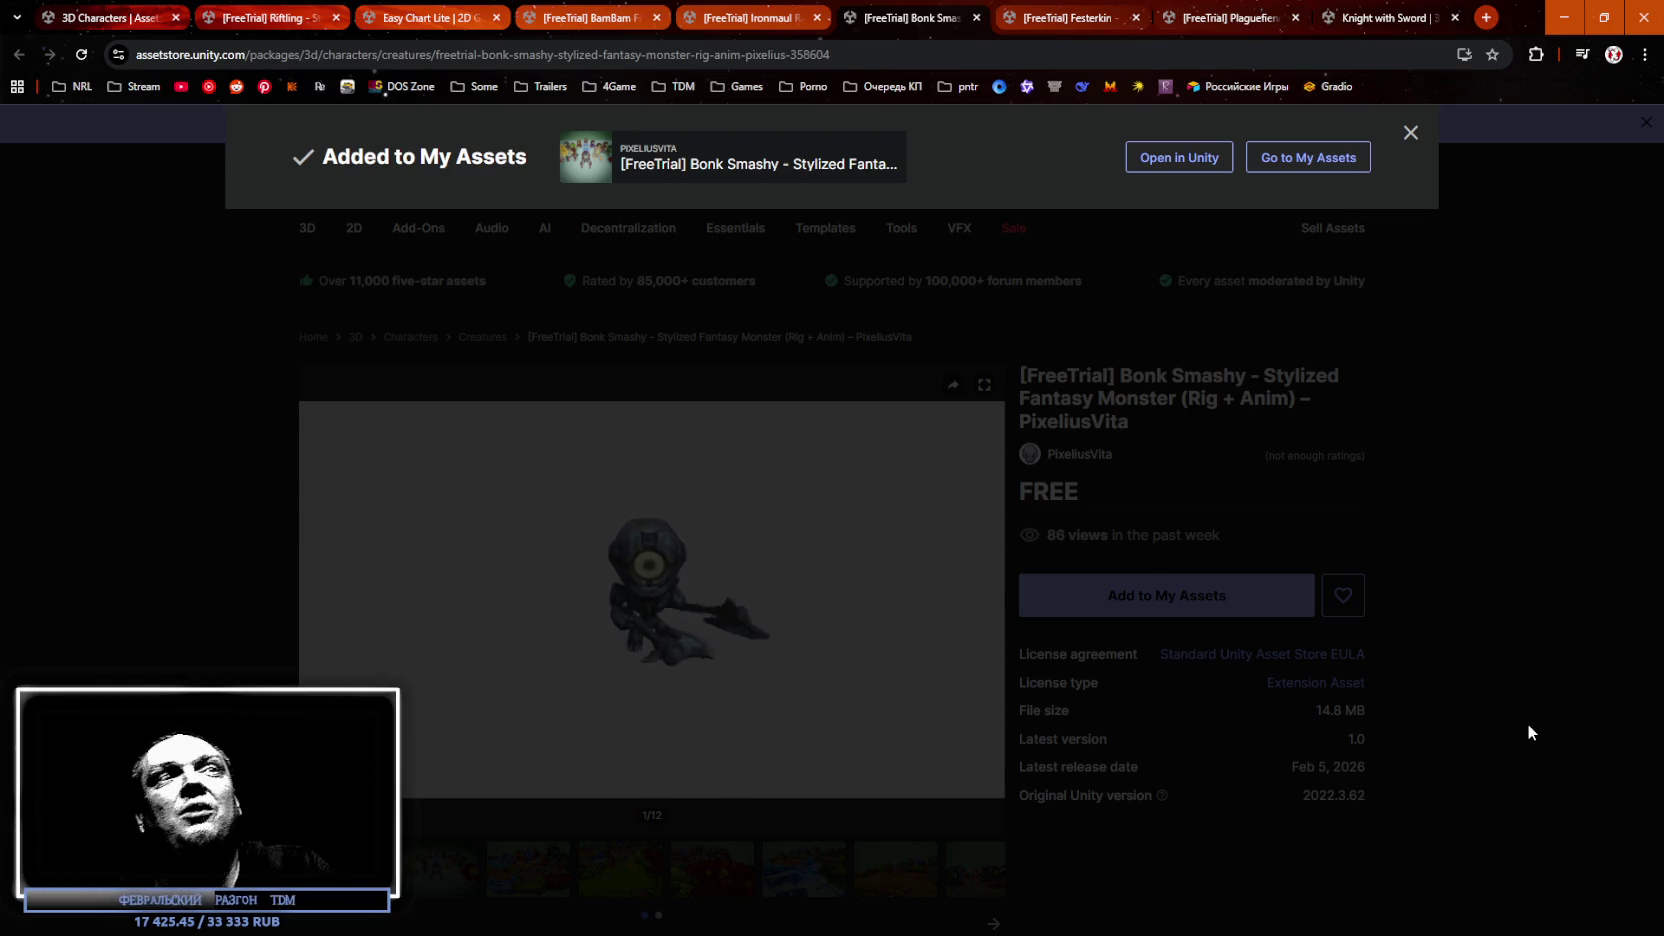
pyautogui.click(1565, 500)
pyautogui.moveTo(1178, 627); pyautogui.dragTo(1216, 598)
pyautogui.click(1216, 598)
pyautogui.click(957, 620)
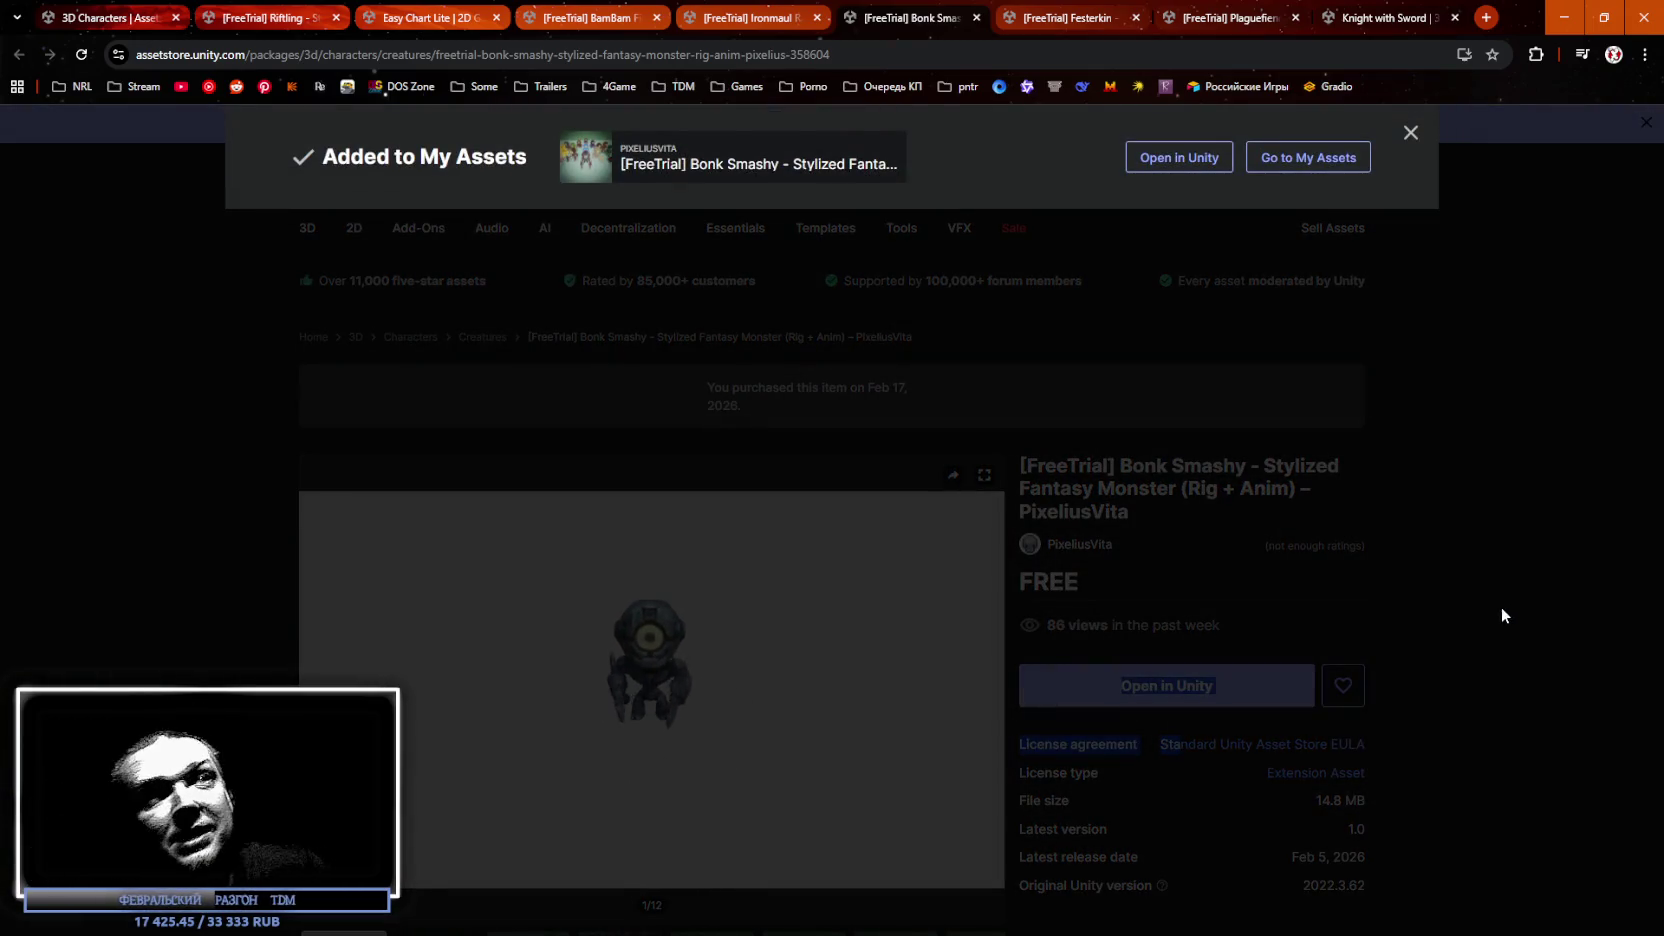
pyautogui.click(1502, 607)
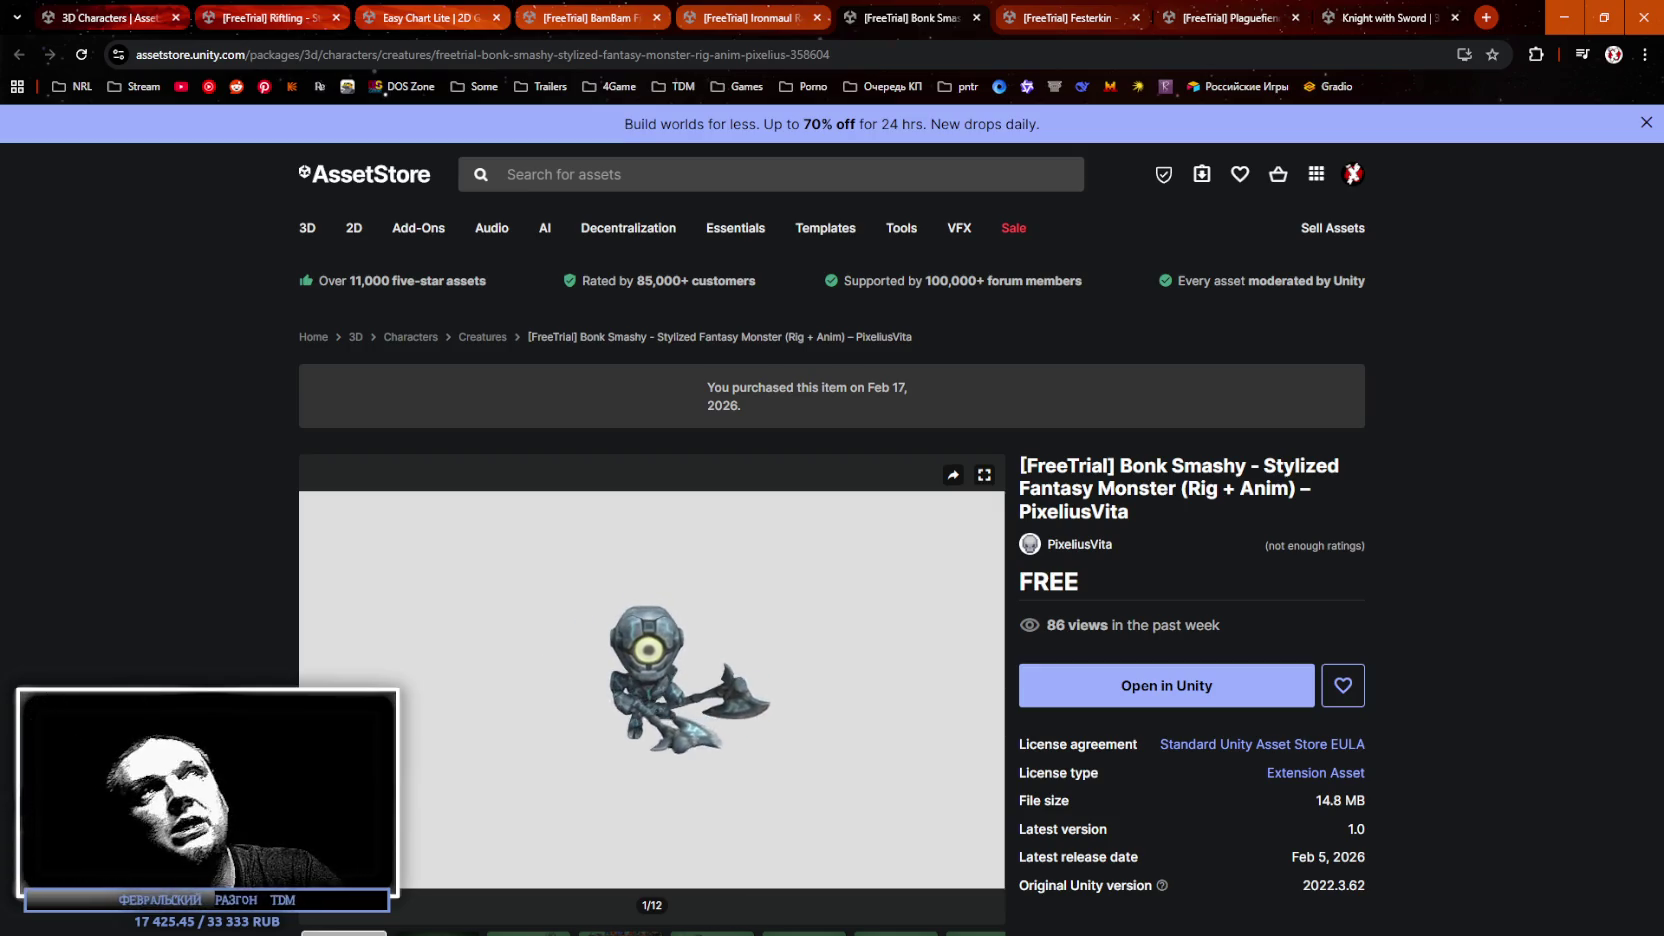
pyautogui.click(1009, 21)
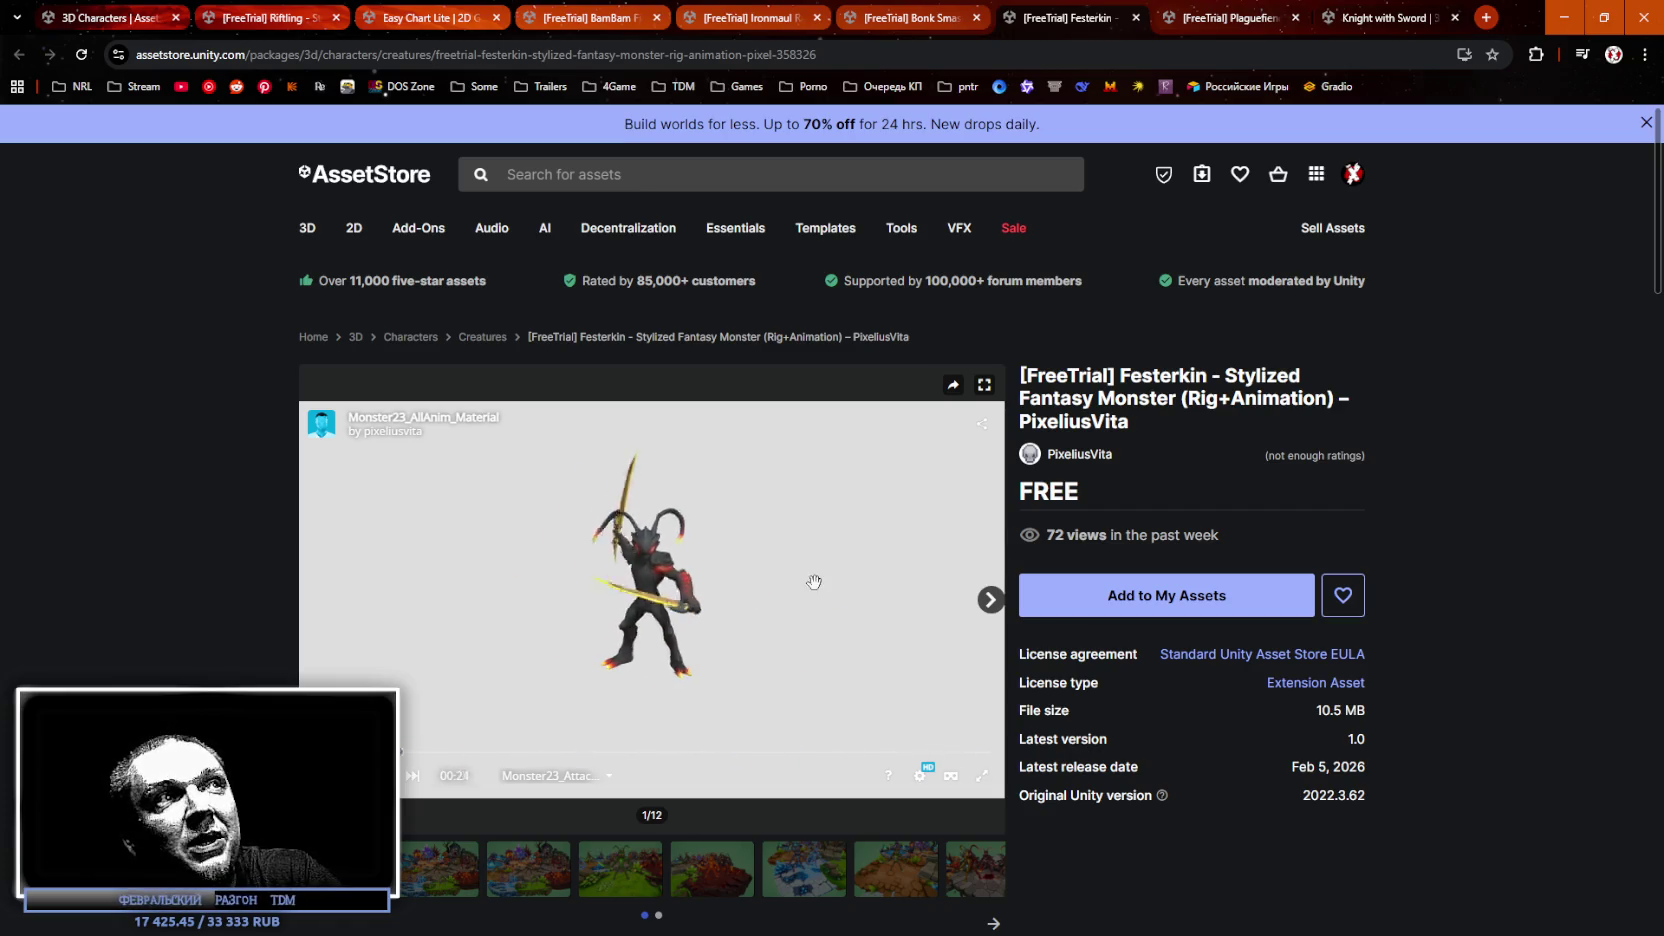
# Claim Festerkin into My Assets, accept the terms, and close the confirmation banner.
pyautogui.click(1168, 595)
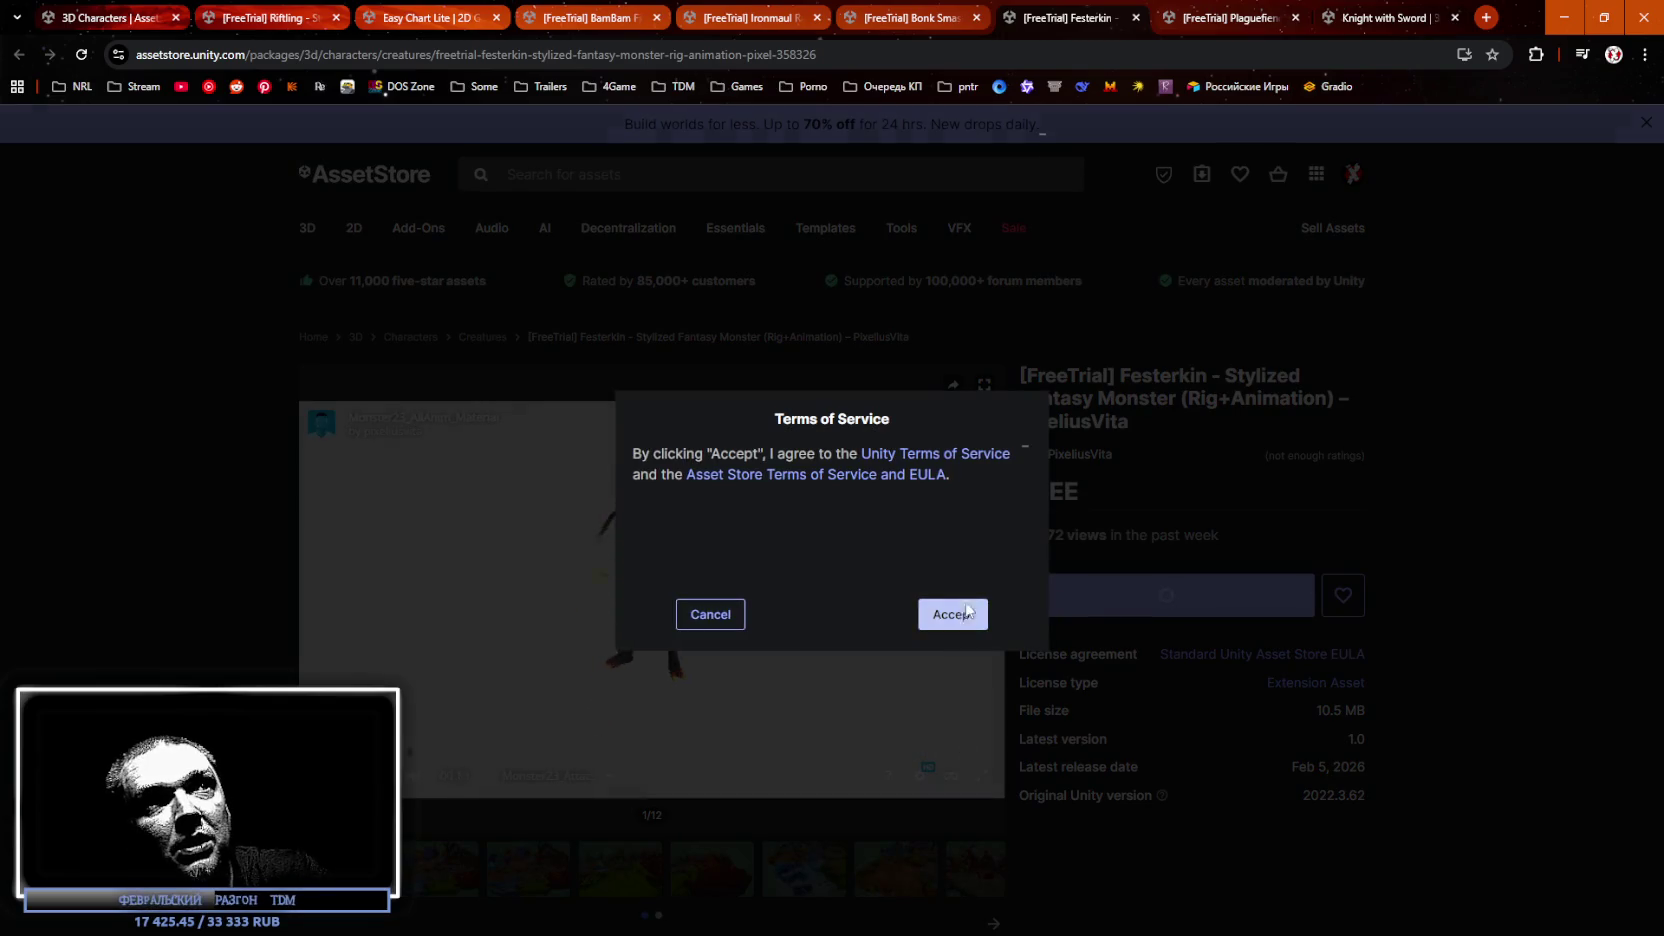
pyautogui.click(968, 612)
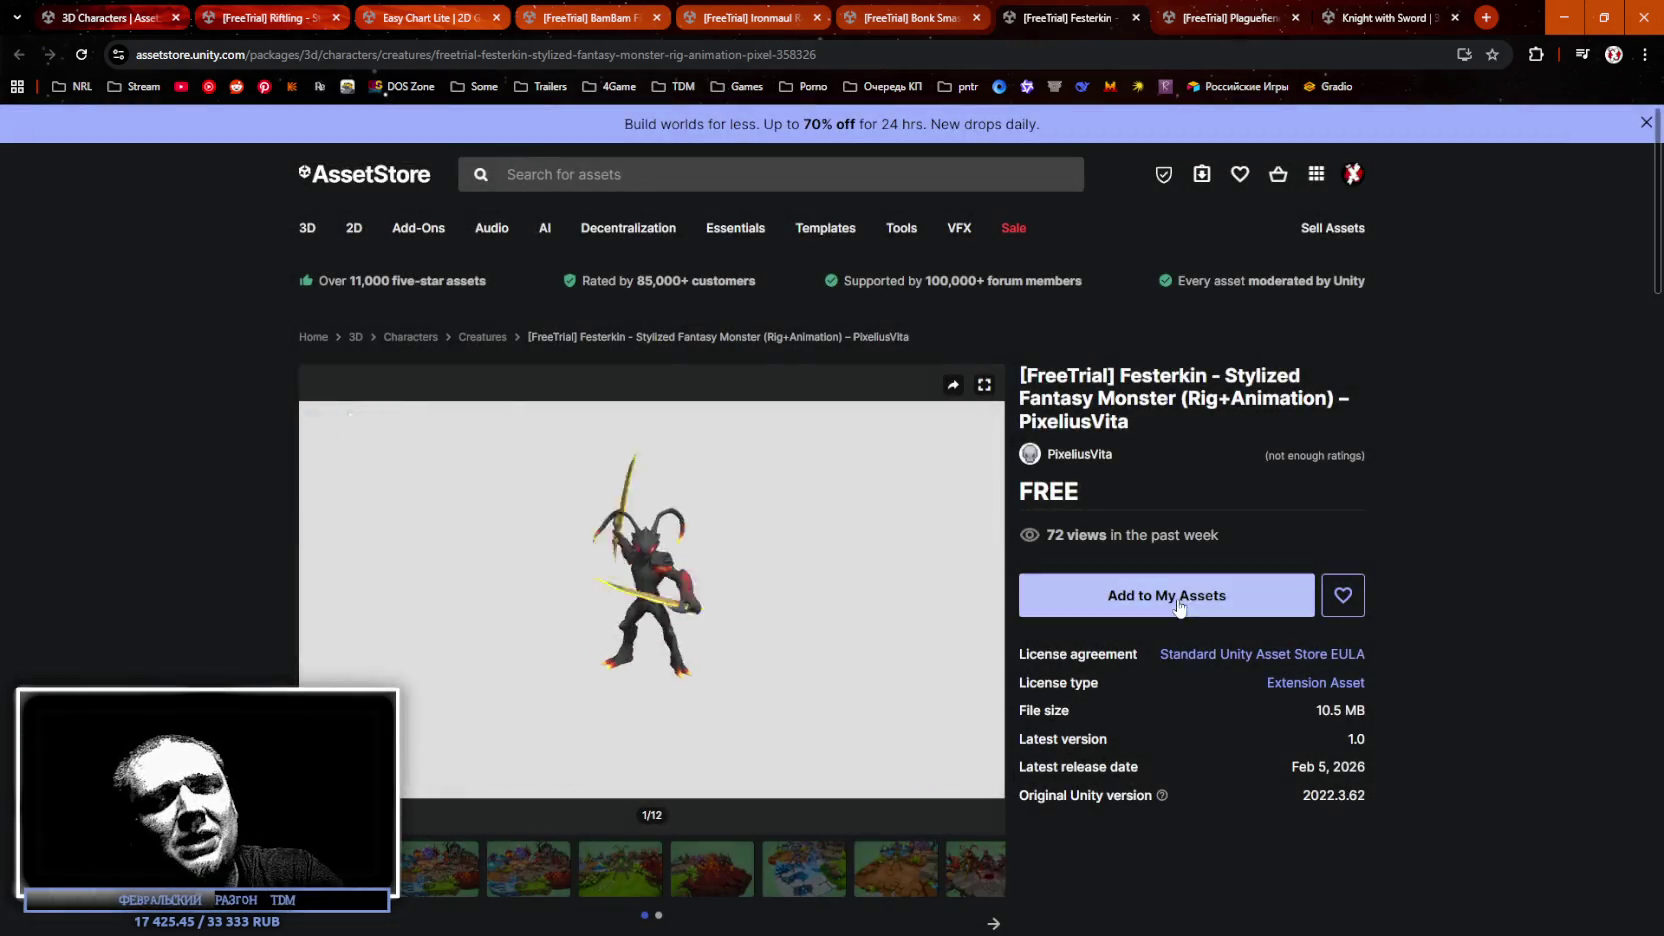
pyautogui.click(1175, 598)
pyautogui.click(982, 607)
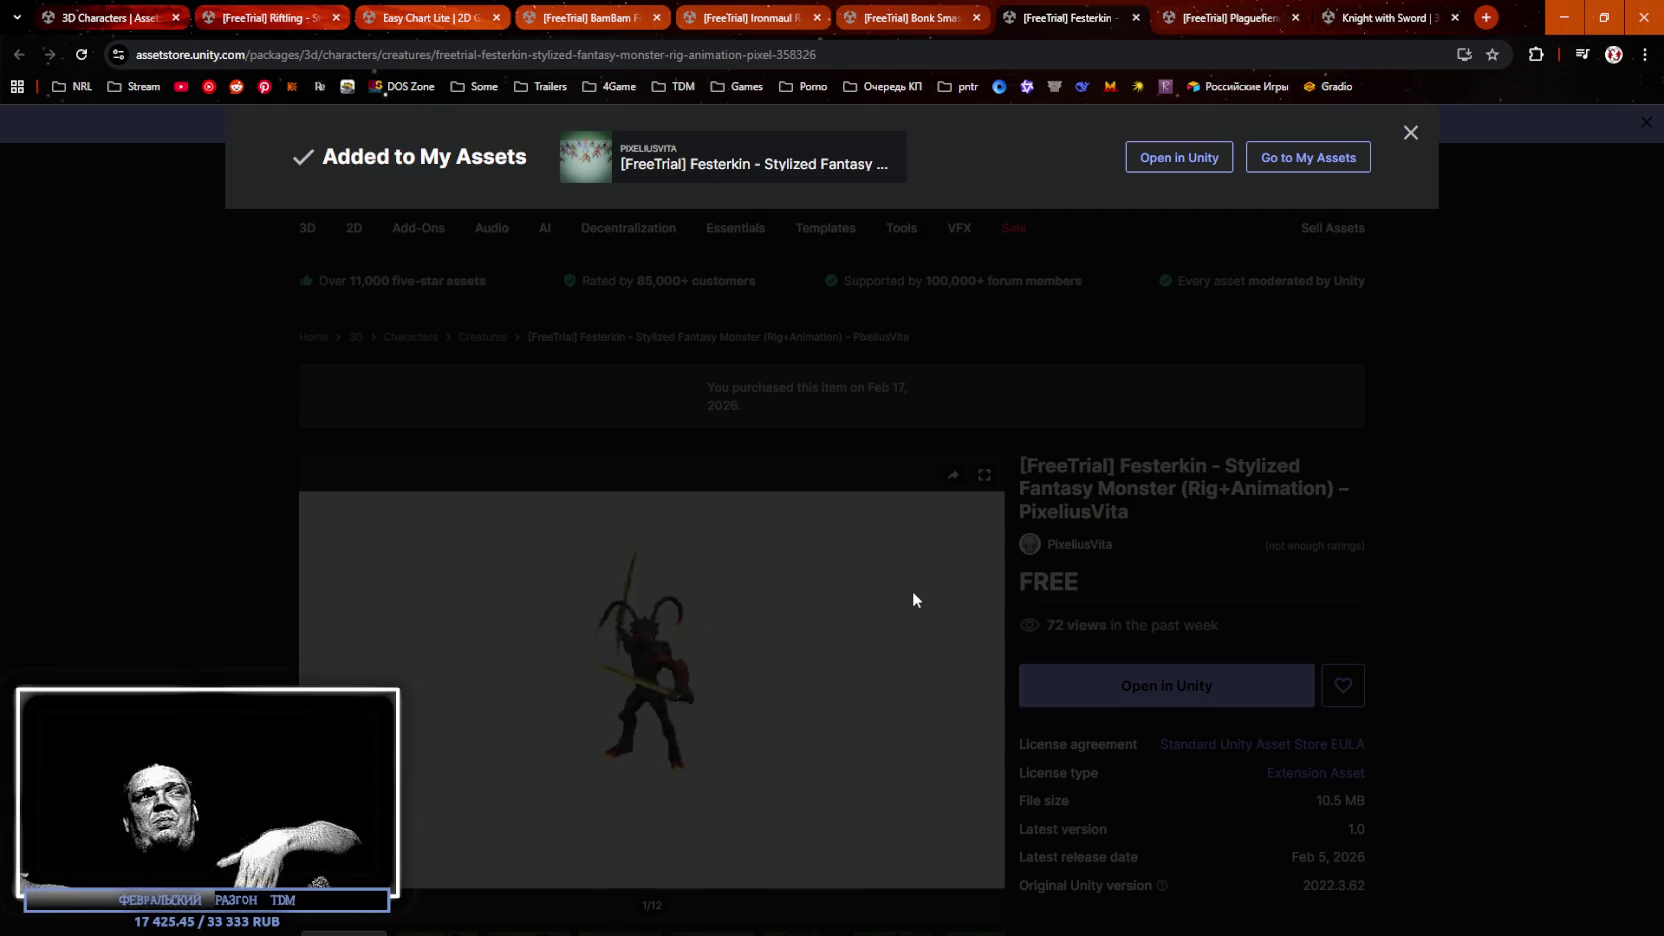
pyautogui.click(1418, 469)
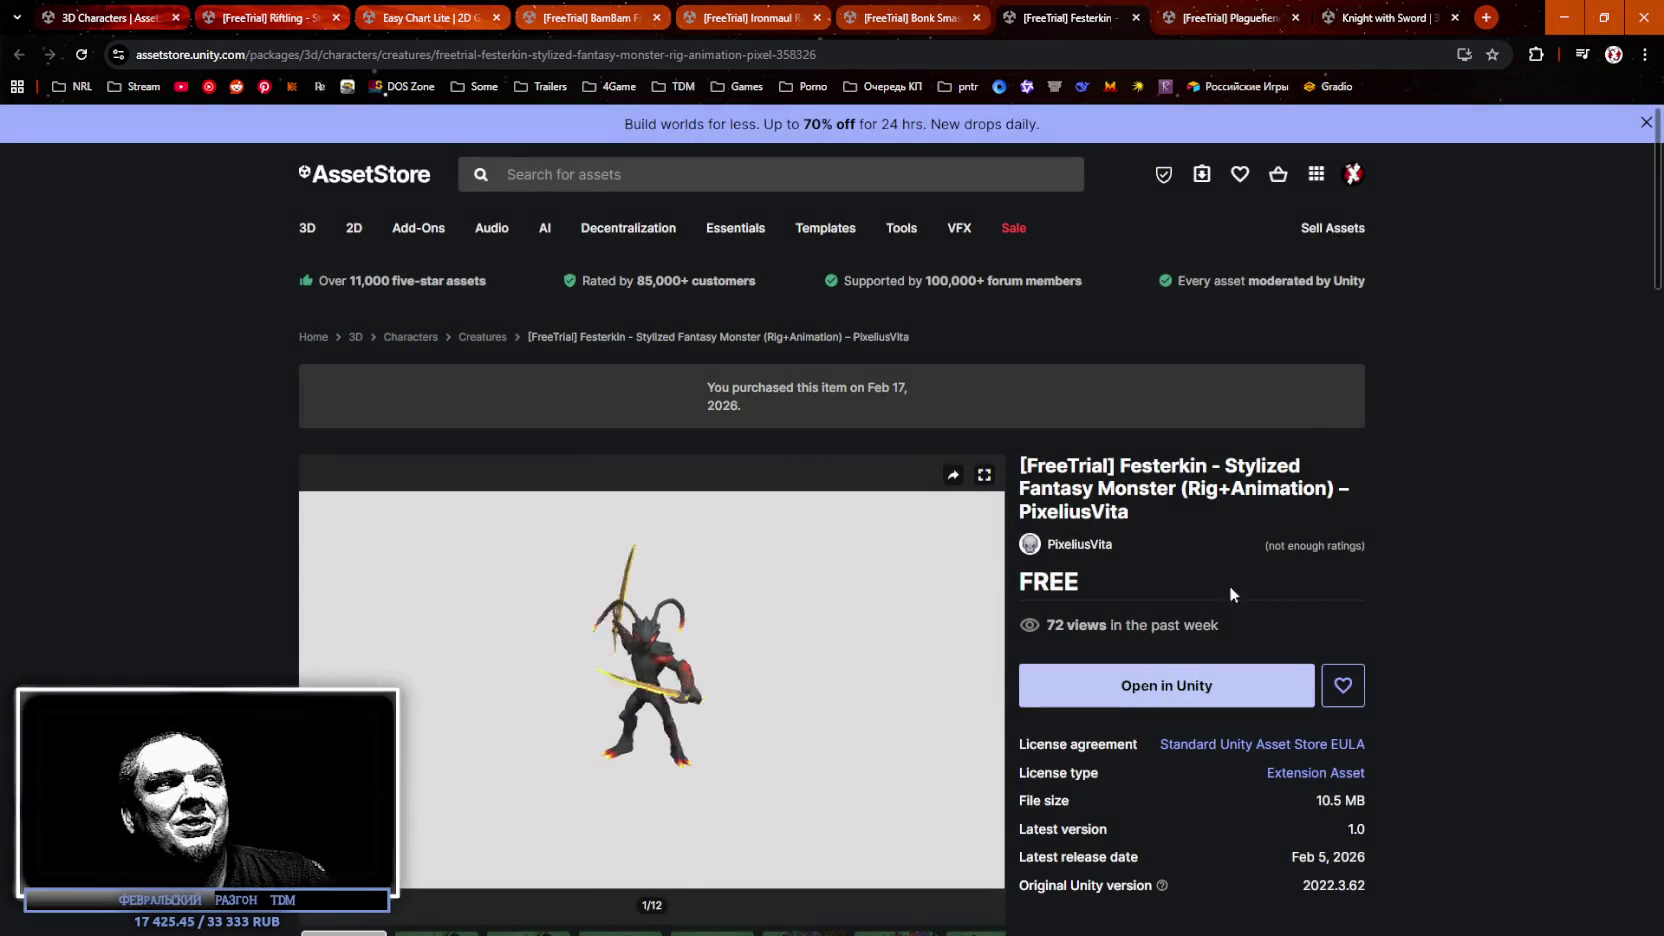
# Preview Monster23 Attack01_InPlace, Attack02, Attack02_InPlace, Attack04, Attack06_InPlace and GetHit animations.
pyautogui.scroll(-2, 1206, 551)
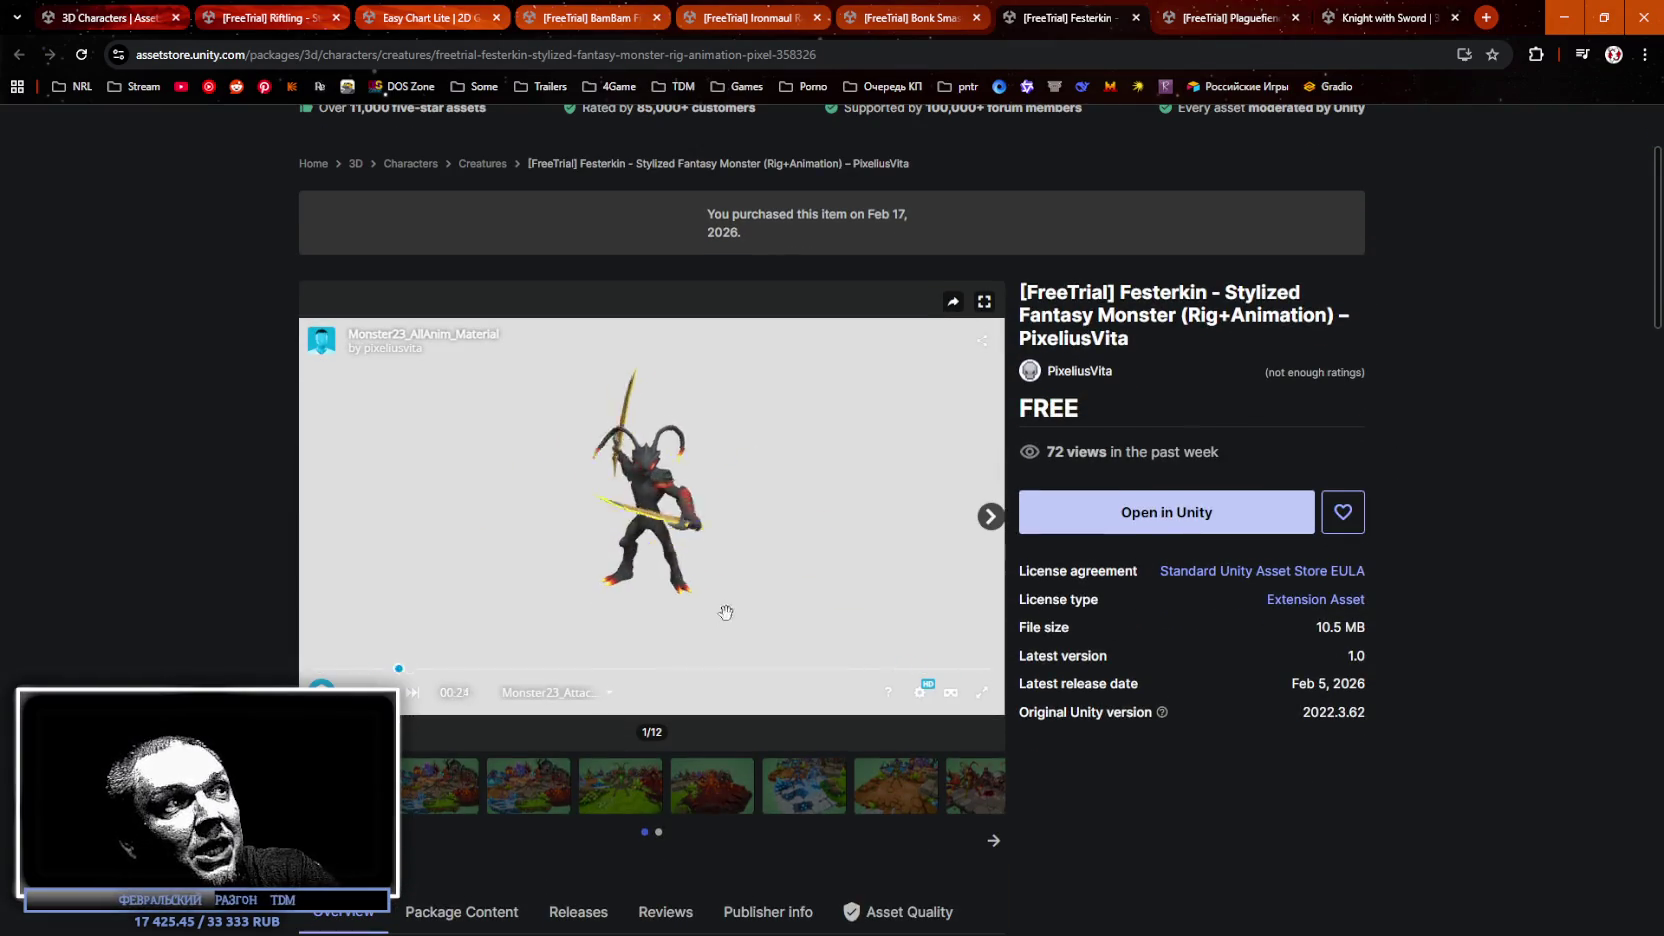
pyautogui.click(556, 692)
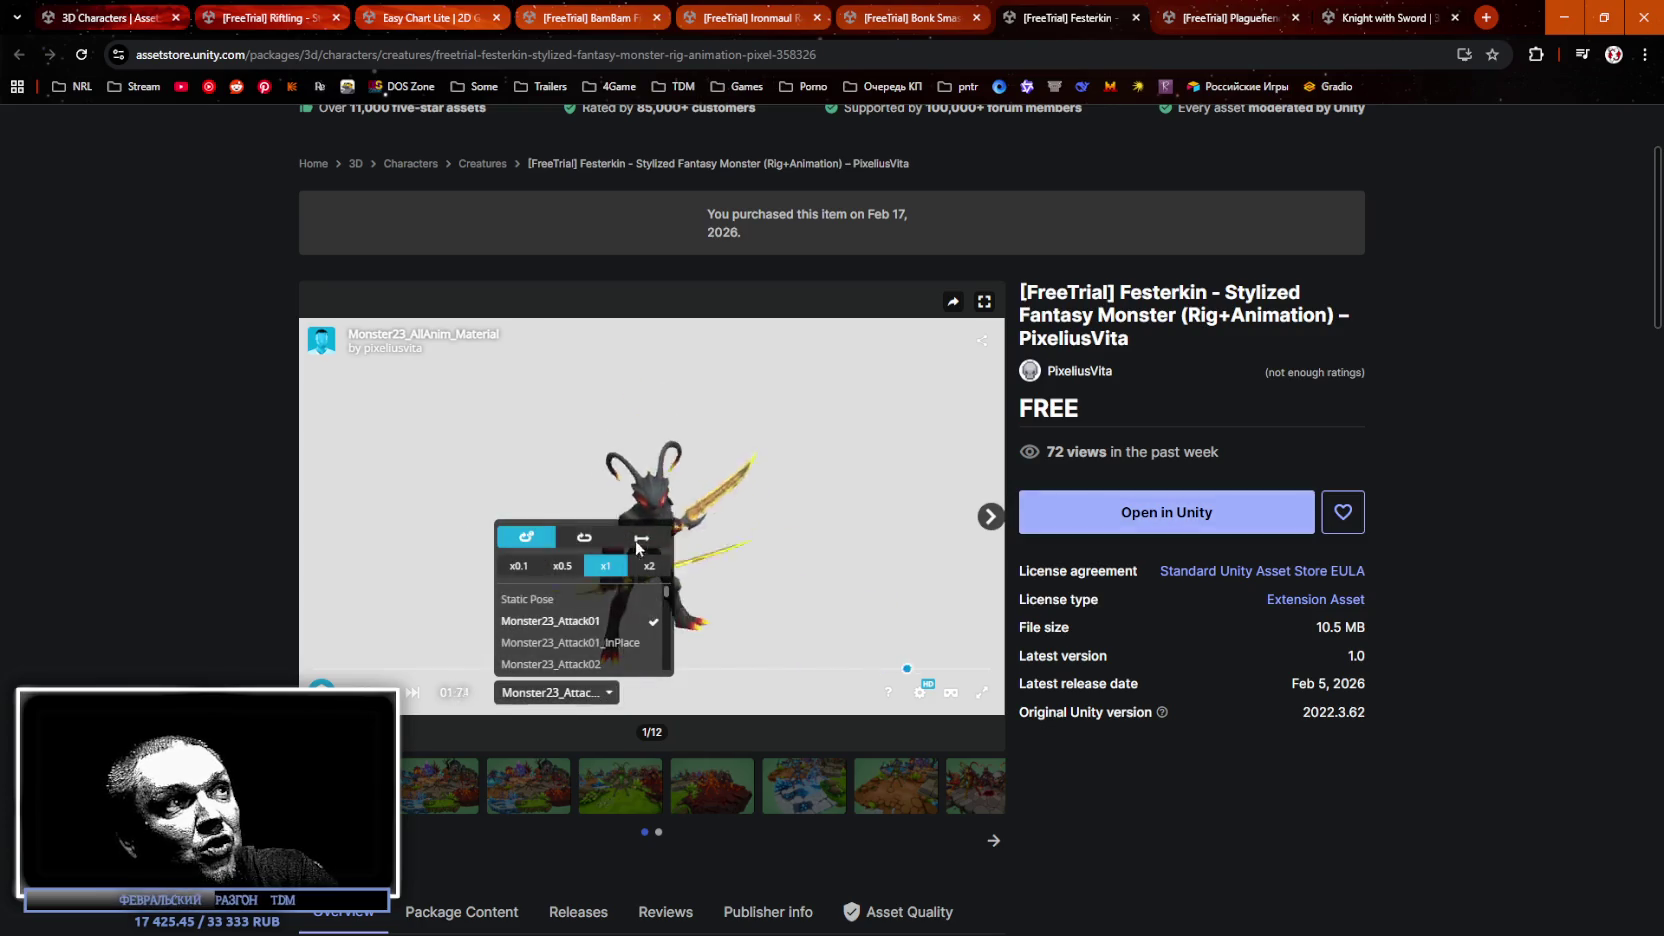
pyautogui.click(599, 641)
pyautogui.scroll(-1, 580, 630)
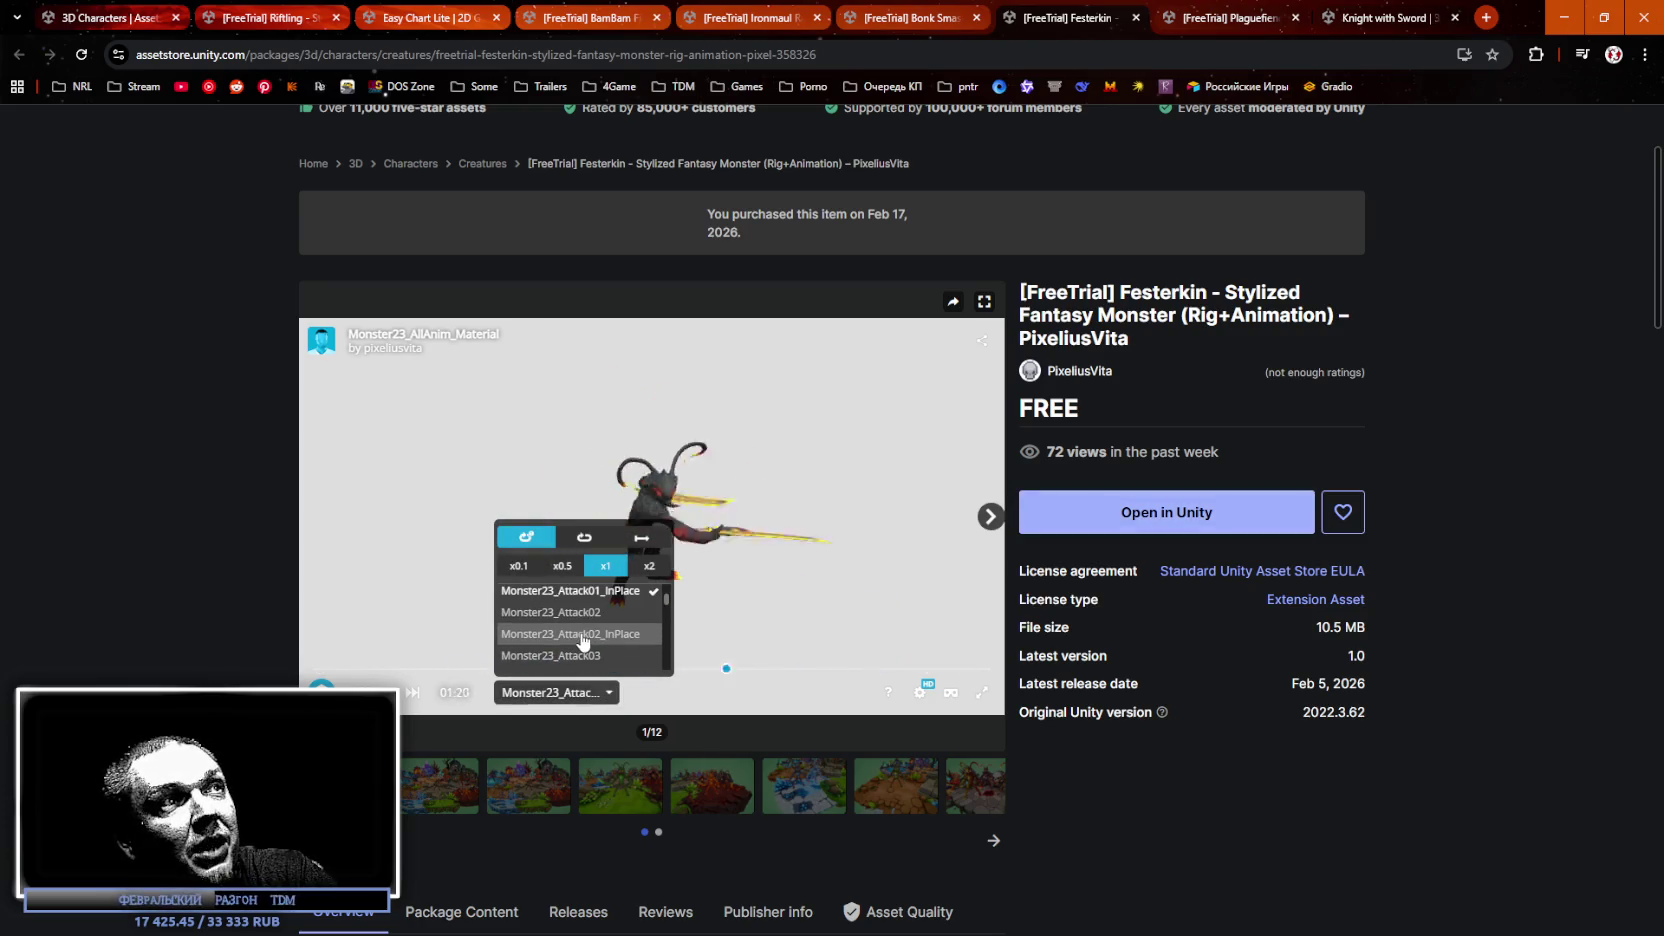
pyautogui.click(560, 612)
pyautogui.click(570, 634)
pyautogui.scroll(-1, 597, 641)
pyautogui.click(596, 646)
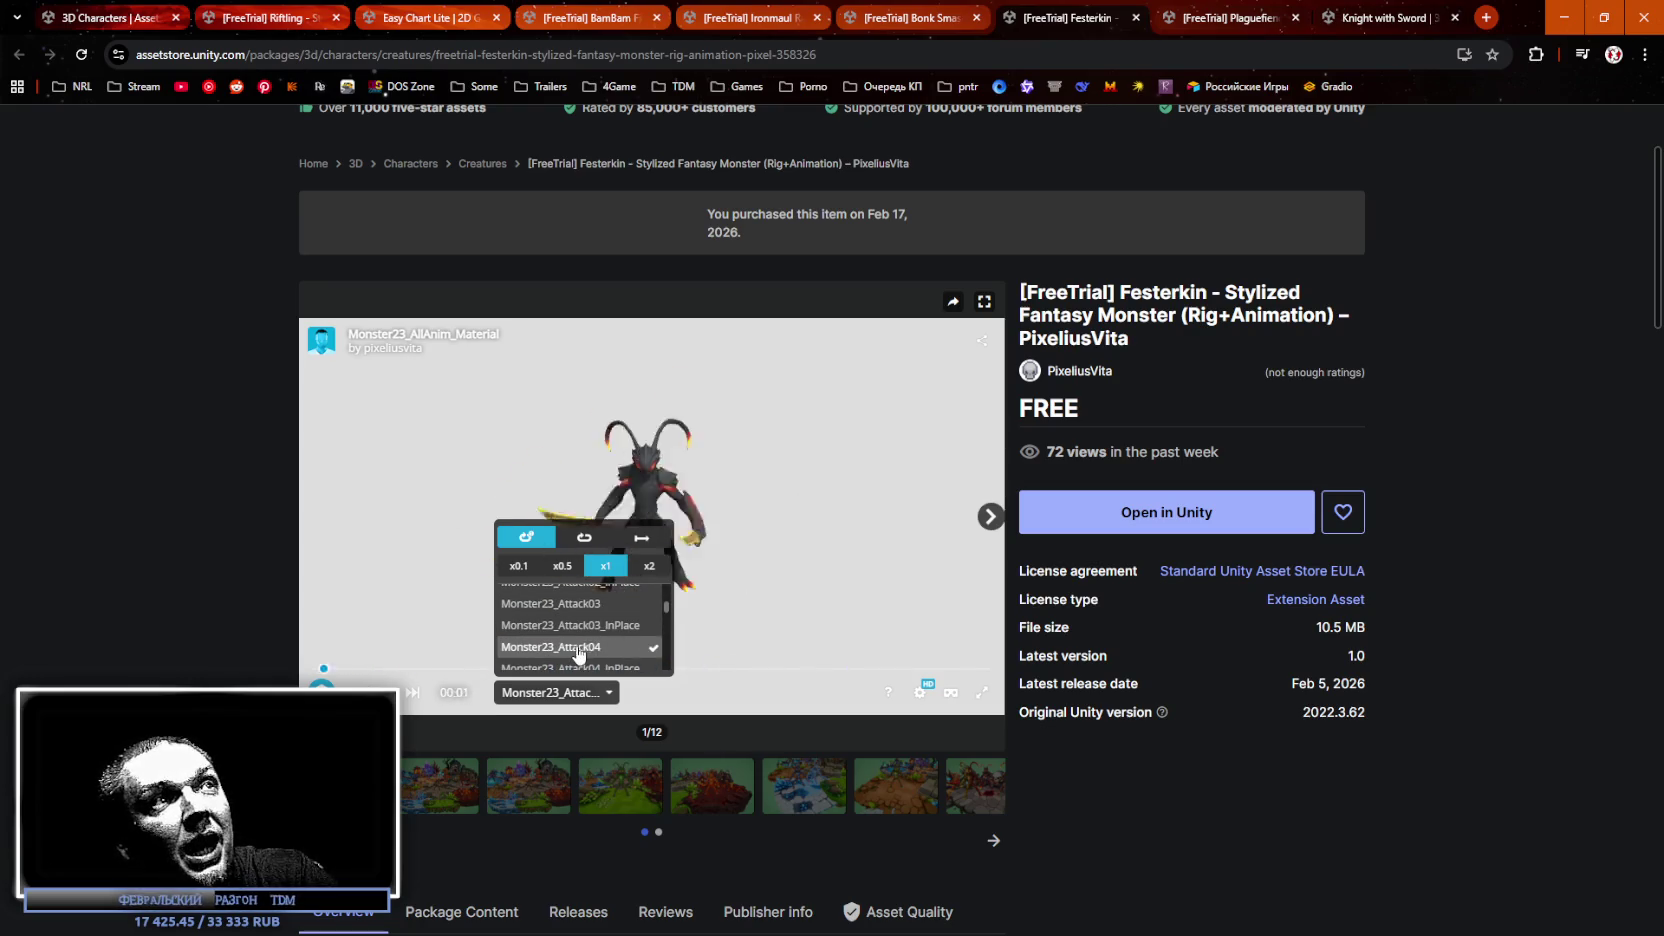
pyautogui.scroll(-2, 604, 673)
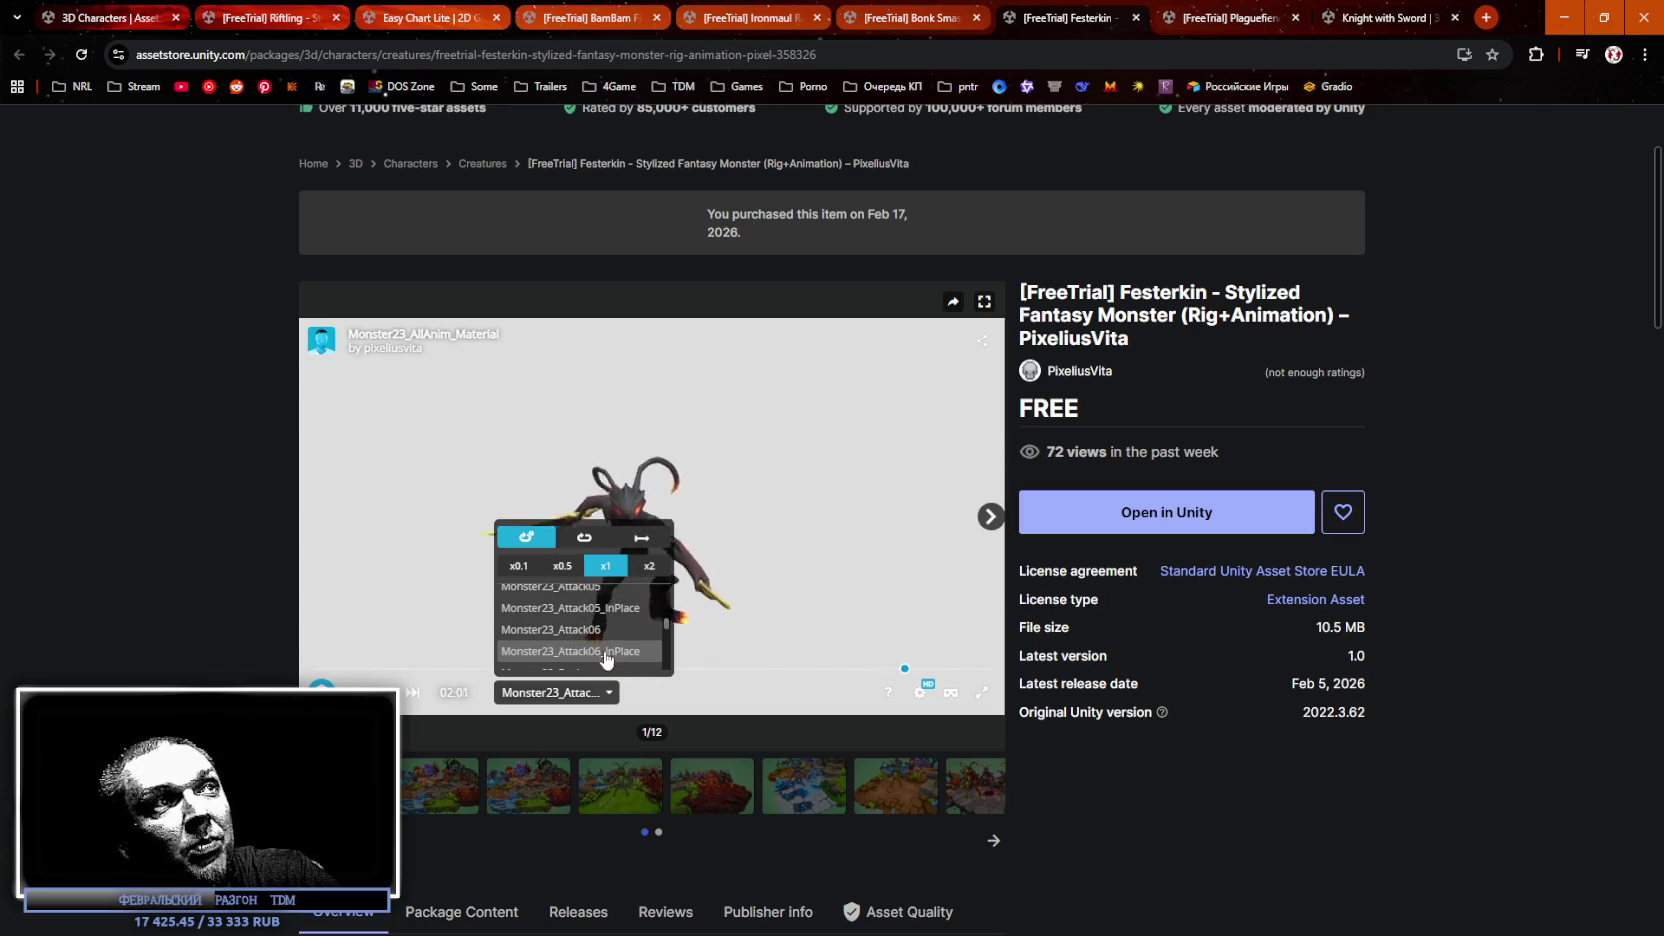
pyautogui.click(610, 650)
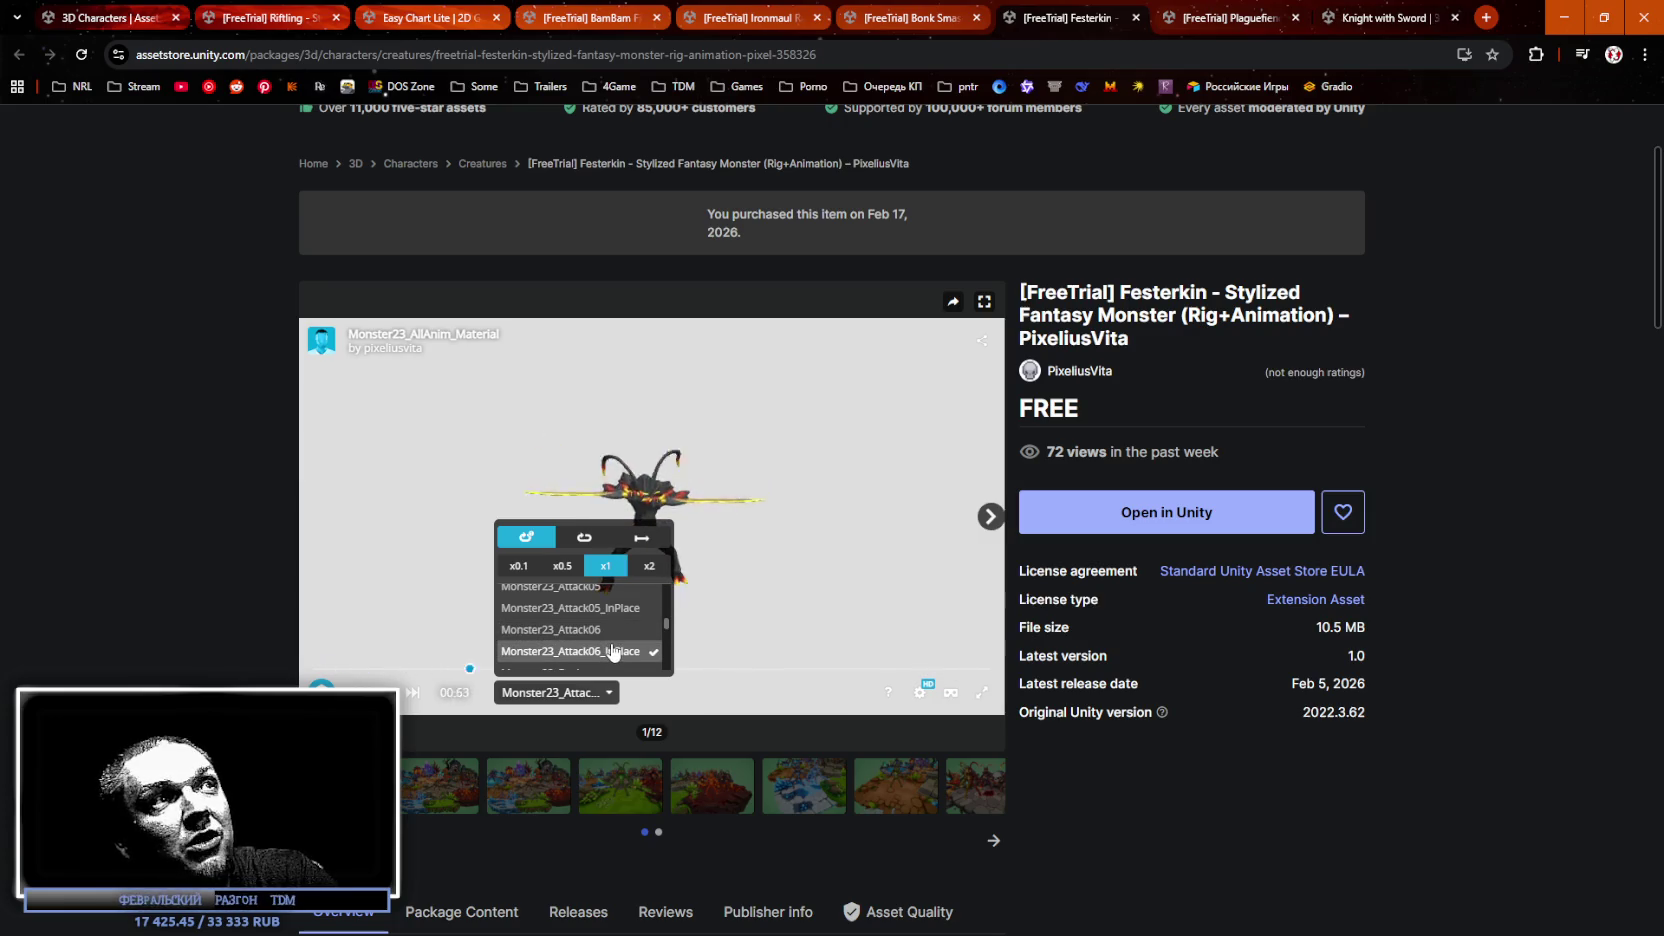
pyautogui.scroll(-2, 605, 652)
pyautogui.click(601, 646)
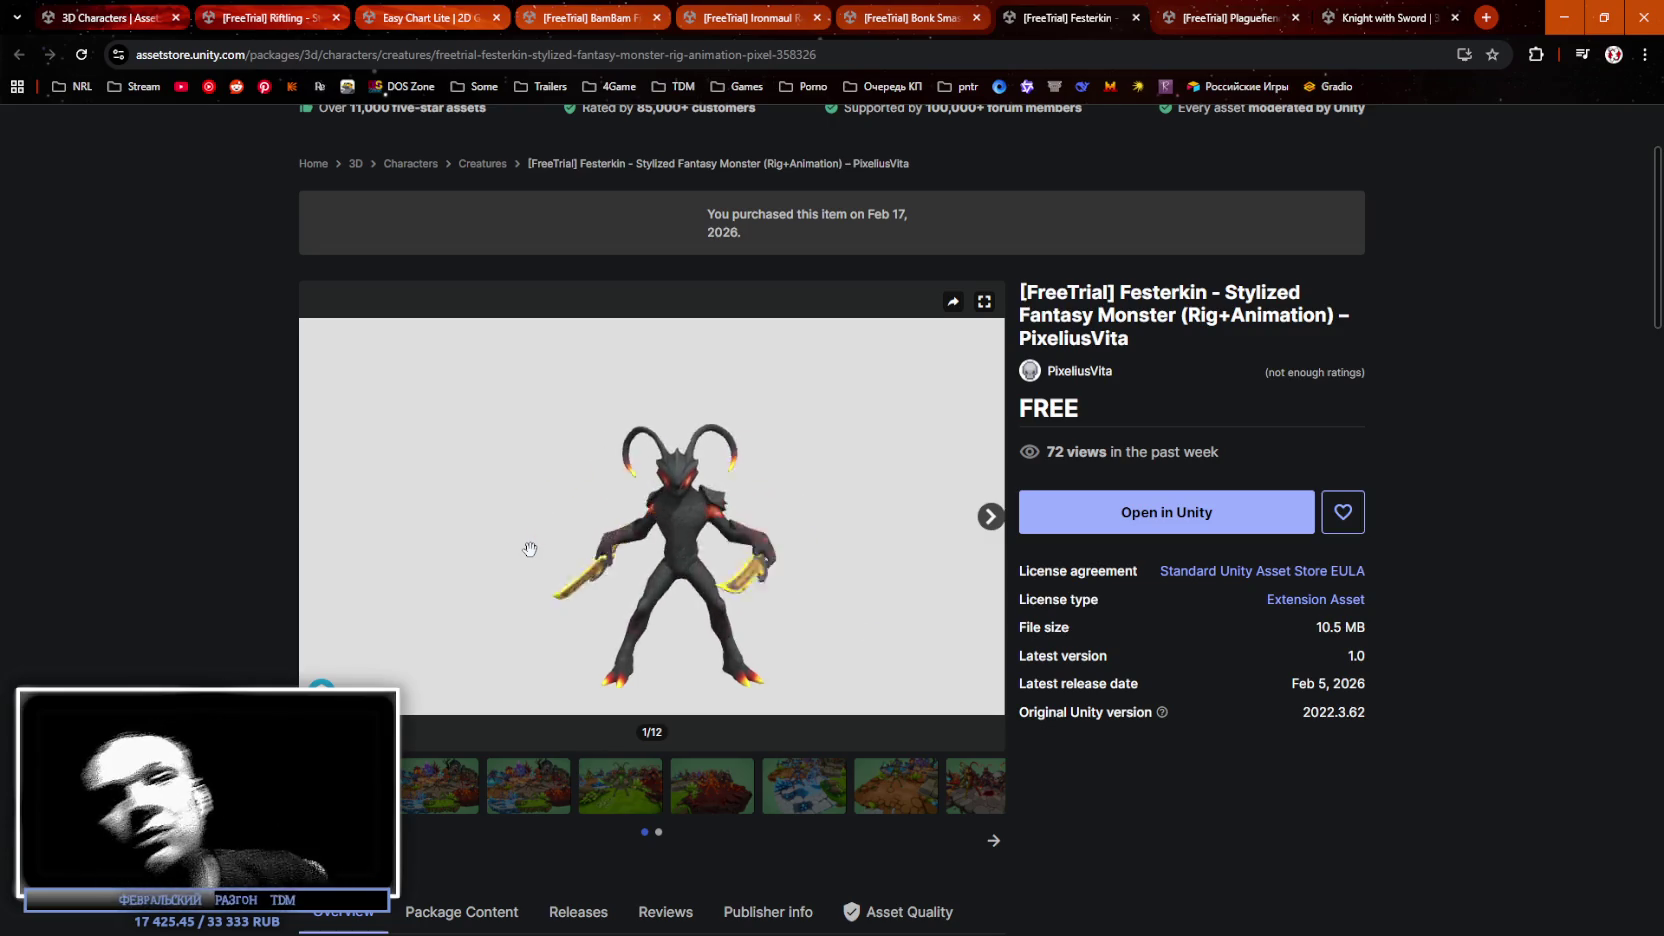
# Open the Festerkin asset in Unity and show the console log messages.
pyautogui.moveTo(529, 549)
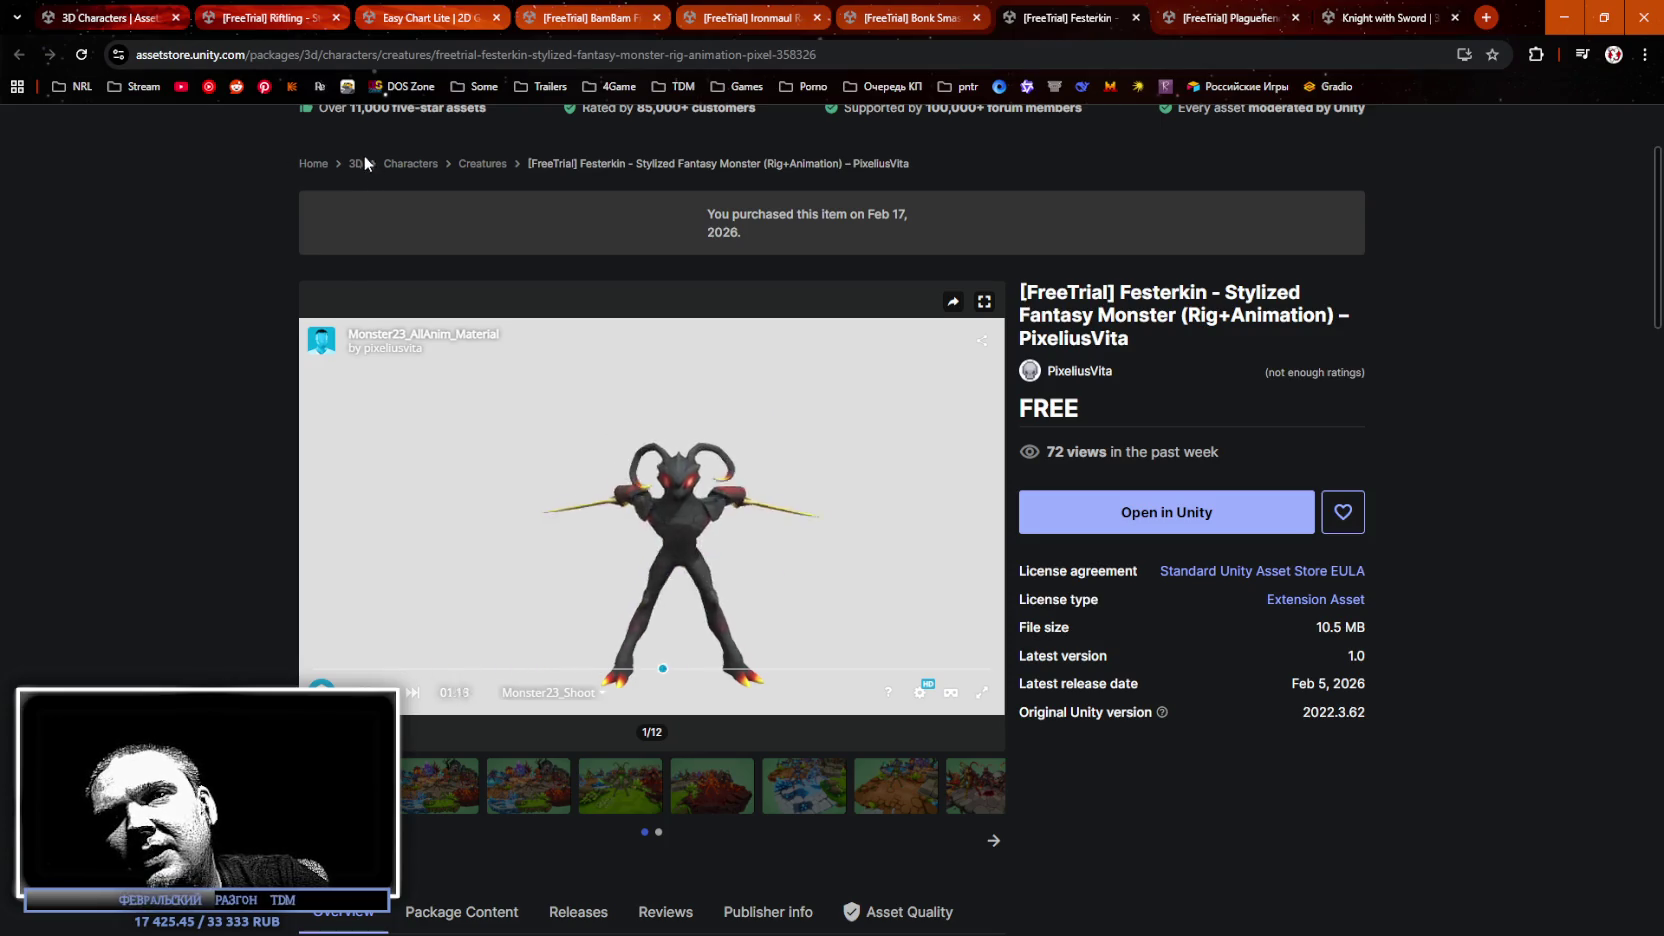
pyautogui.click(1175, 508)
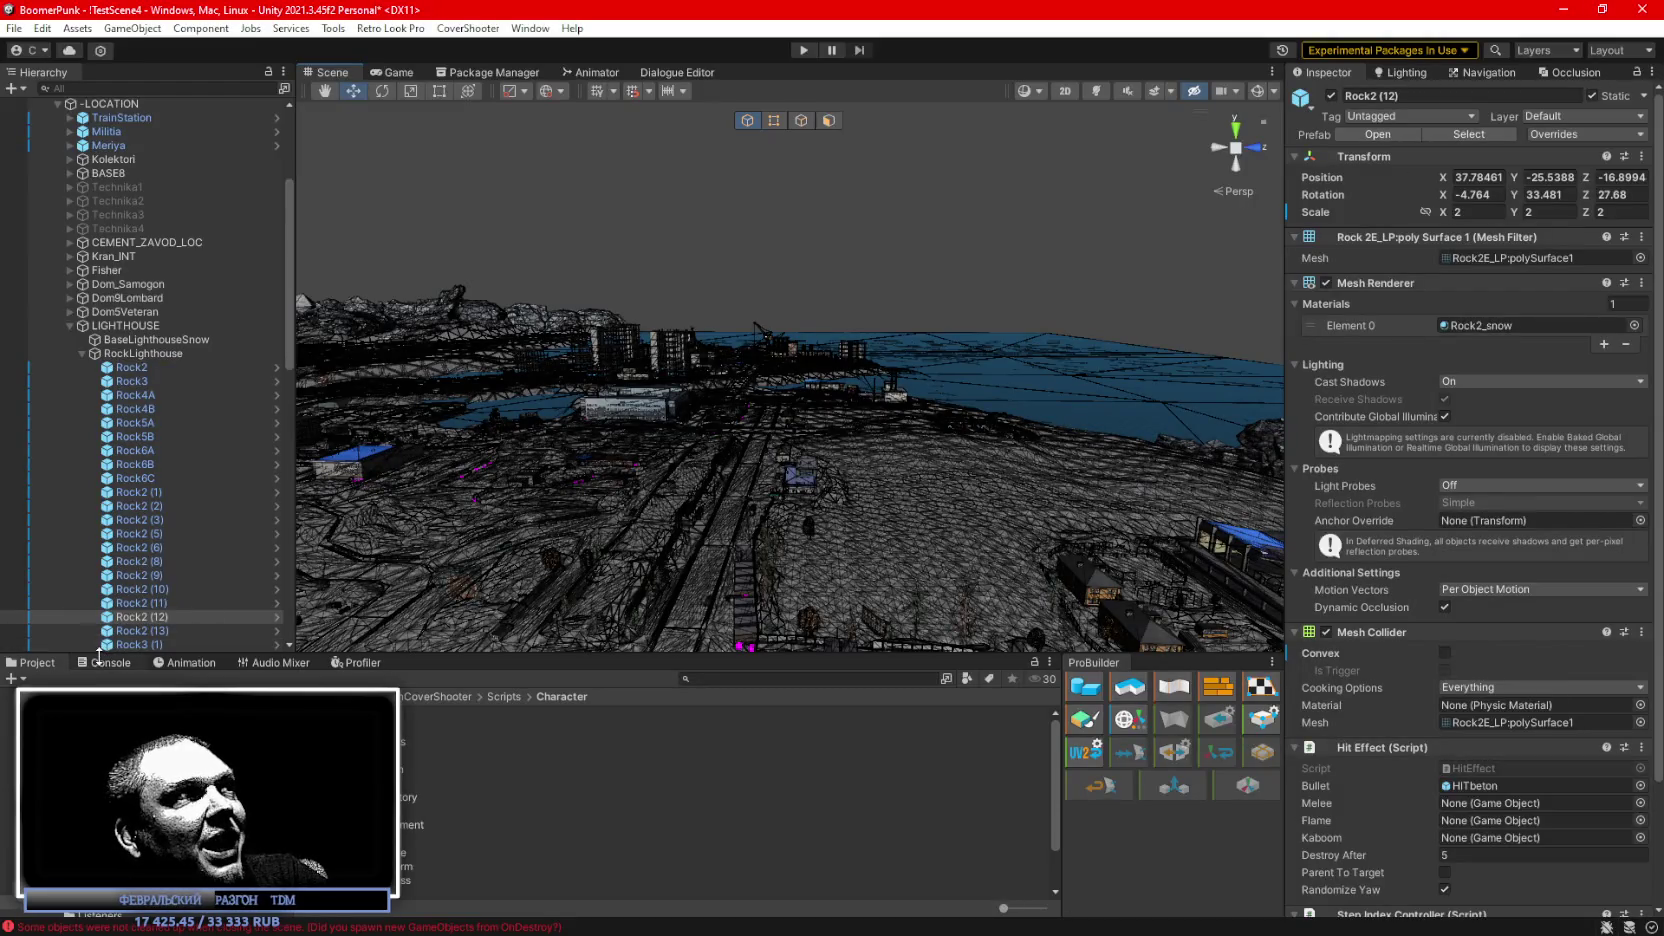
pyautogui.click(85, 664)
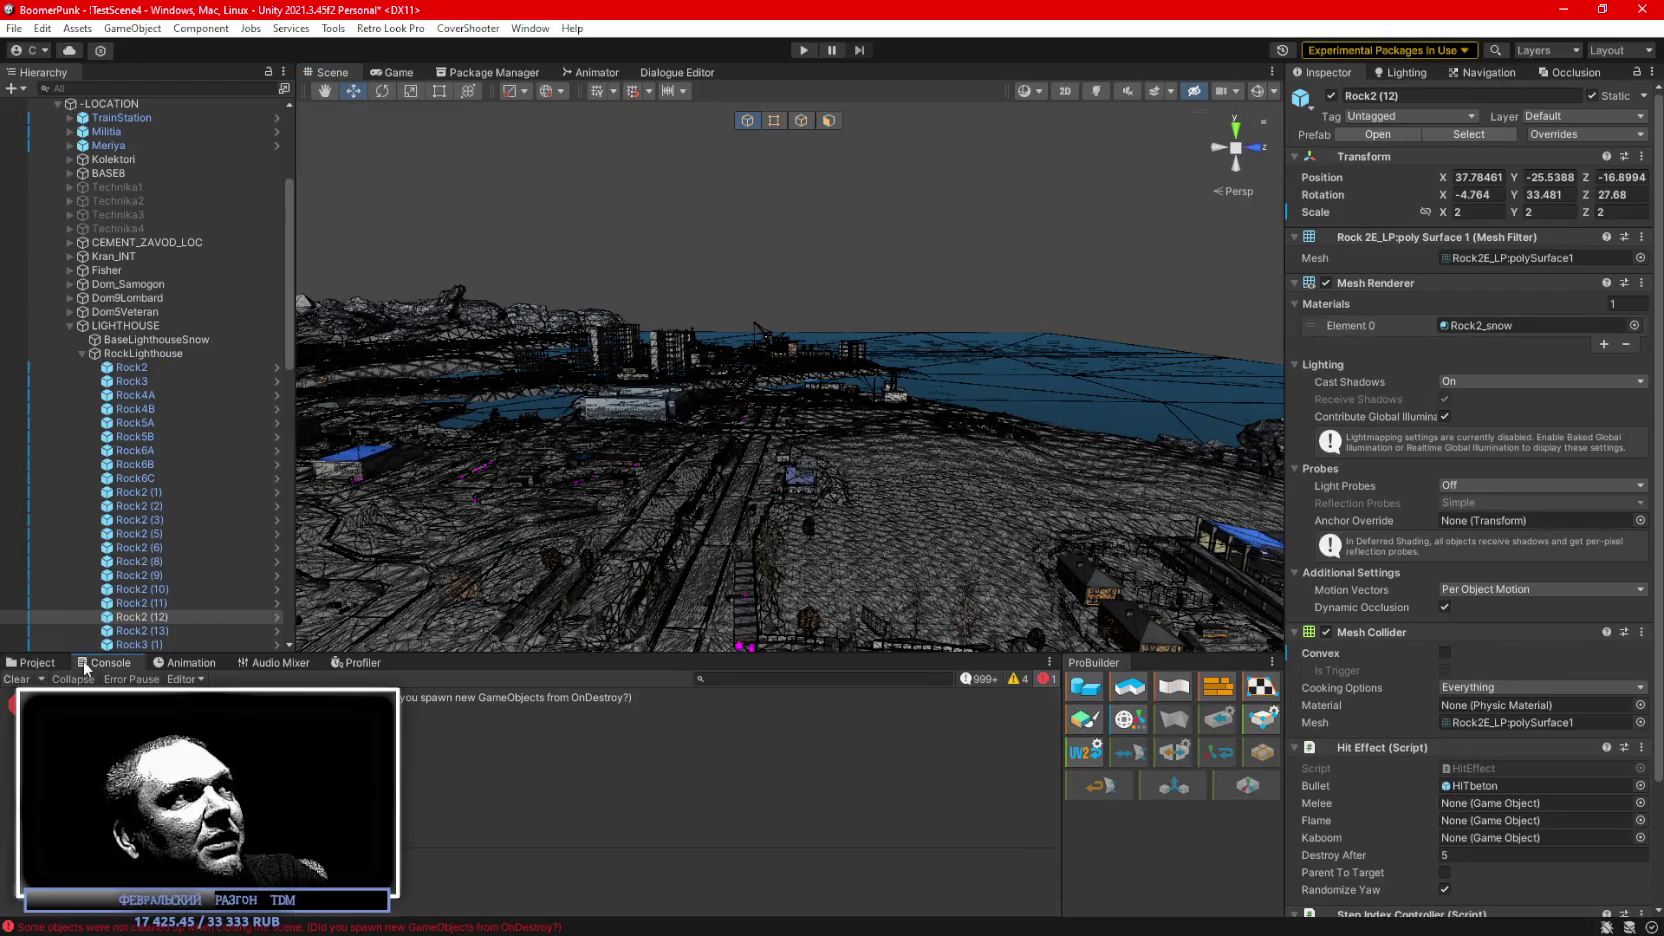
# Collapse the ###MAP### group, select the Player object, and locate its avatar asset.
pyautogui.click(32, 663)
pyautogui.scroll(5, 156, 325)
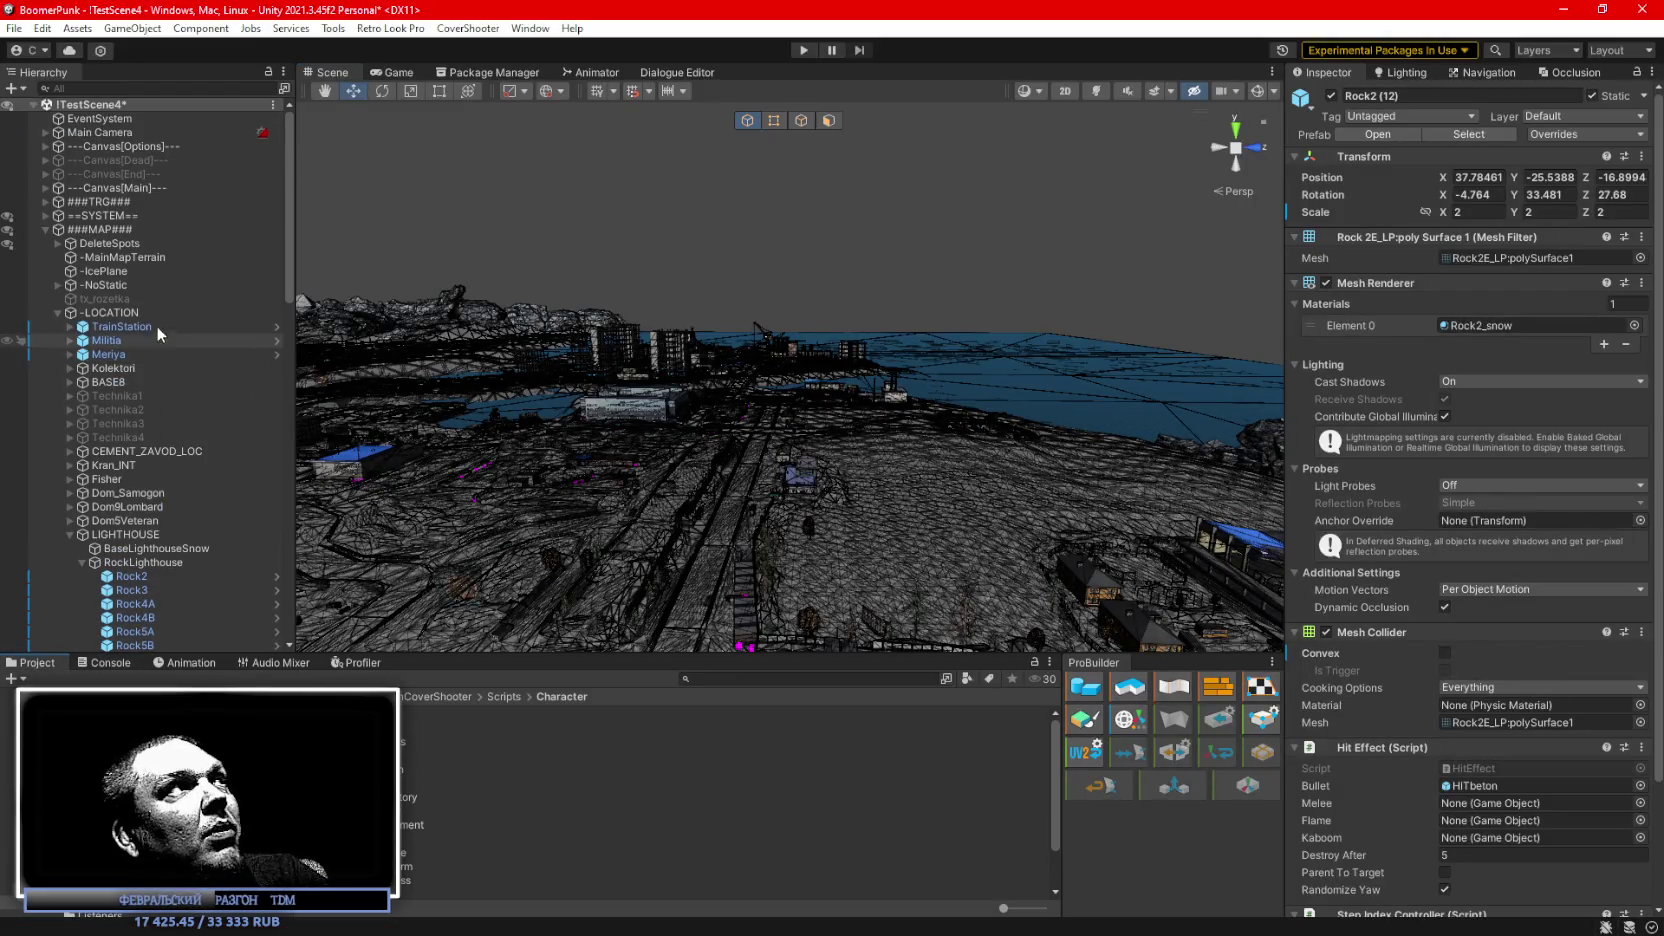
pyautogui.click(46, 229)
pyautogui.click(104, 243)
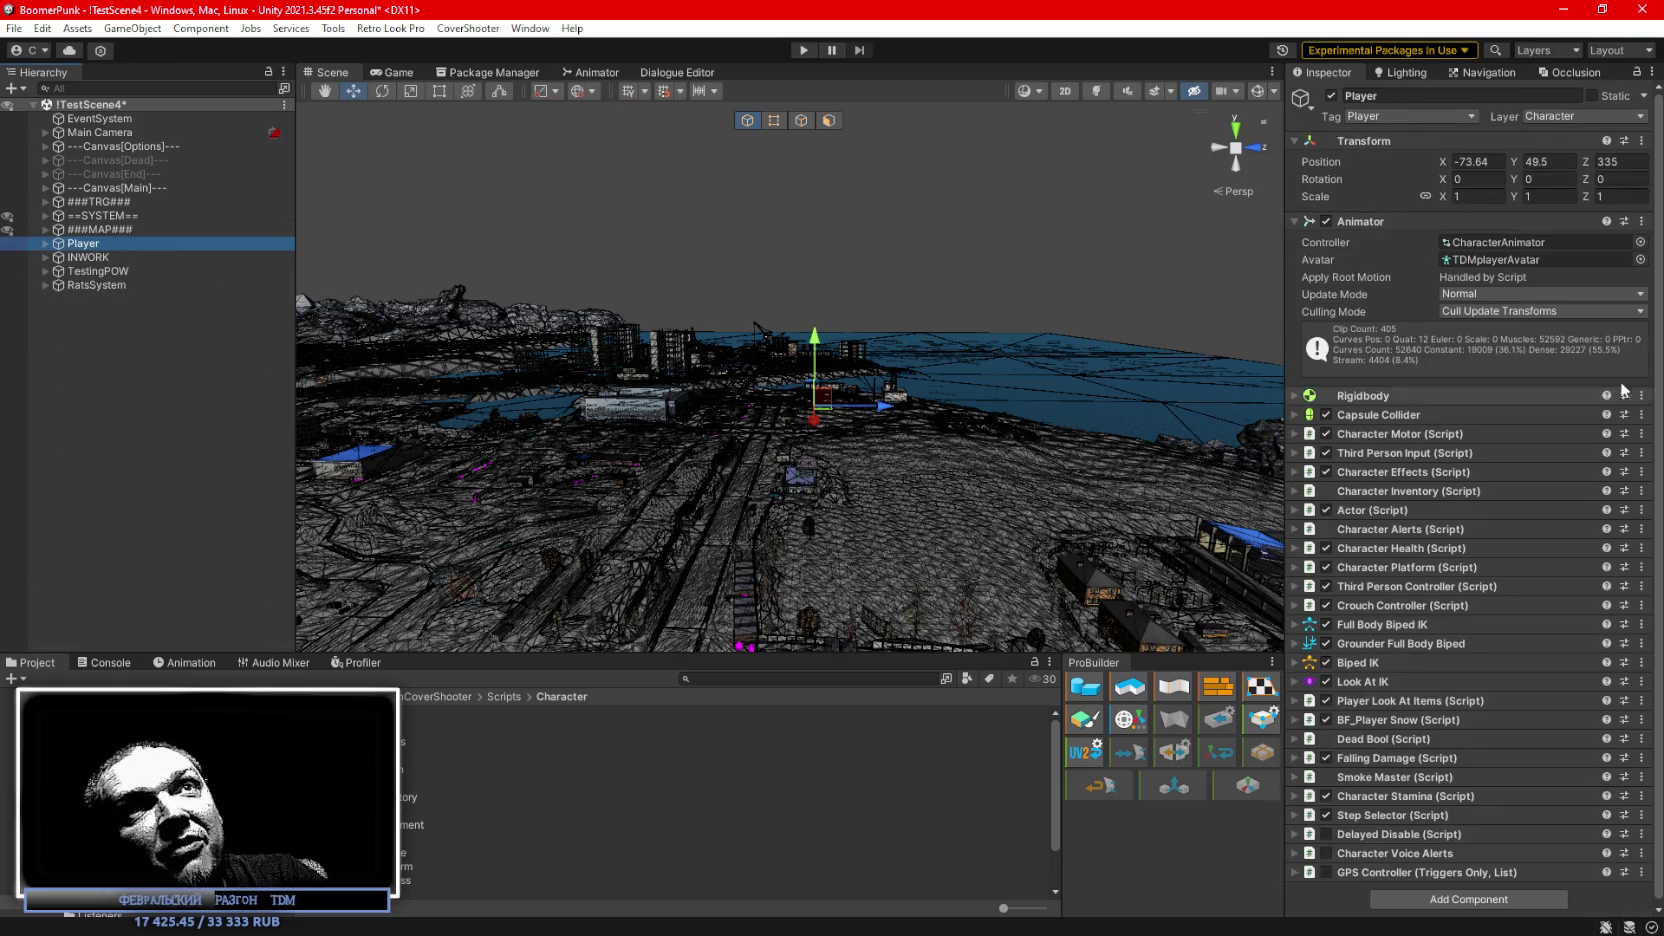
pyautogui.click(1477, 258)
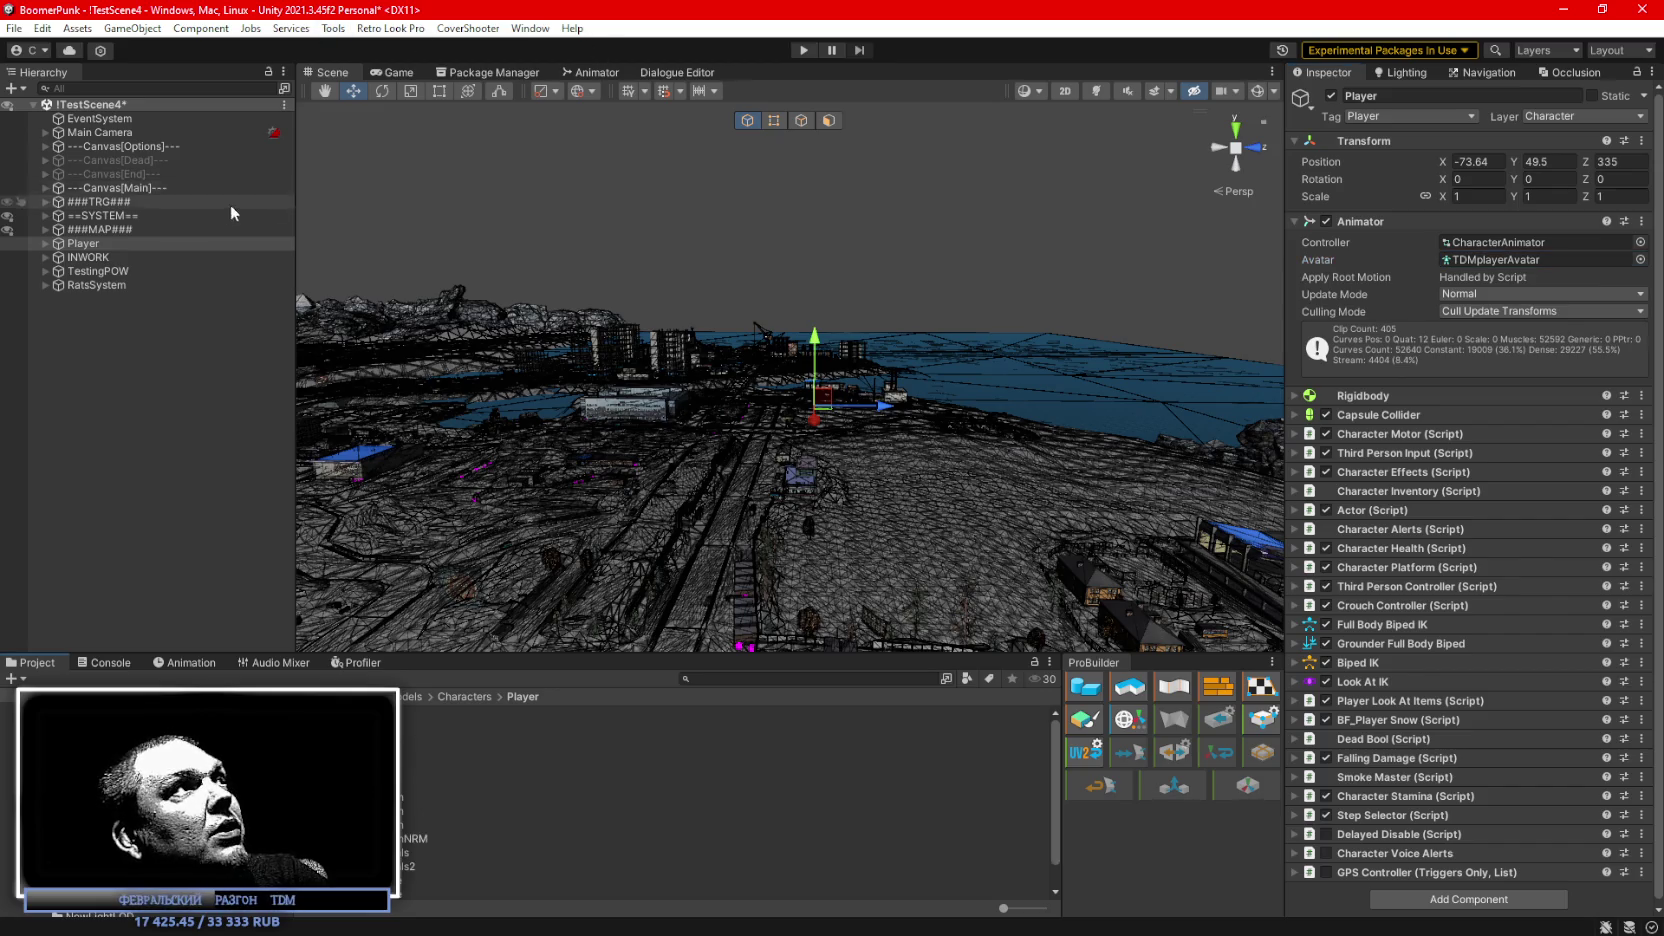
# In the Animator, trace the Step back state to Rifle_step_back and bring up its actions.
pyautogui.click(595, 75)
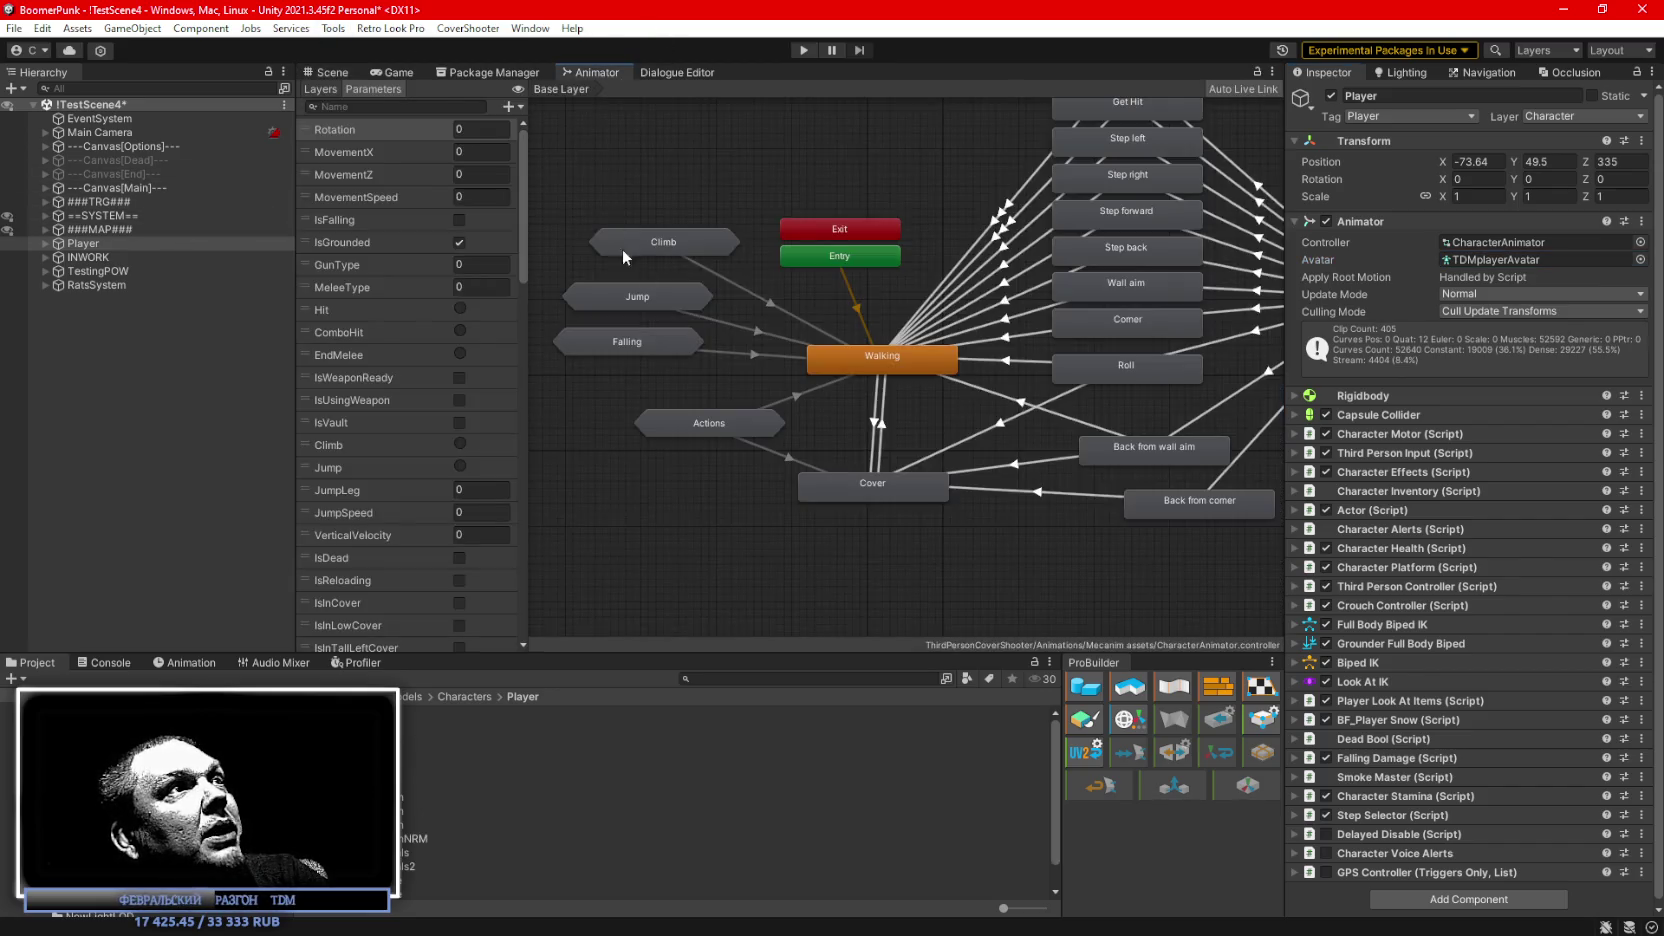
pyautogui.click(700, 243)
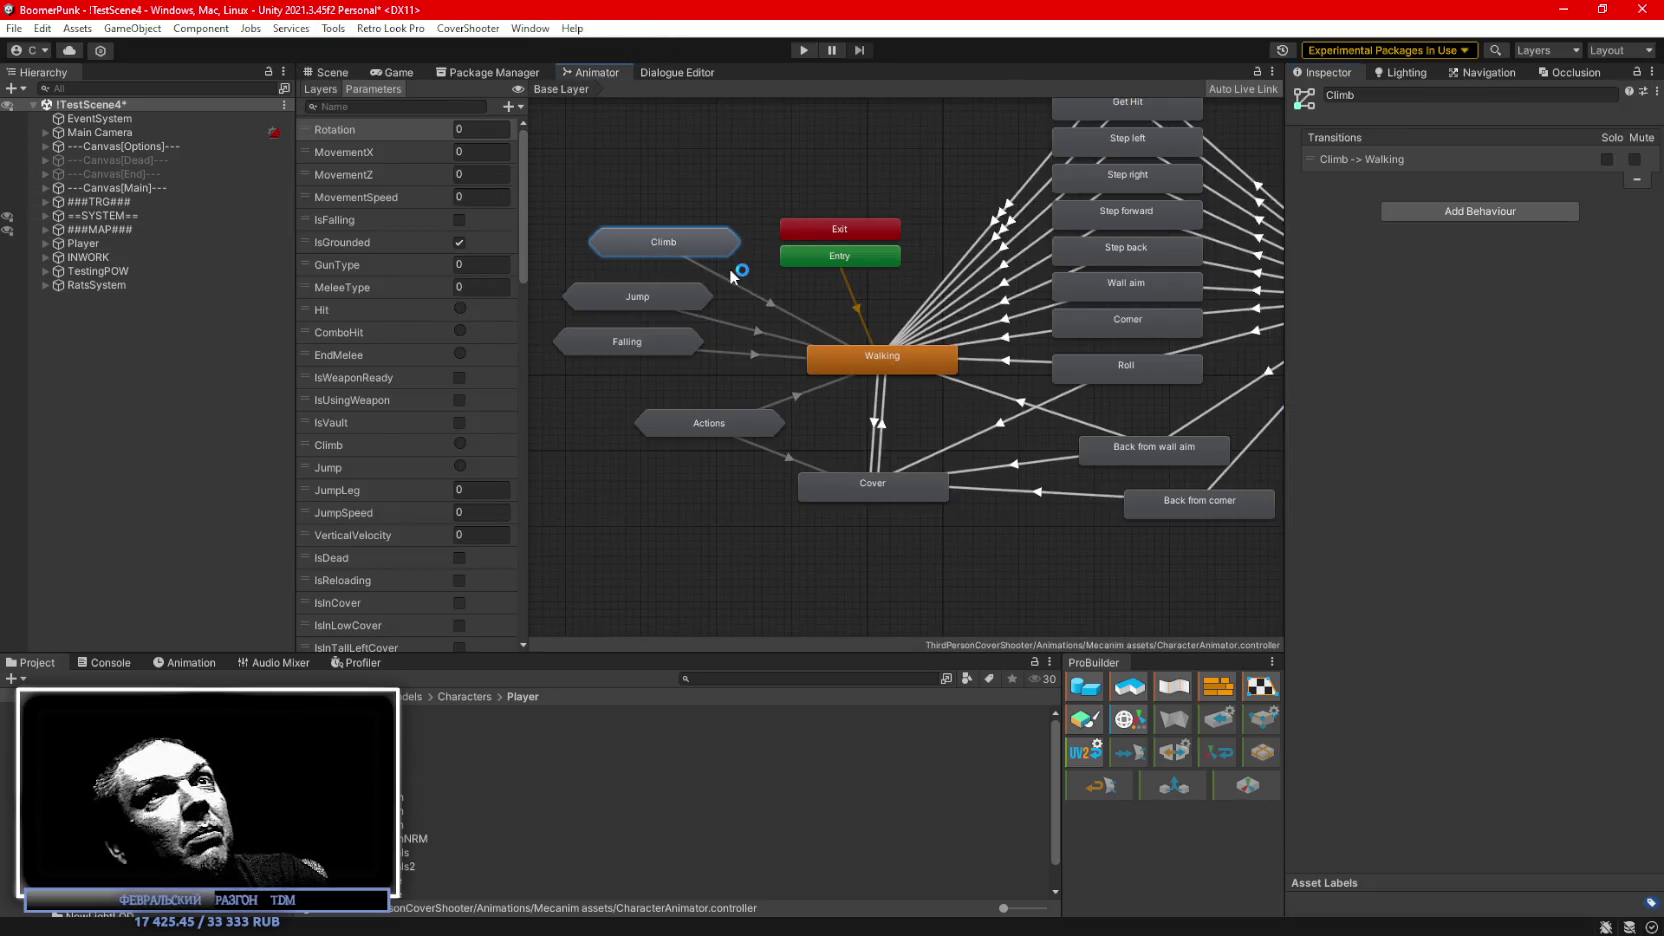
pyautogui.click(1195, 253)
pyautogui.click(1522, 140)
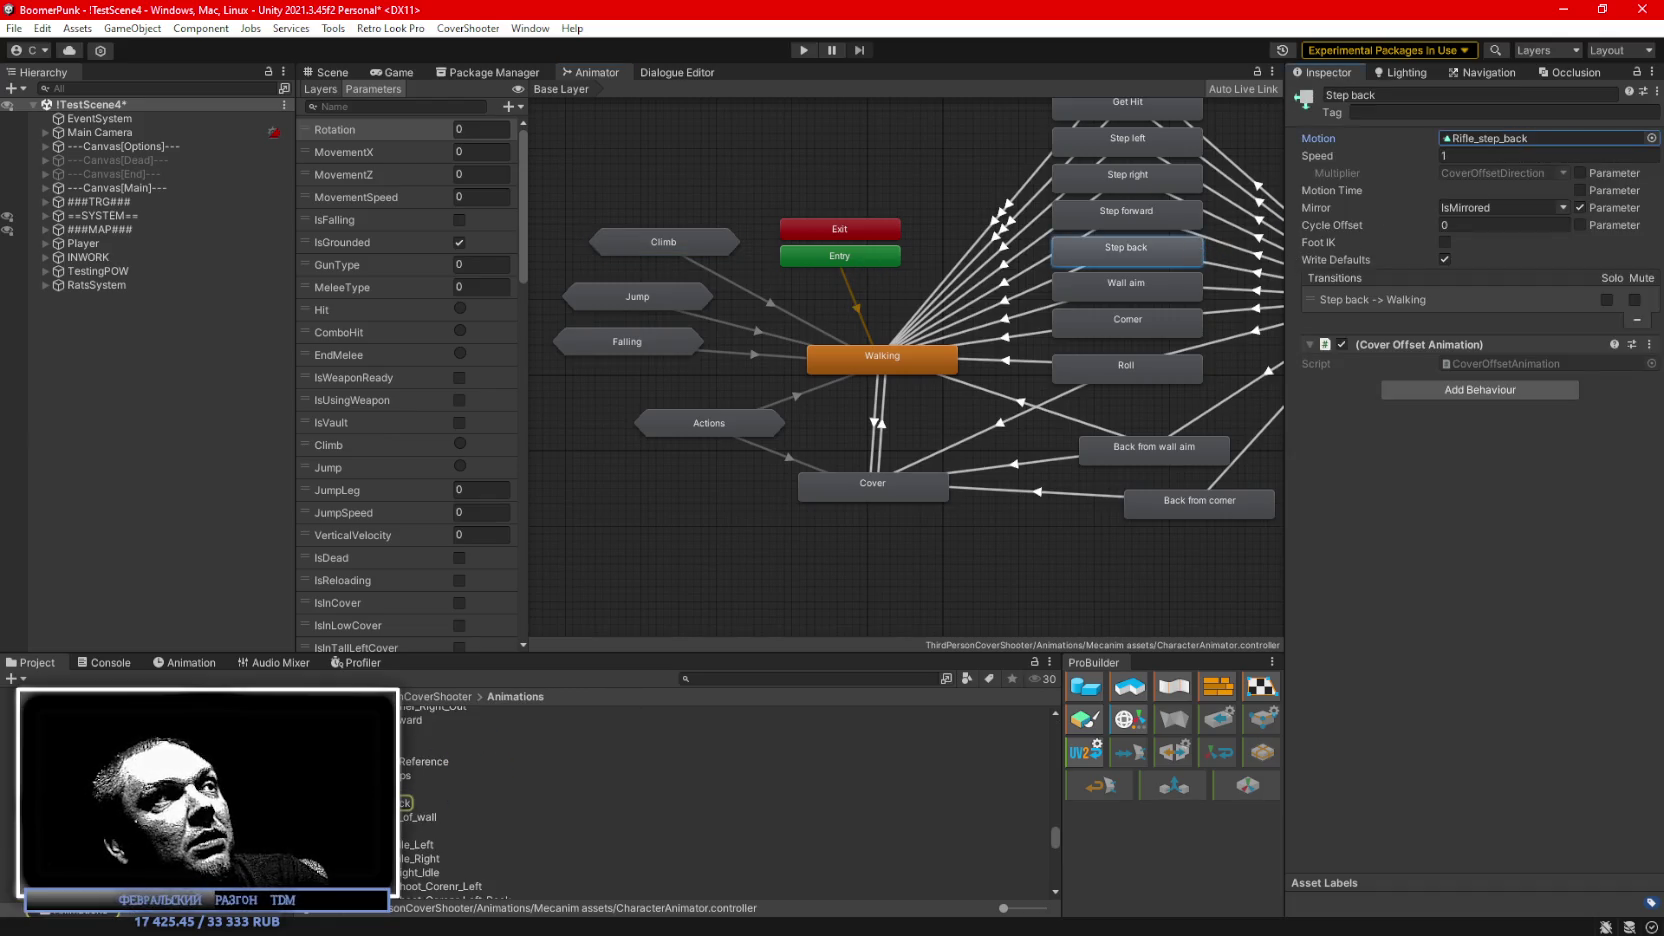
pyautogui.click(1522, 140)
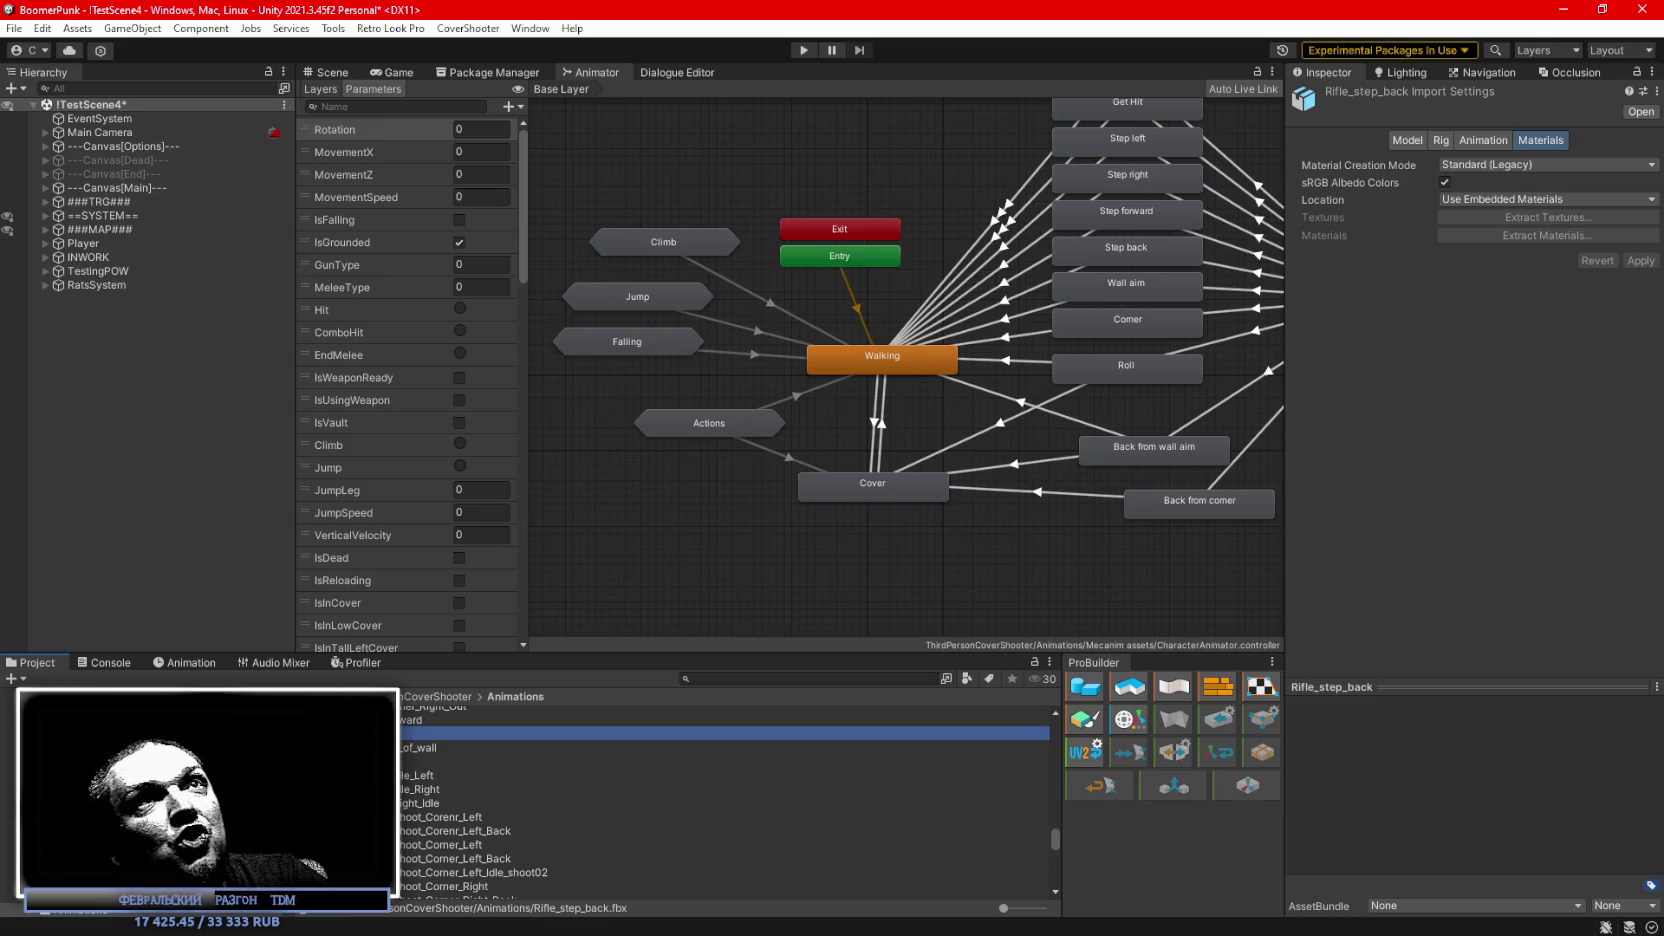
pyautogui.rightClick(390, 733)
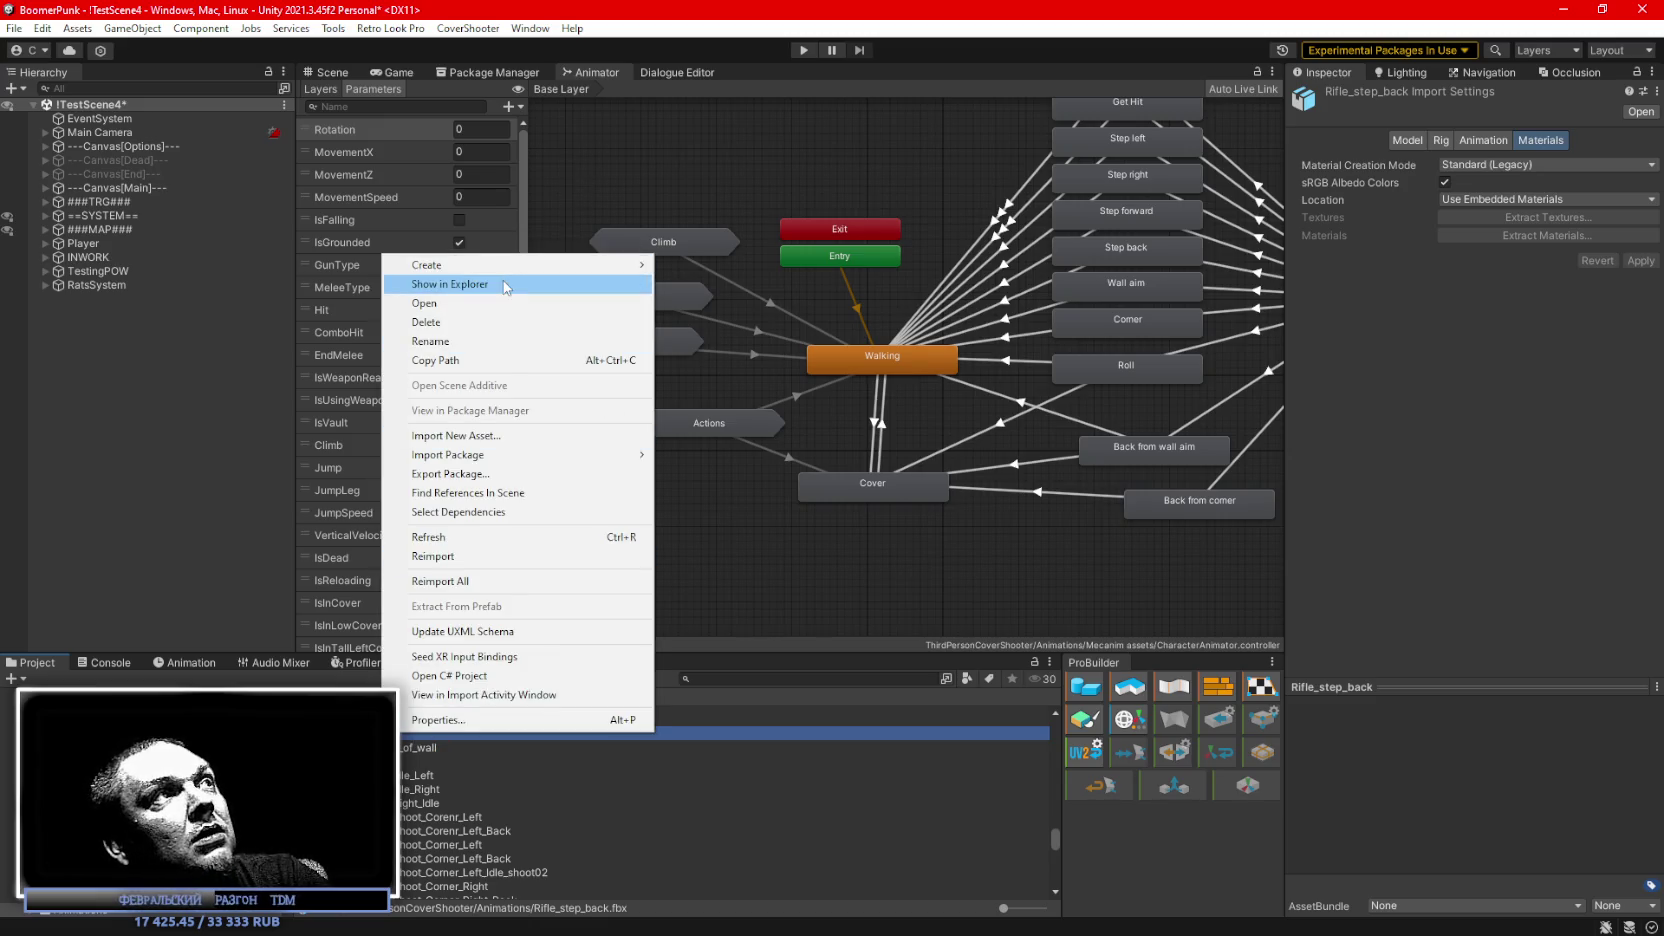
pyautogui.click(450, 280)
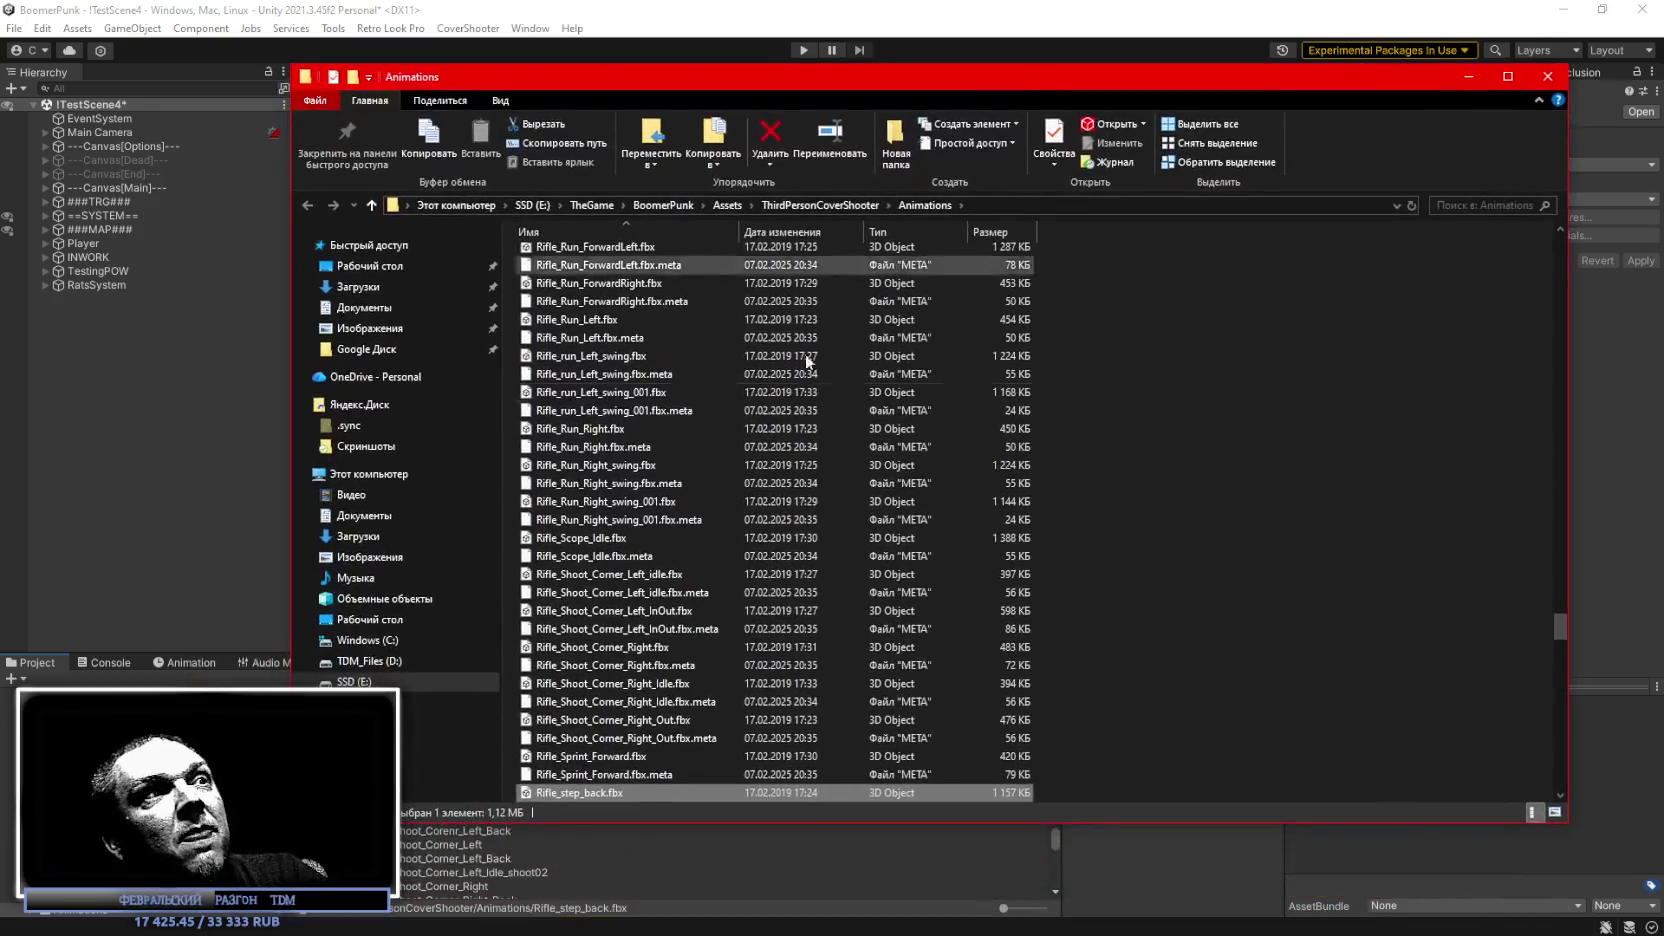
pyautogui.click(608, 721)
pyautogui.click(633, 686)
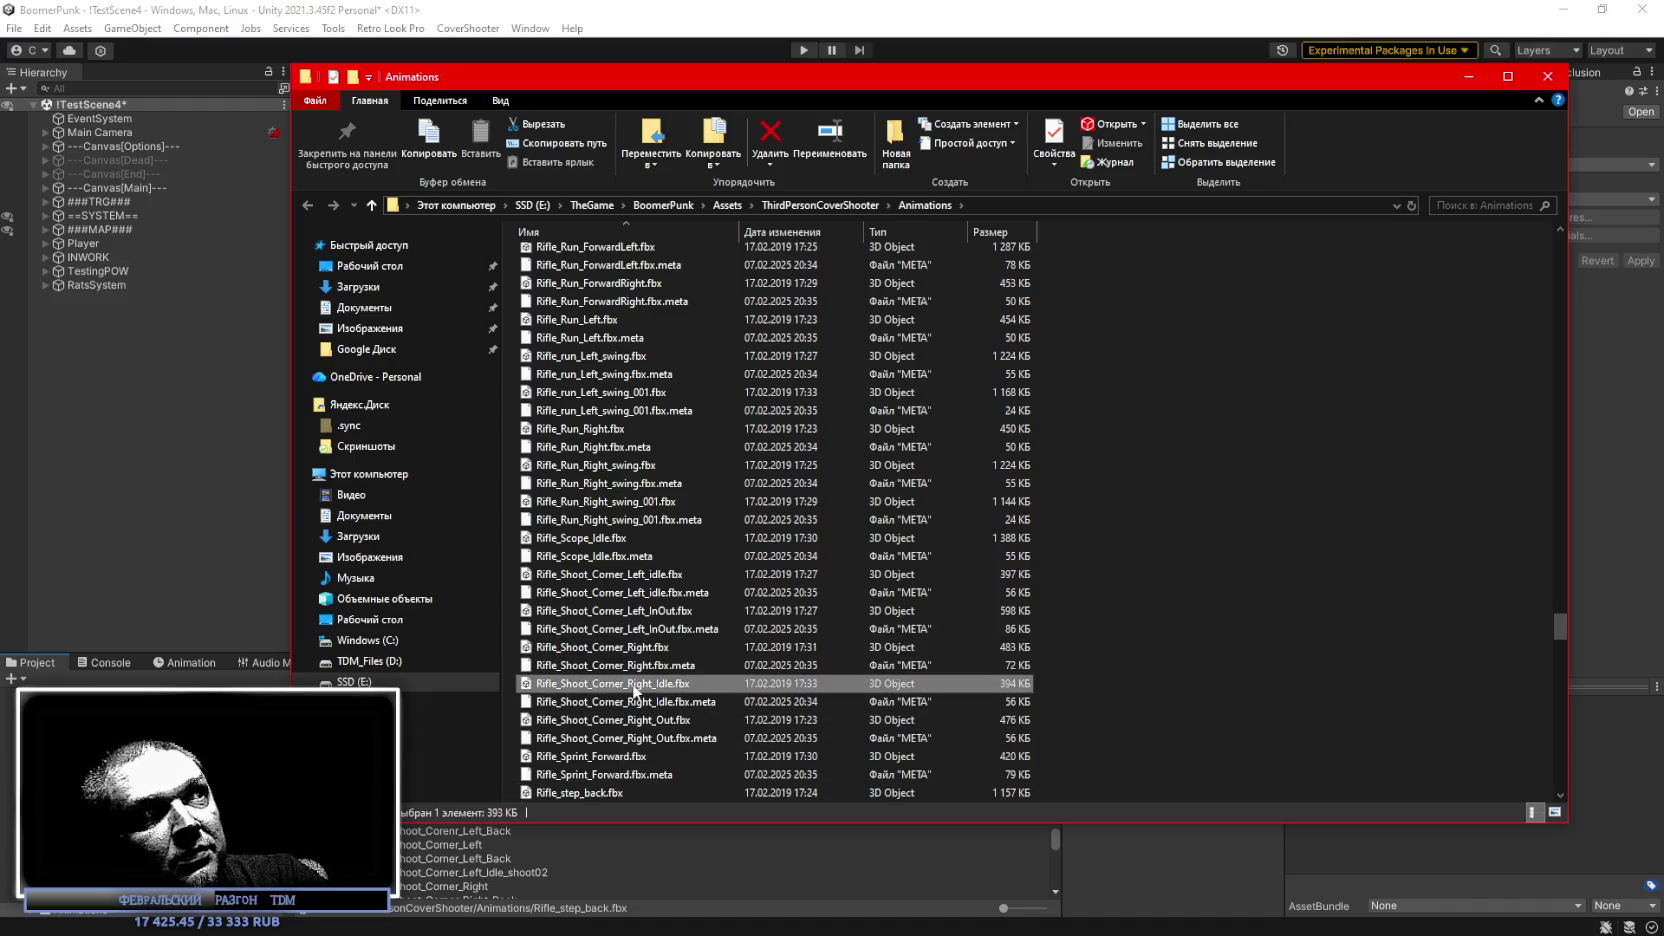
pyautogui.click(632, 611)
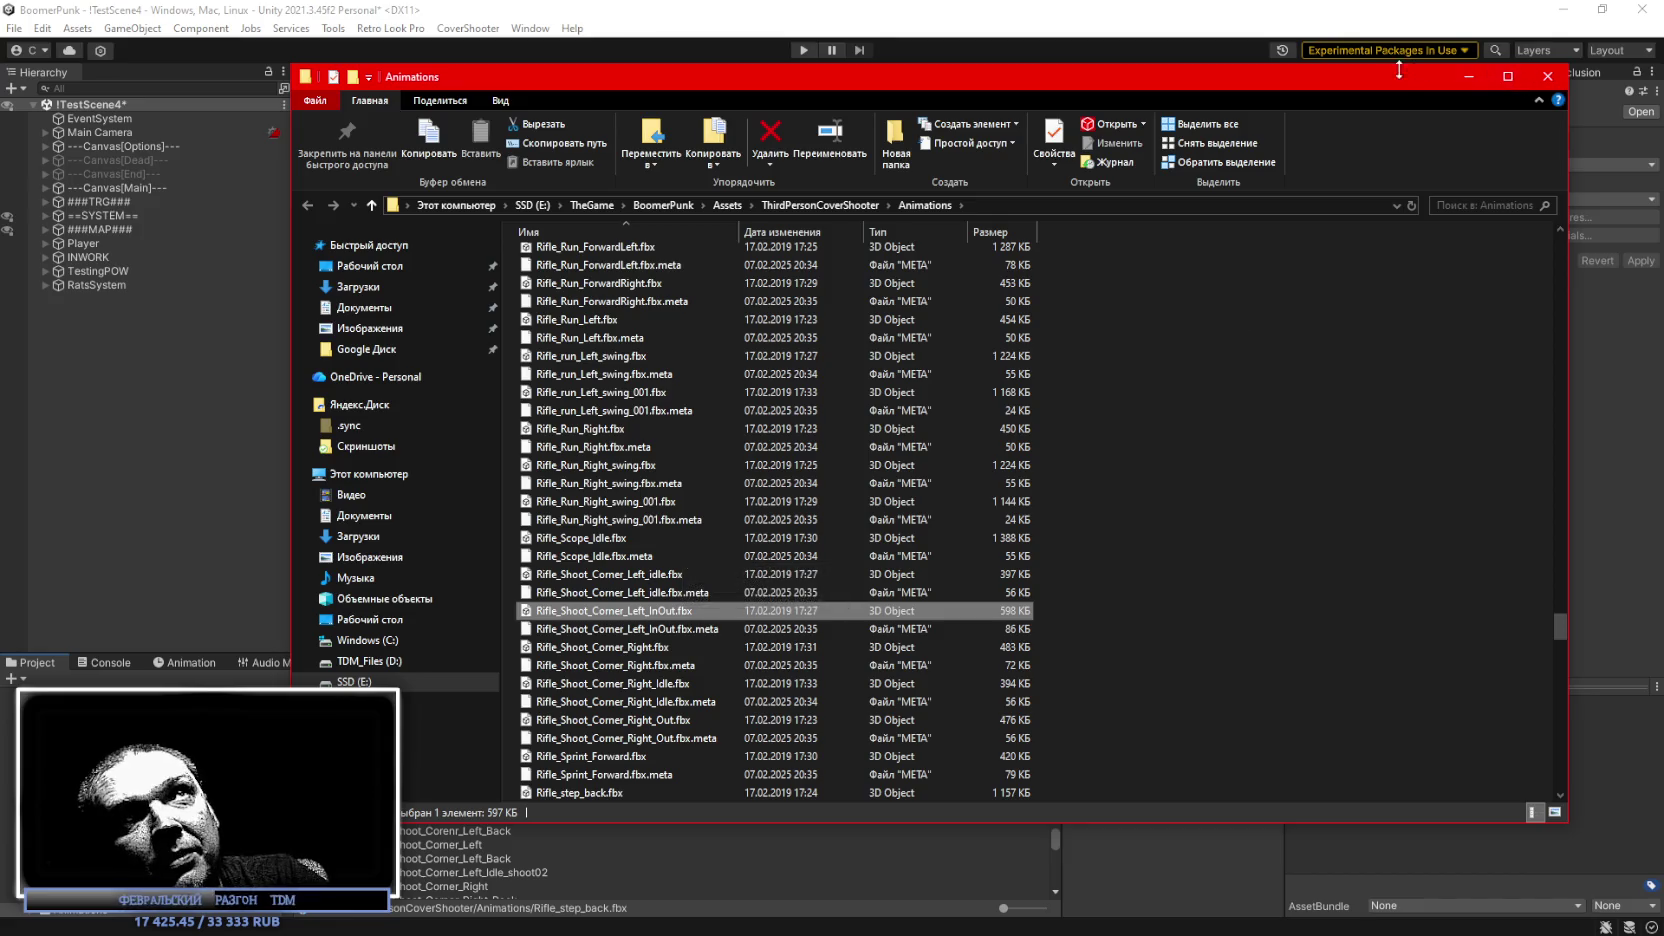
pyautogui.click(1547, 76)
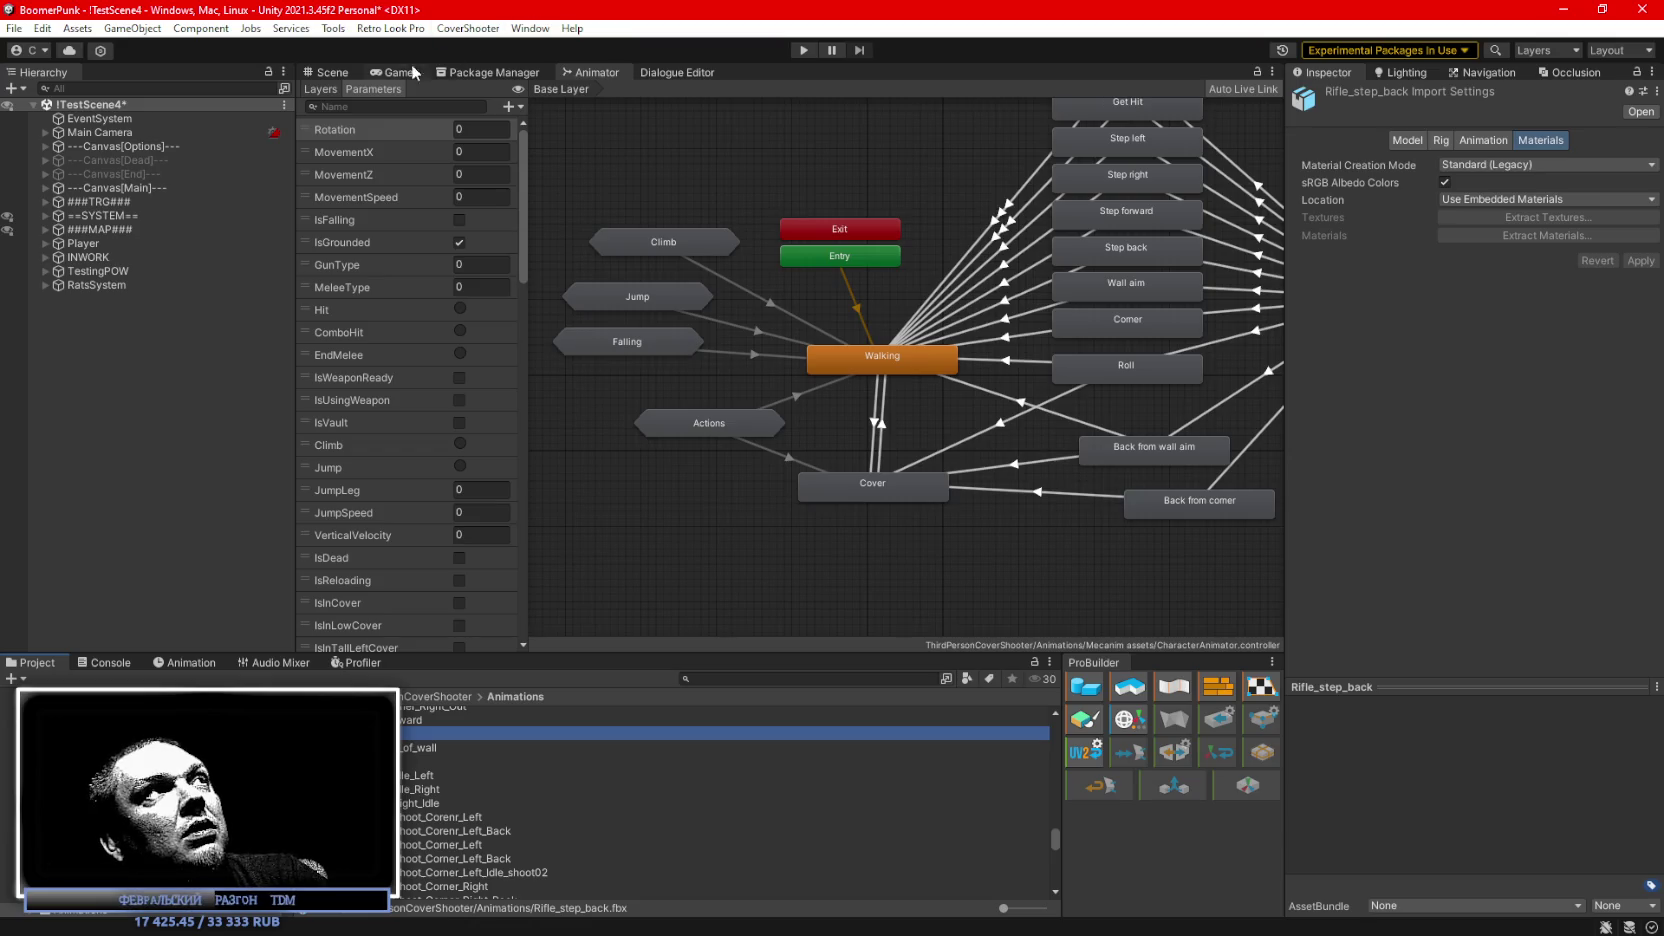
# In the Scene view, select lamp post LightingStolb (101) and frame it.
pyautogui.click(330, 75)
pyautogui.moveTo(475, 124)
pyautogui.mouseDown()
pyautogui.moveTo(417, 466)
pyautogui.moveTo(677, 500)
pyautogui.mouseUp()
pyautogui.click(670, 503)
pyautogui.scroll(-3, 141, 535)
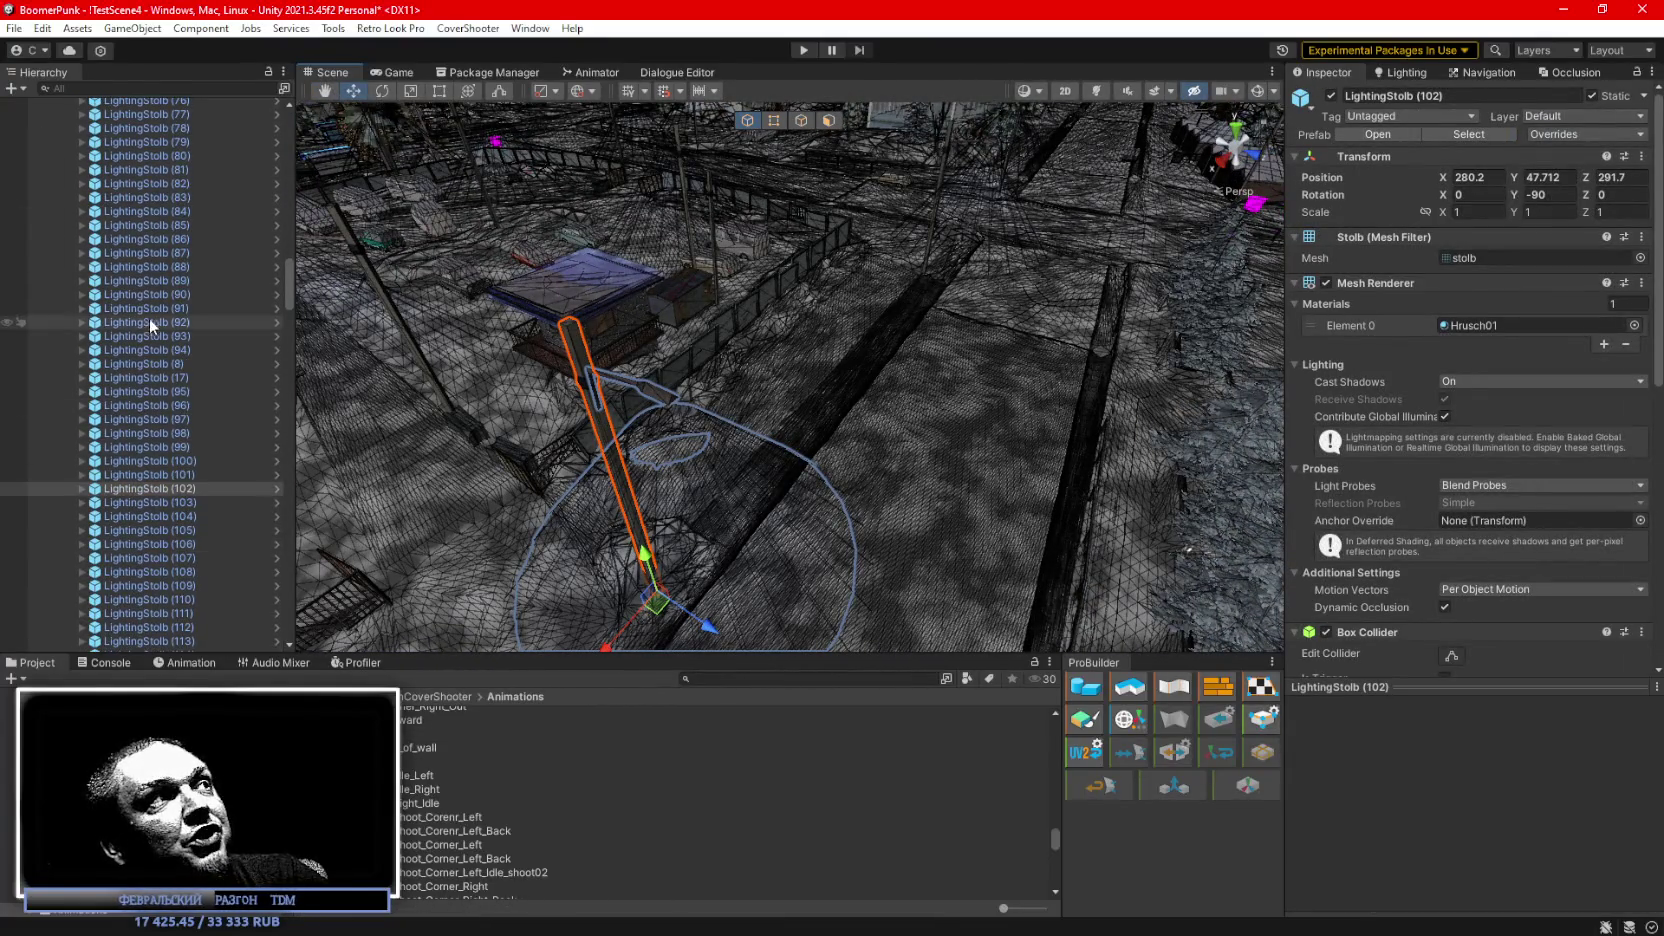
pyautogui.click(141, 474)
pyautogui.press('f')
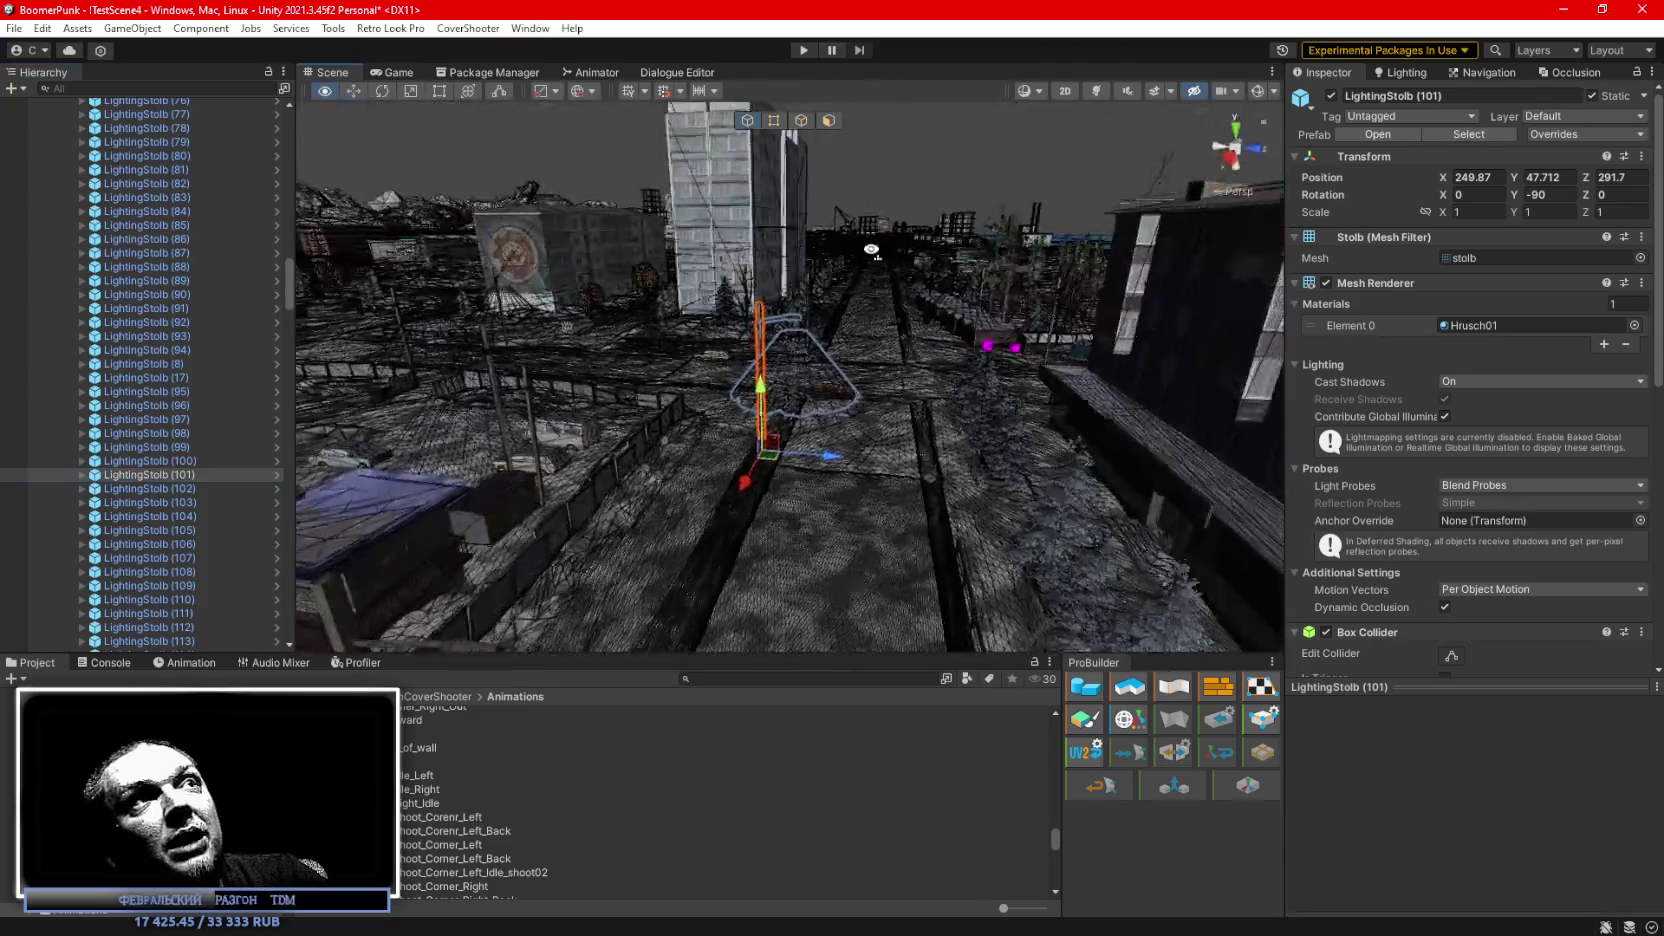
# Turn off the Light_Beam_Stolb cone and apply the lamp change to its prefab.
pyautogui.click(937, 398)
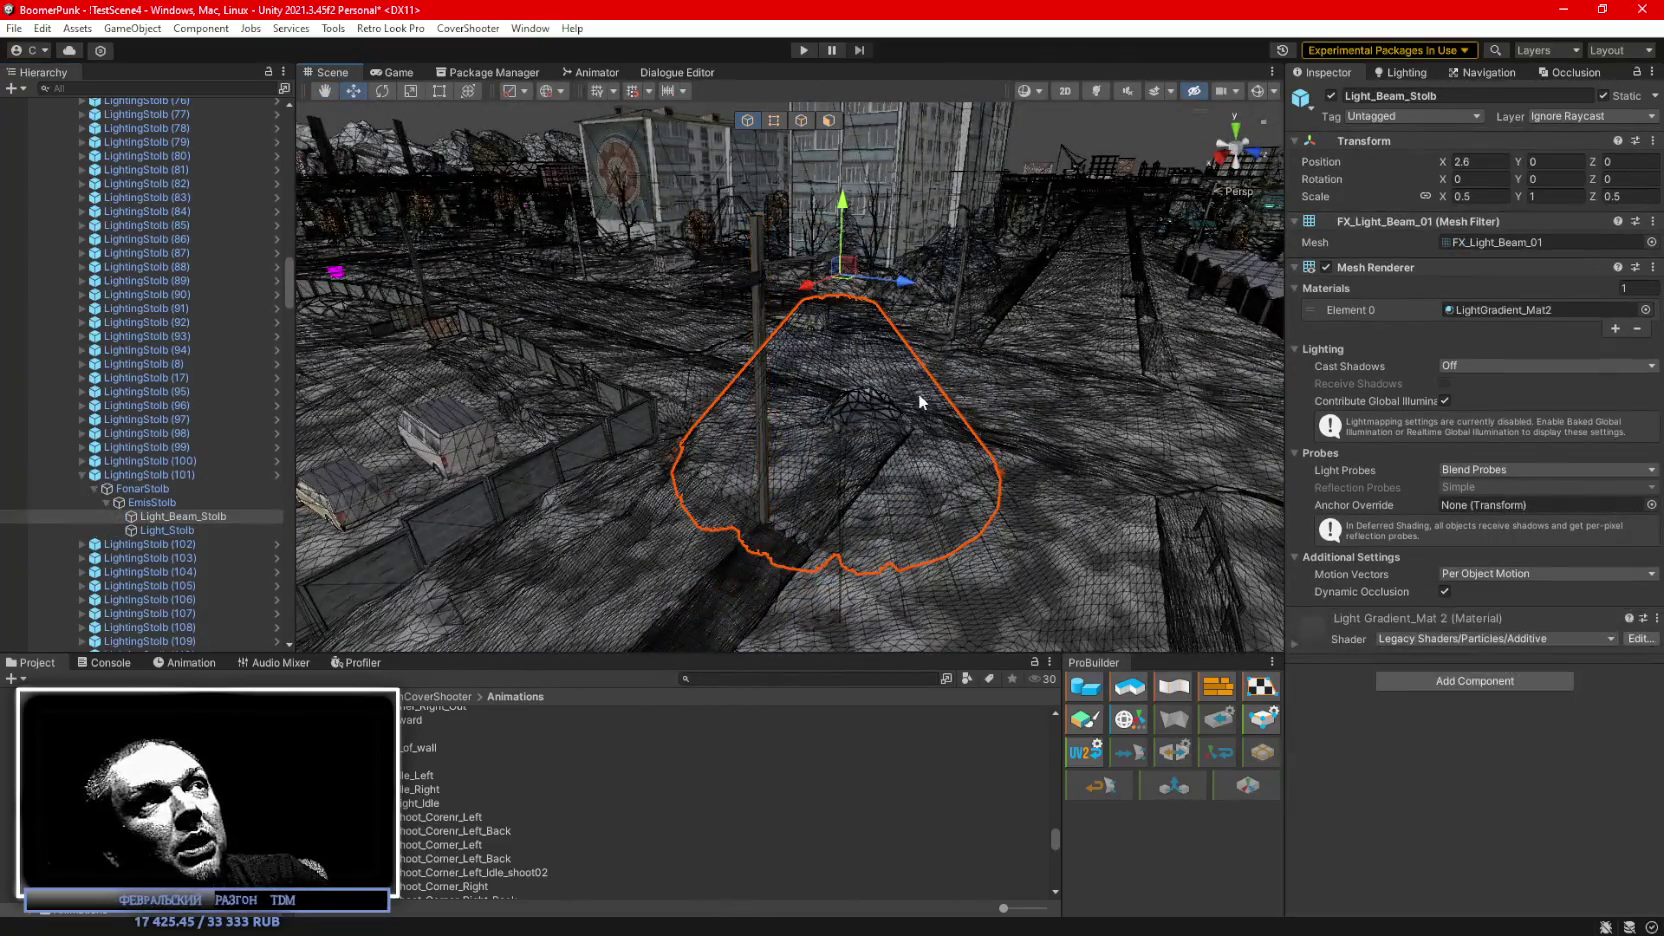
pyautogui.click(1330, 95)
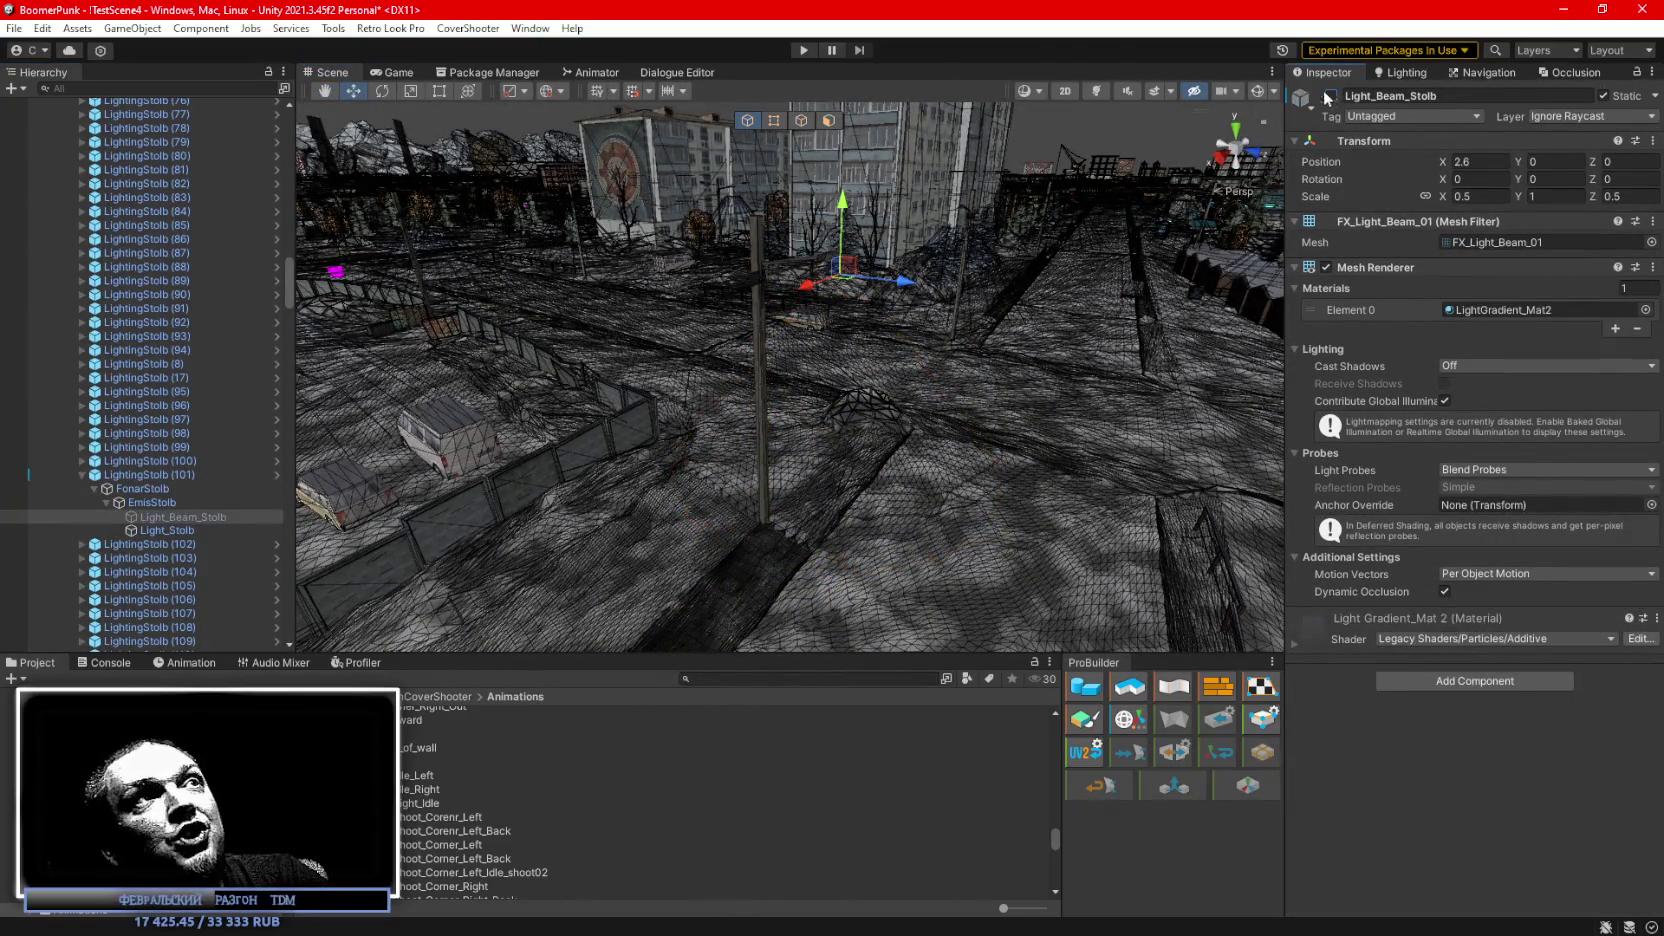
pyautogui.click(185, 474)
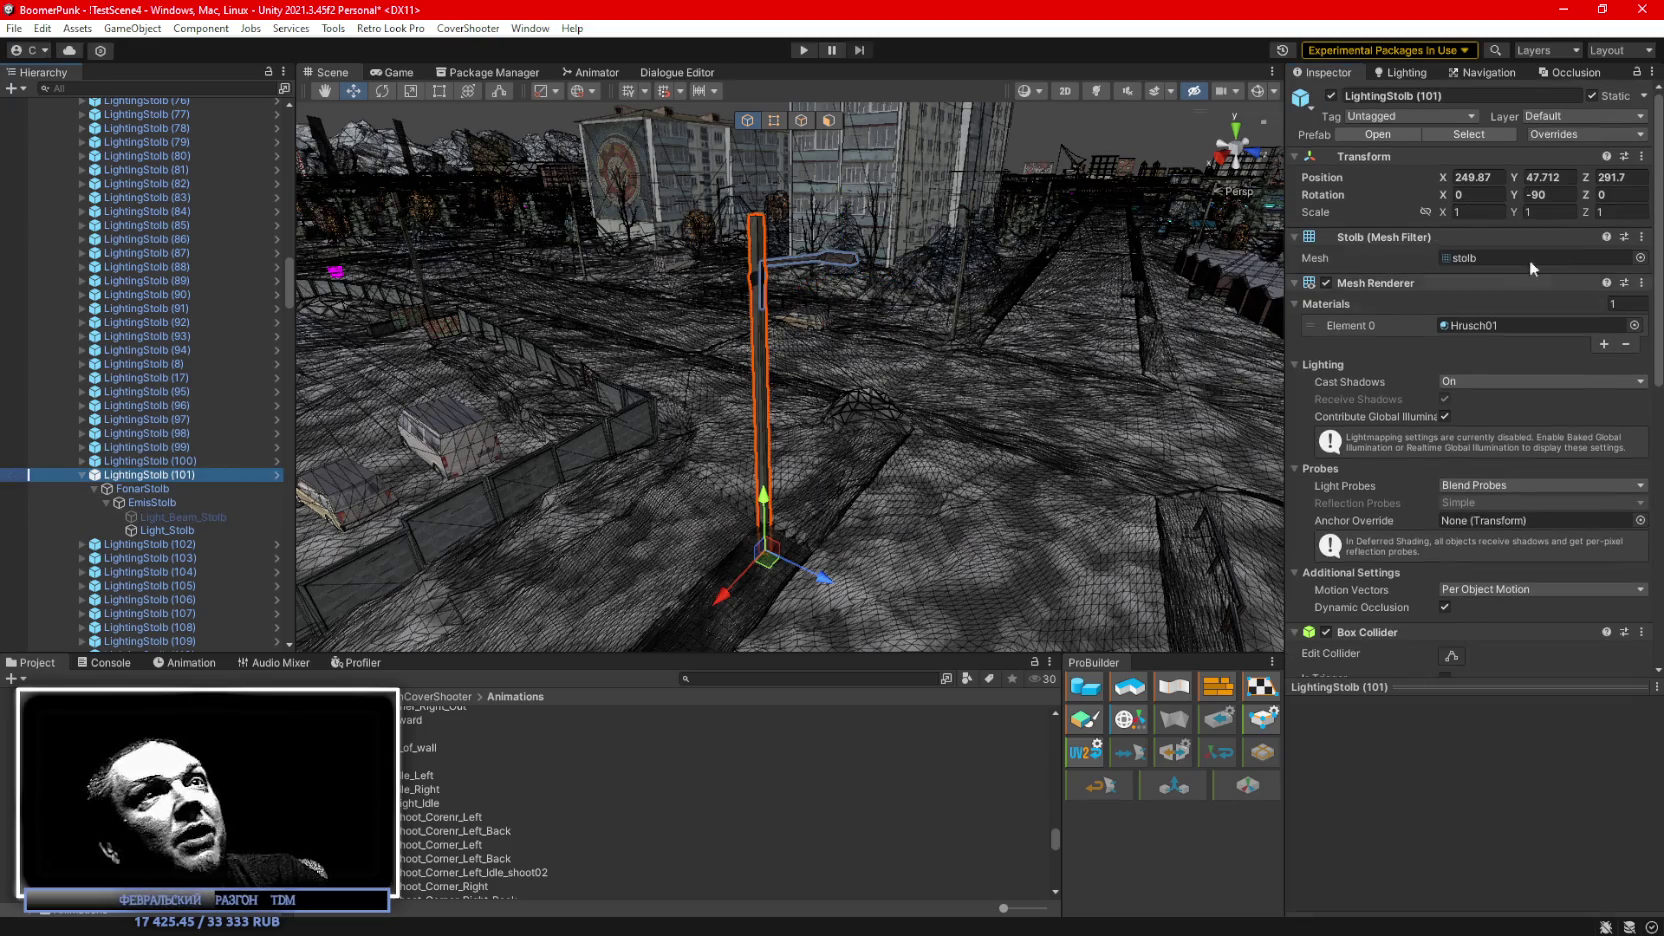
pyautogui.click(1580, 135)
pyautogui.click(1610, 302)
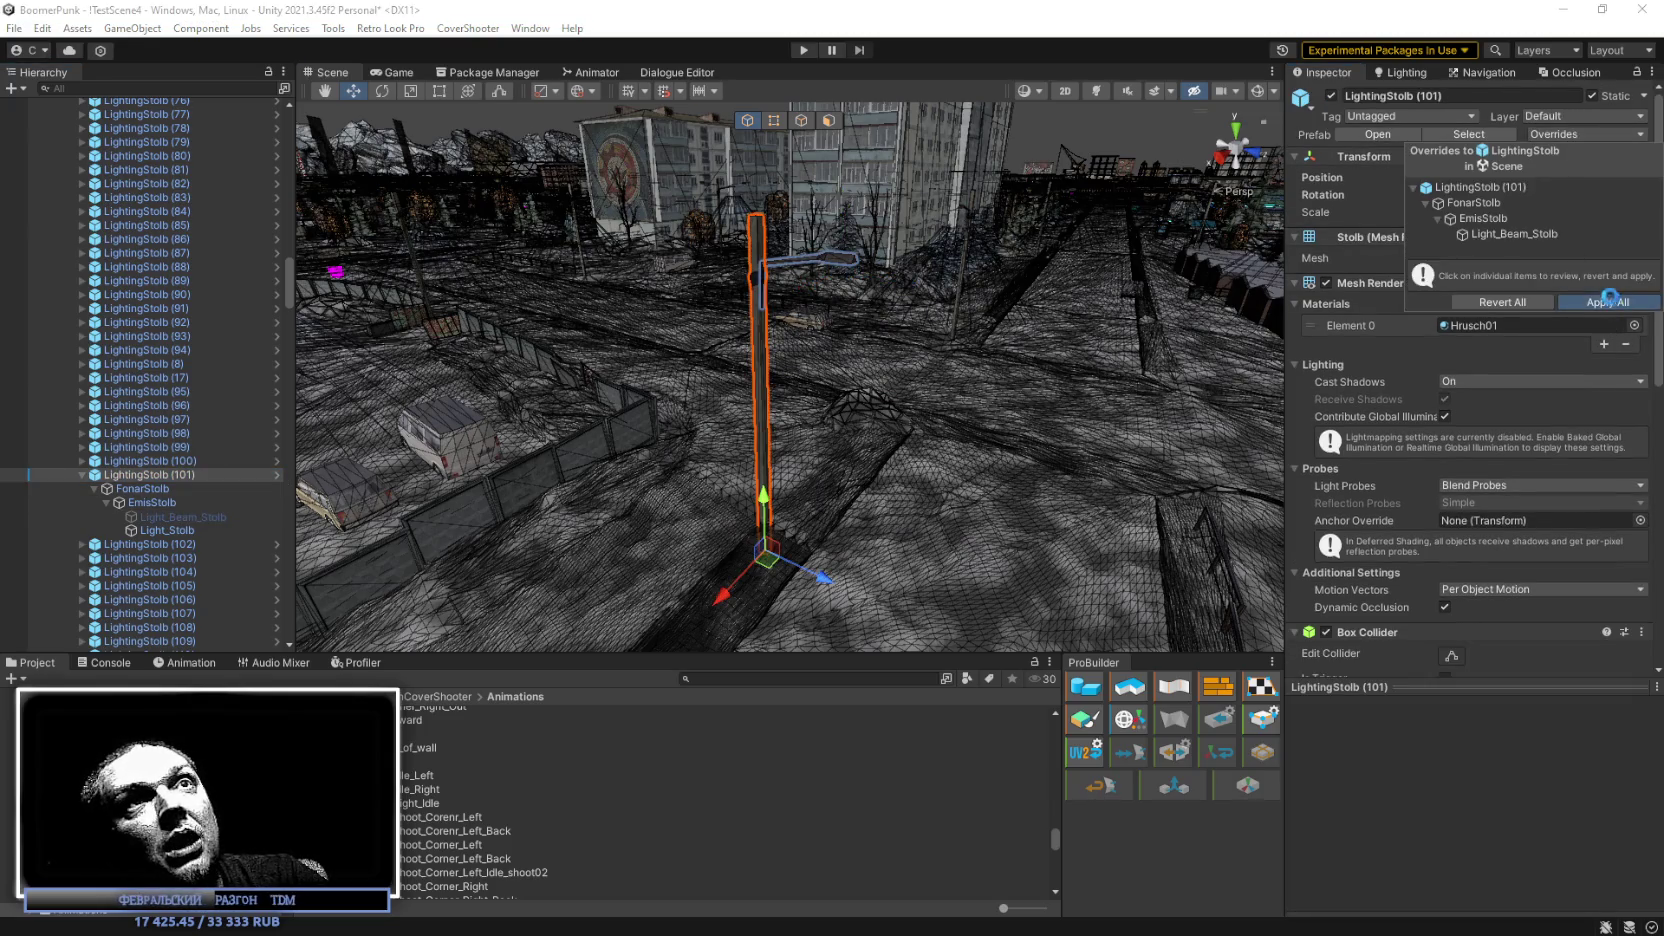
# Re-enable Light_Beam_Stolb on LightingStolb (101) and review its prefab overrides again.
pyautogui.moveTo(1034, 263)
pyautogui.mouseDown()
pyautogui.moveTo(853, 180)
pyautogui.moveTo(924, 173)
pyautogui.mouseUp()
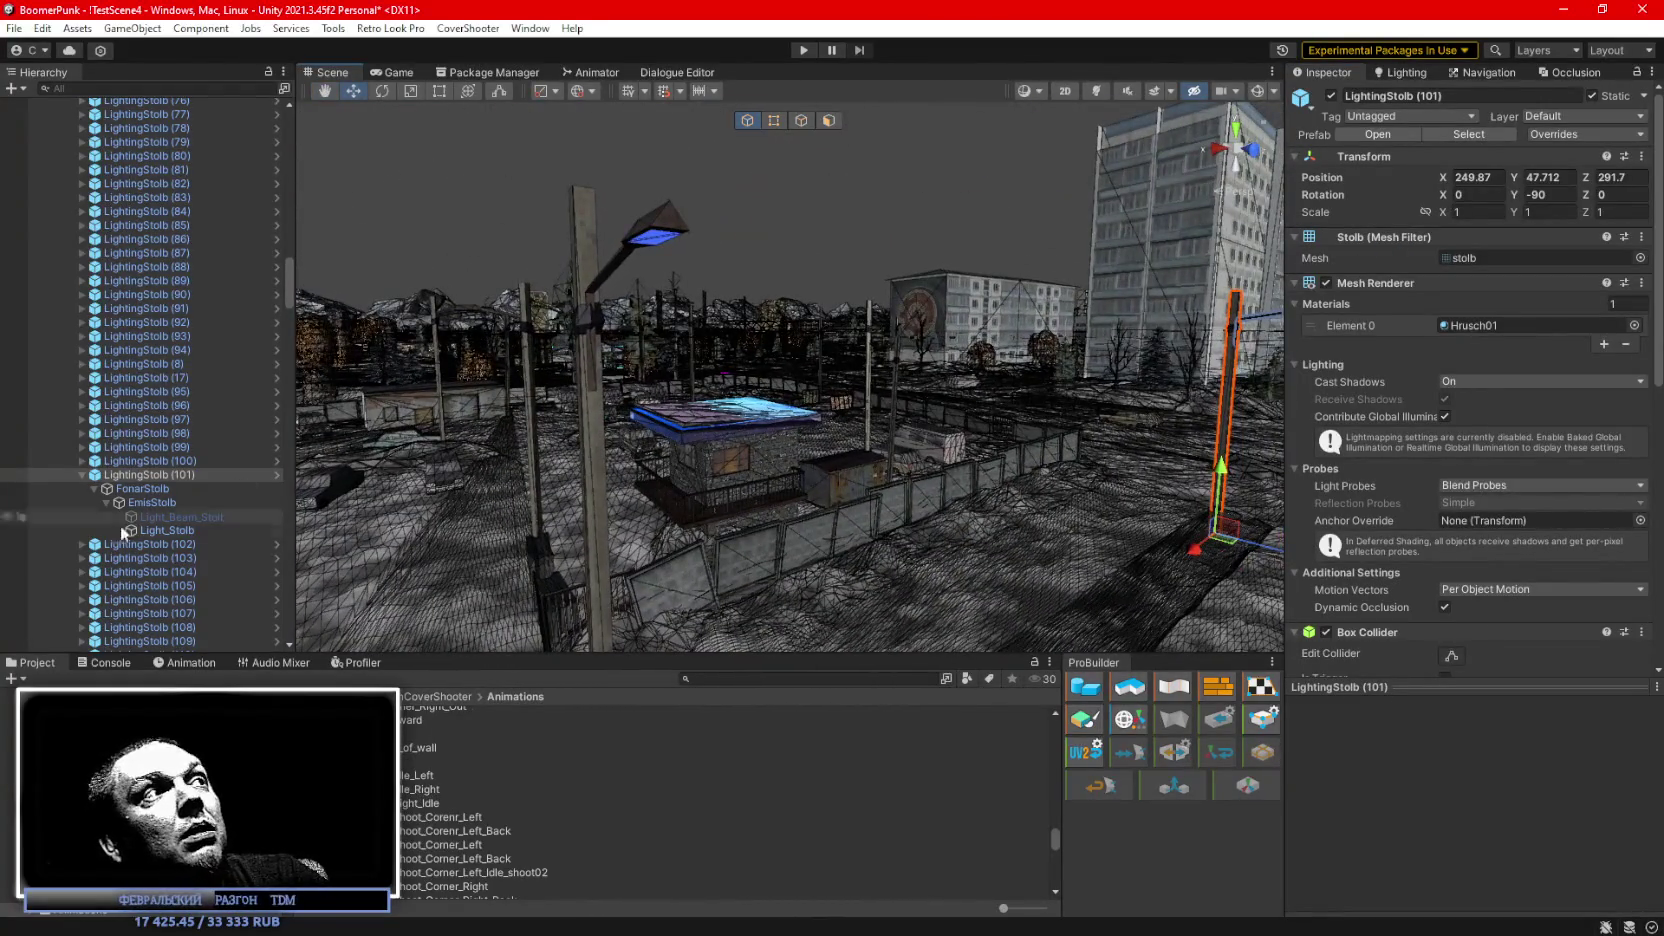
pyautogui.click(191, 517)
pyautogui.click(1331, 96)
pyautogui.click(169, 474)
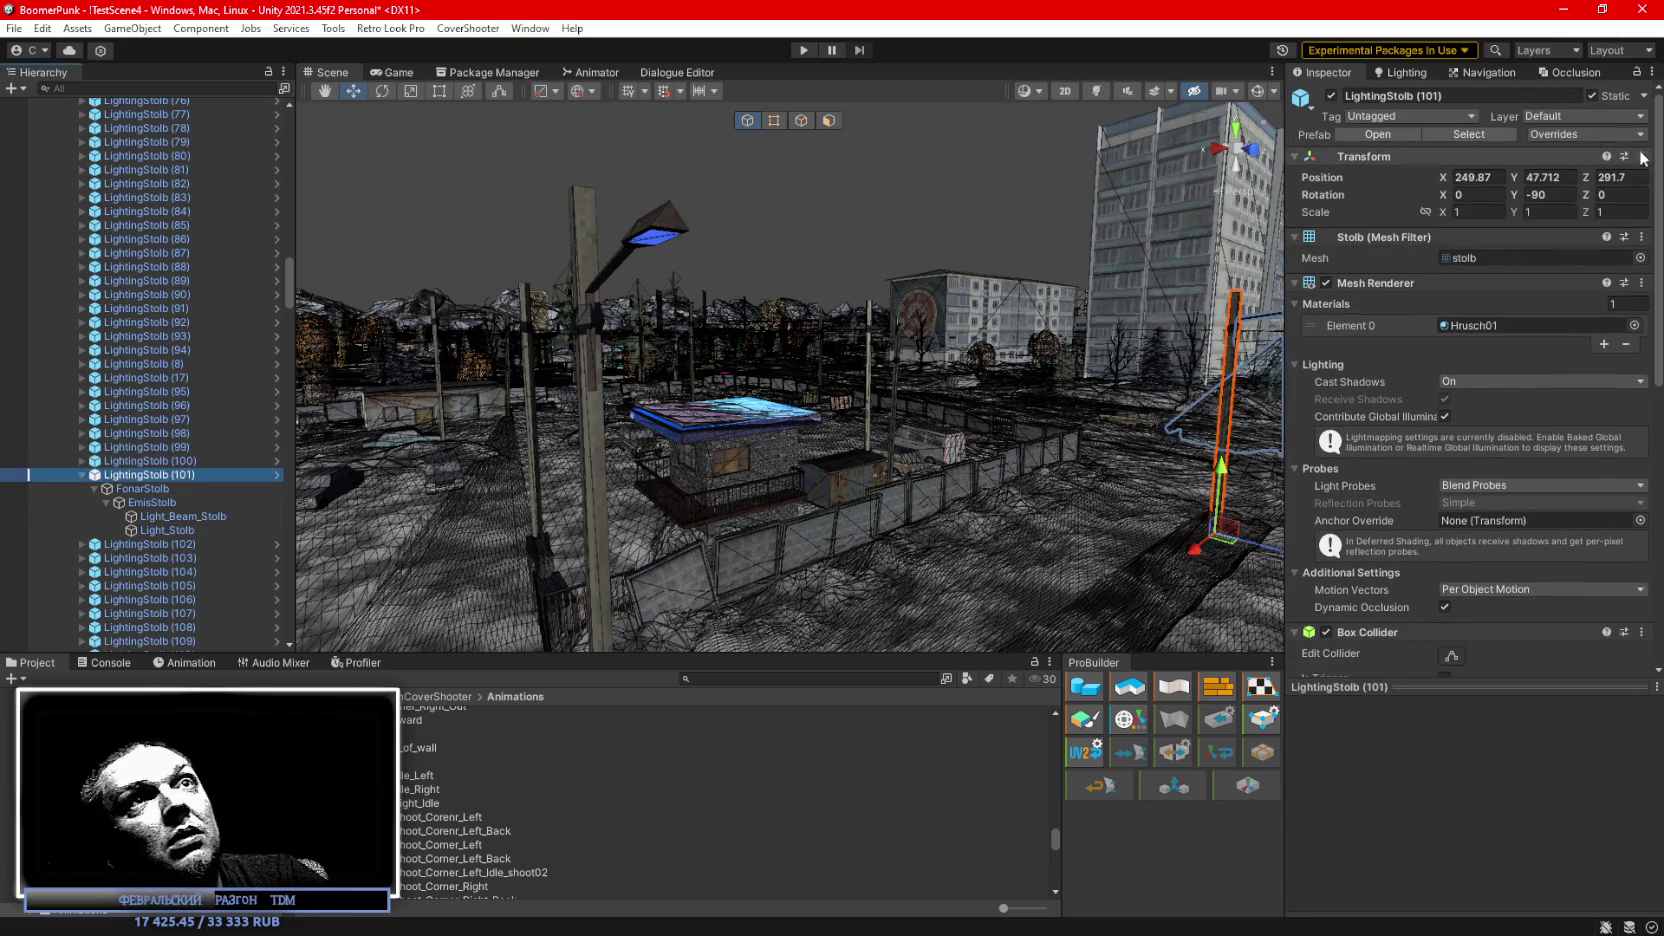
pyautogui.click(1592, 133)
pyautogui.click(932, 396)
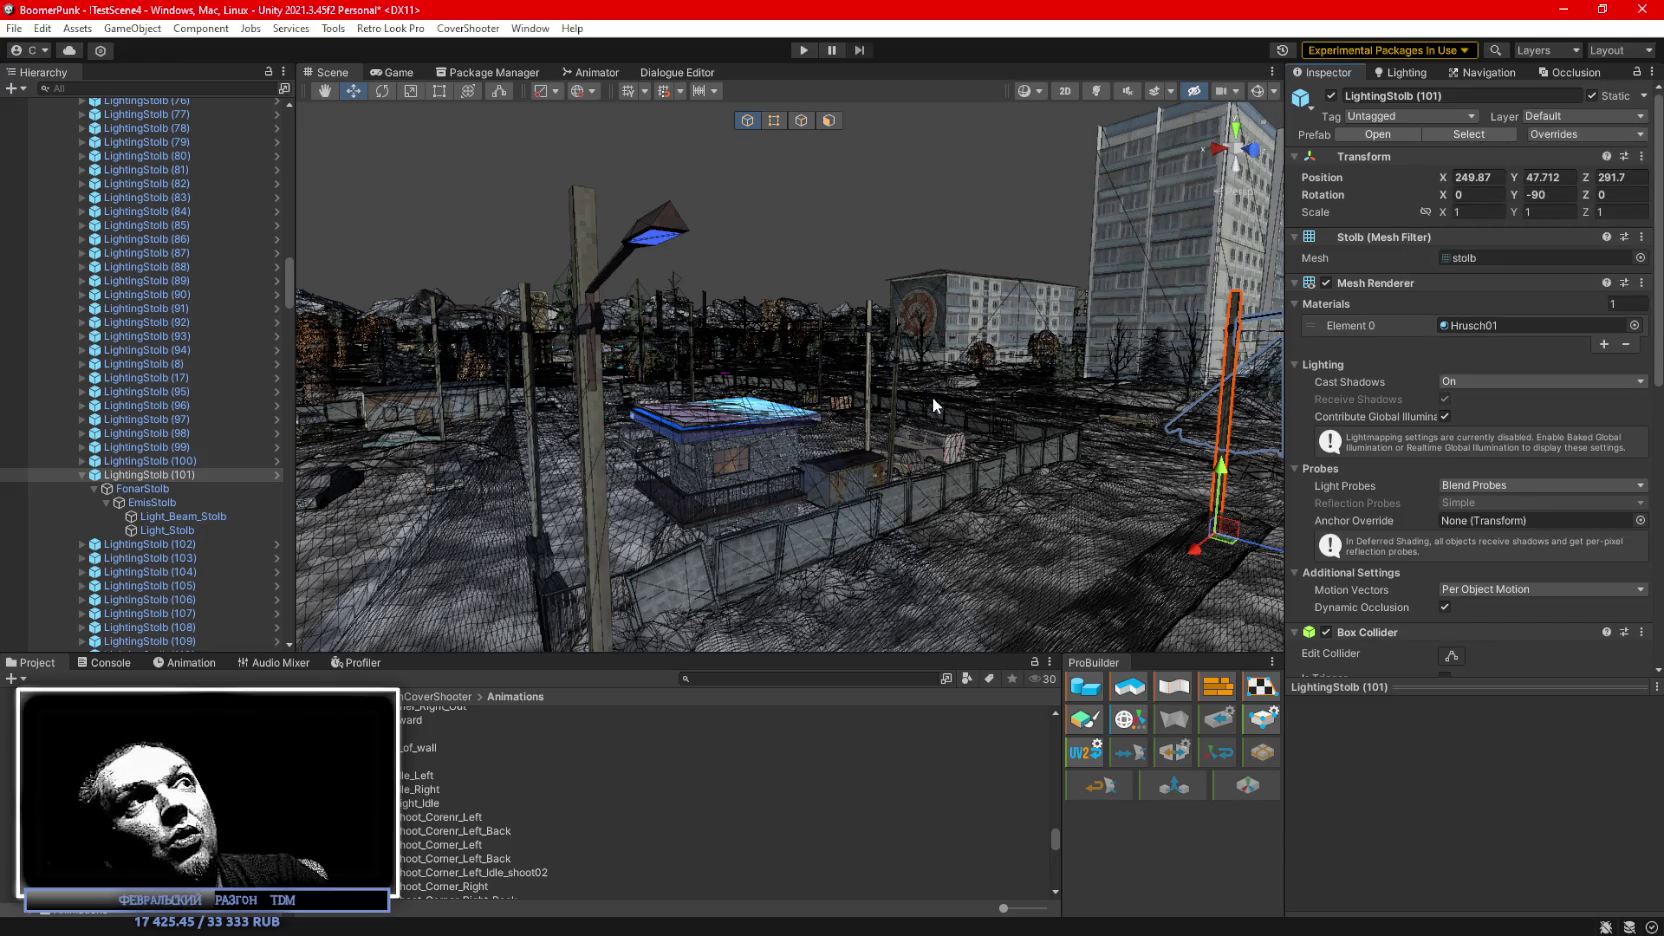
pyautogui.moveTo(757, 370)
pyautogui.mouseDown()
pyautogui.moveTo(983, 366)
pyautogui.moveTo(942, 351)
pyautogui.mouseUp()
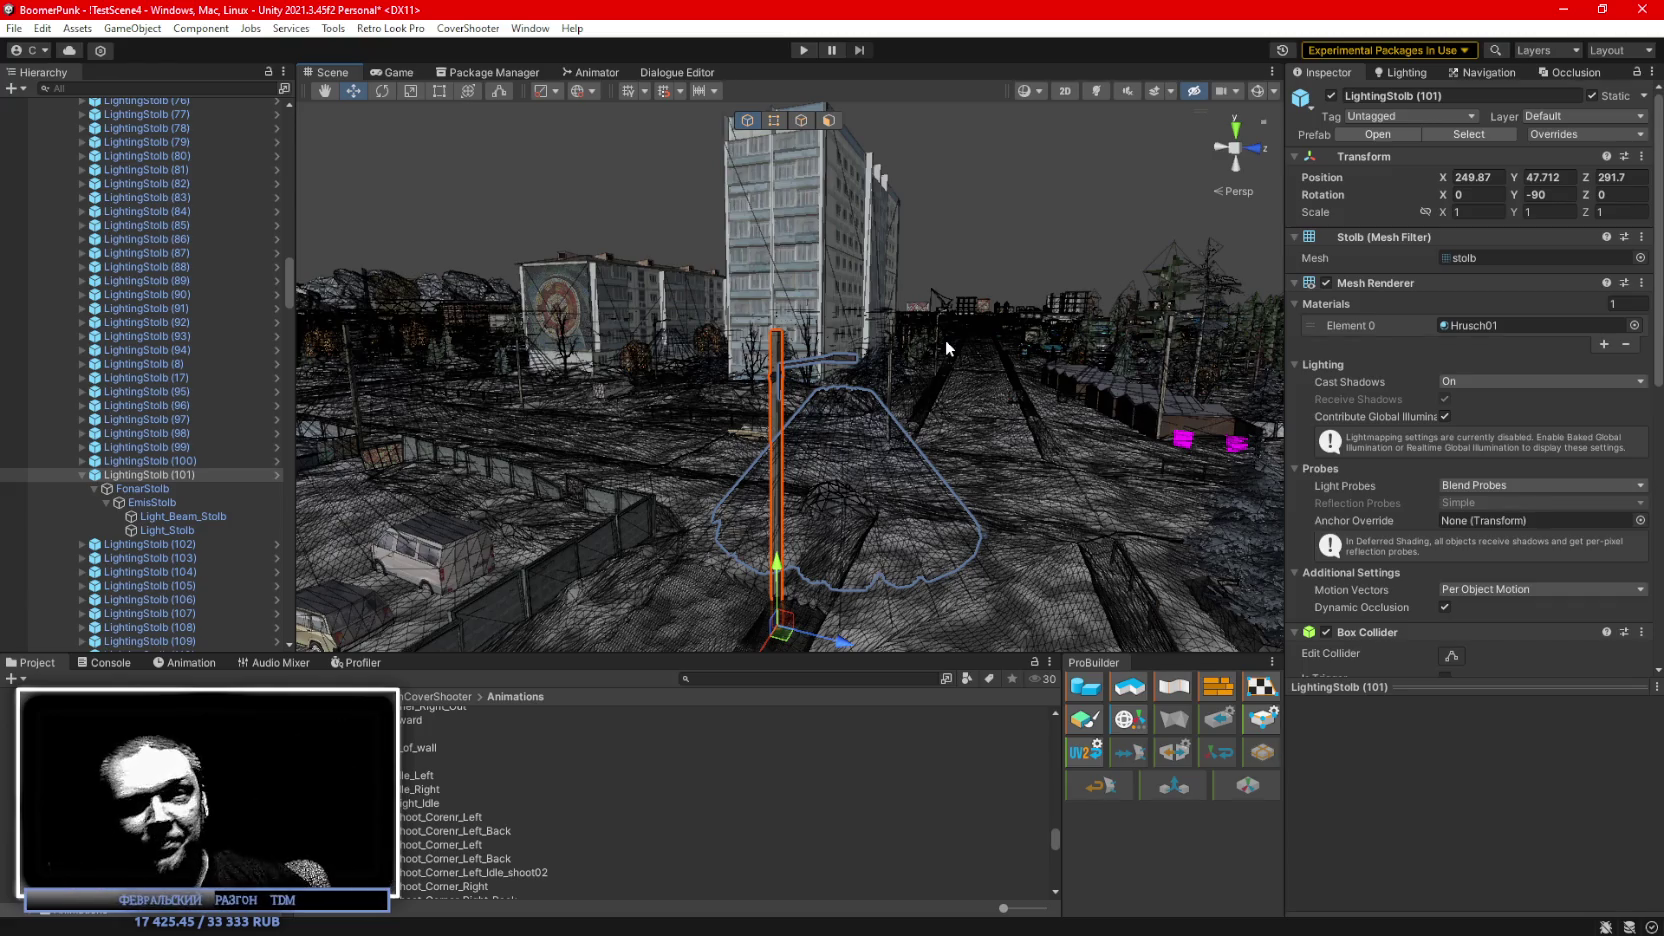
# Orbit around the lamp post, then Alt+Tab to Festerkin's Asset Store page.
pyautogui.moveTo(940, 400)
pyautogui.mouseDown()
pyautogui.moveTo(1006, 394)
pyautogui.moveTo(653, 437)
pyautogui.mouseUp()
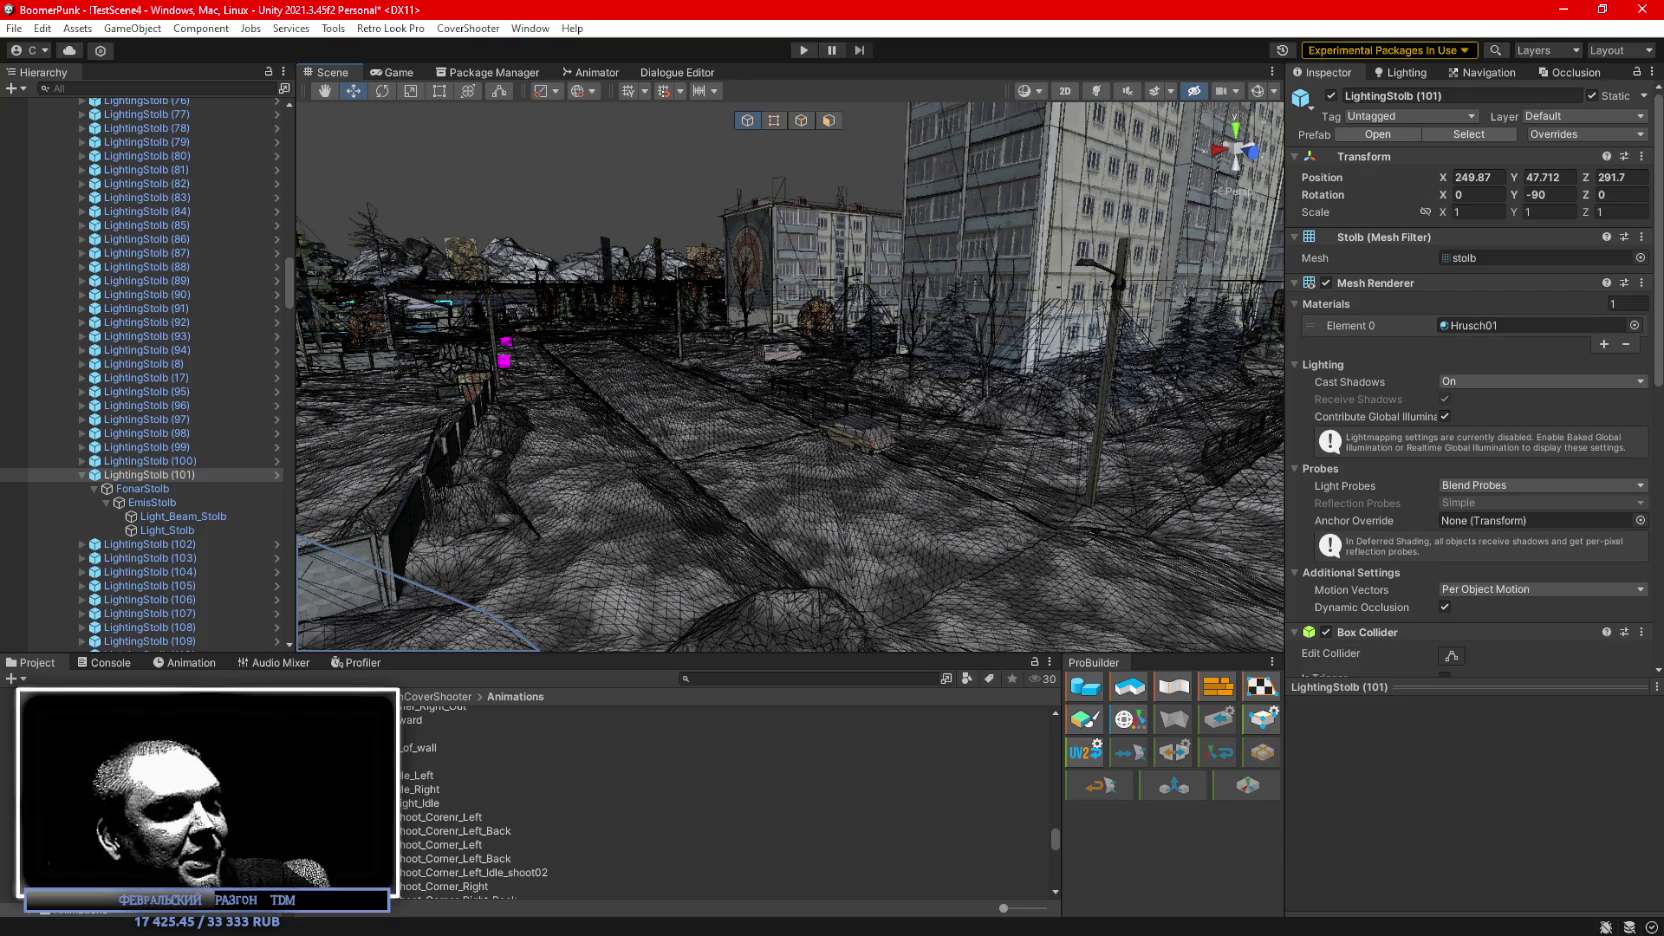
pyautogui.hotkey('alt', 'Tab')
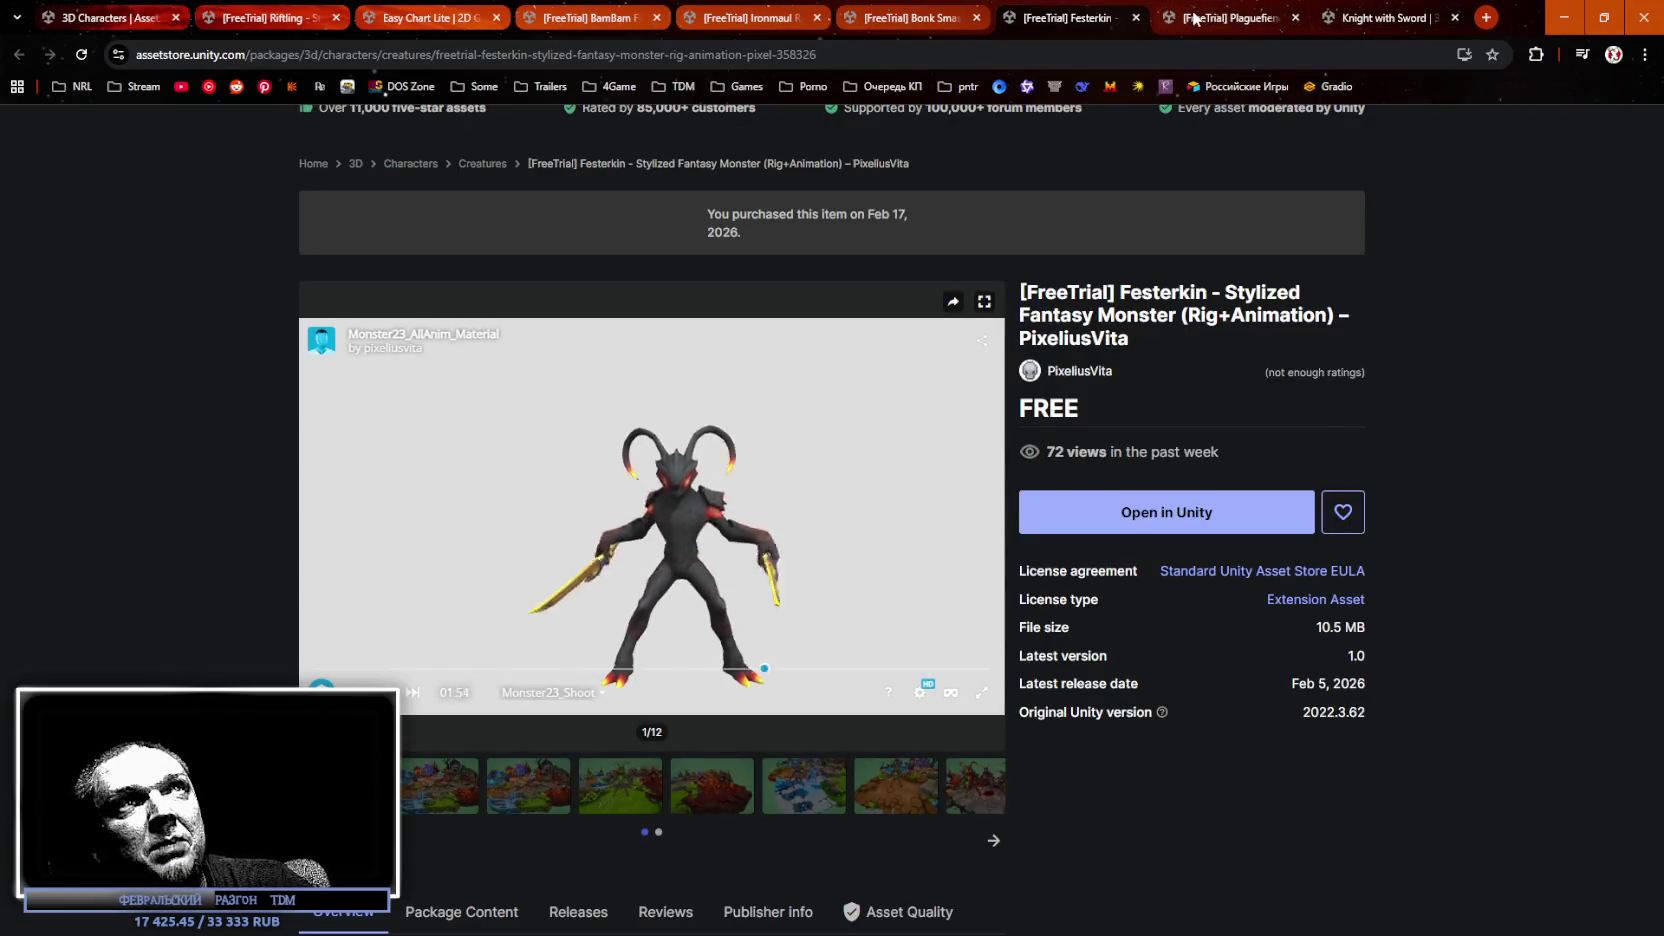
# Open the Plaguefiend asset page and rotate its monster preview.
pyautogui.click(1228, 17)
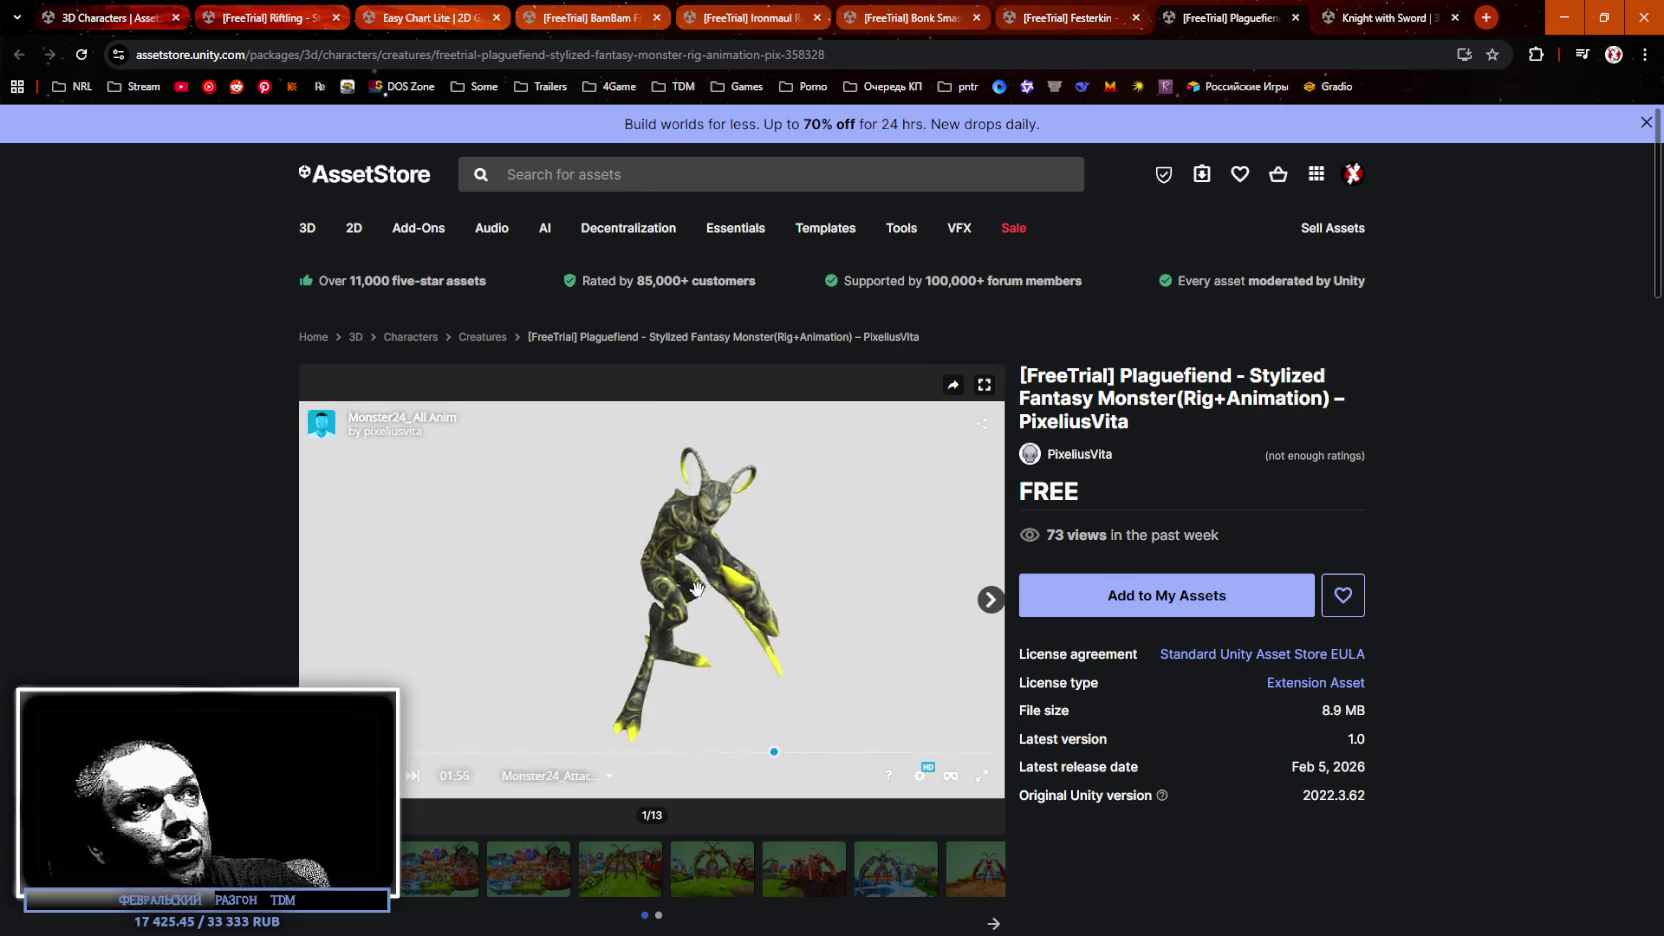
pyautogui.scroll(5, 768, 550)
pyautogui.scroll(-5, 765, 532)
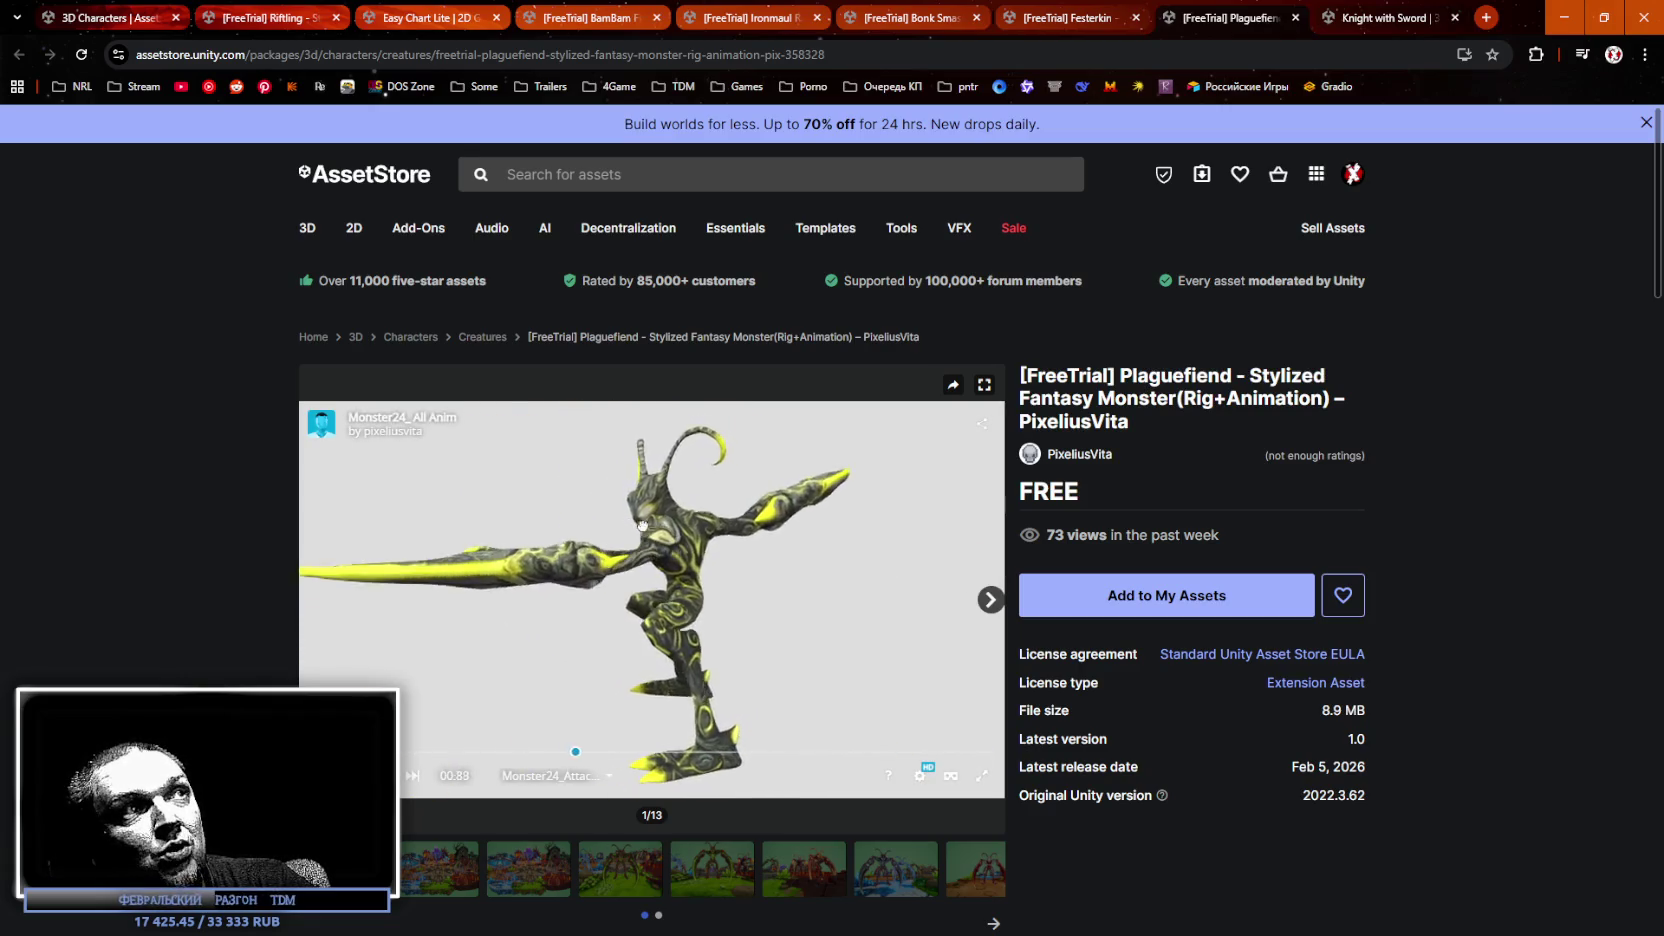
pyautogui.moveTo(630, 518)
pyautogui.mouseDown()
pyautogui.moveTo(506, 599)
pyautogui.moveTo(632, 505)
pyautogui.mouseUp()
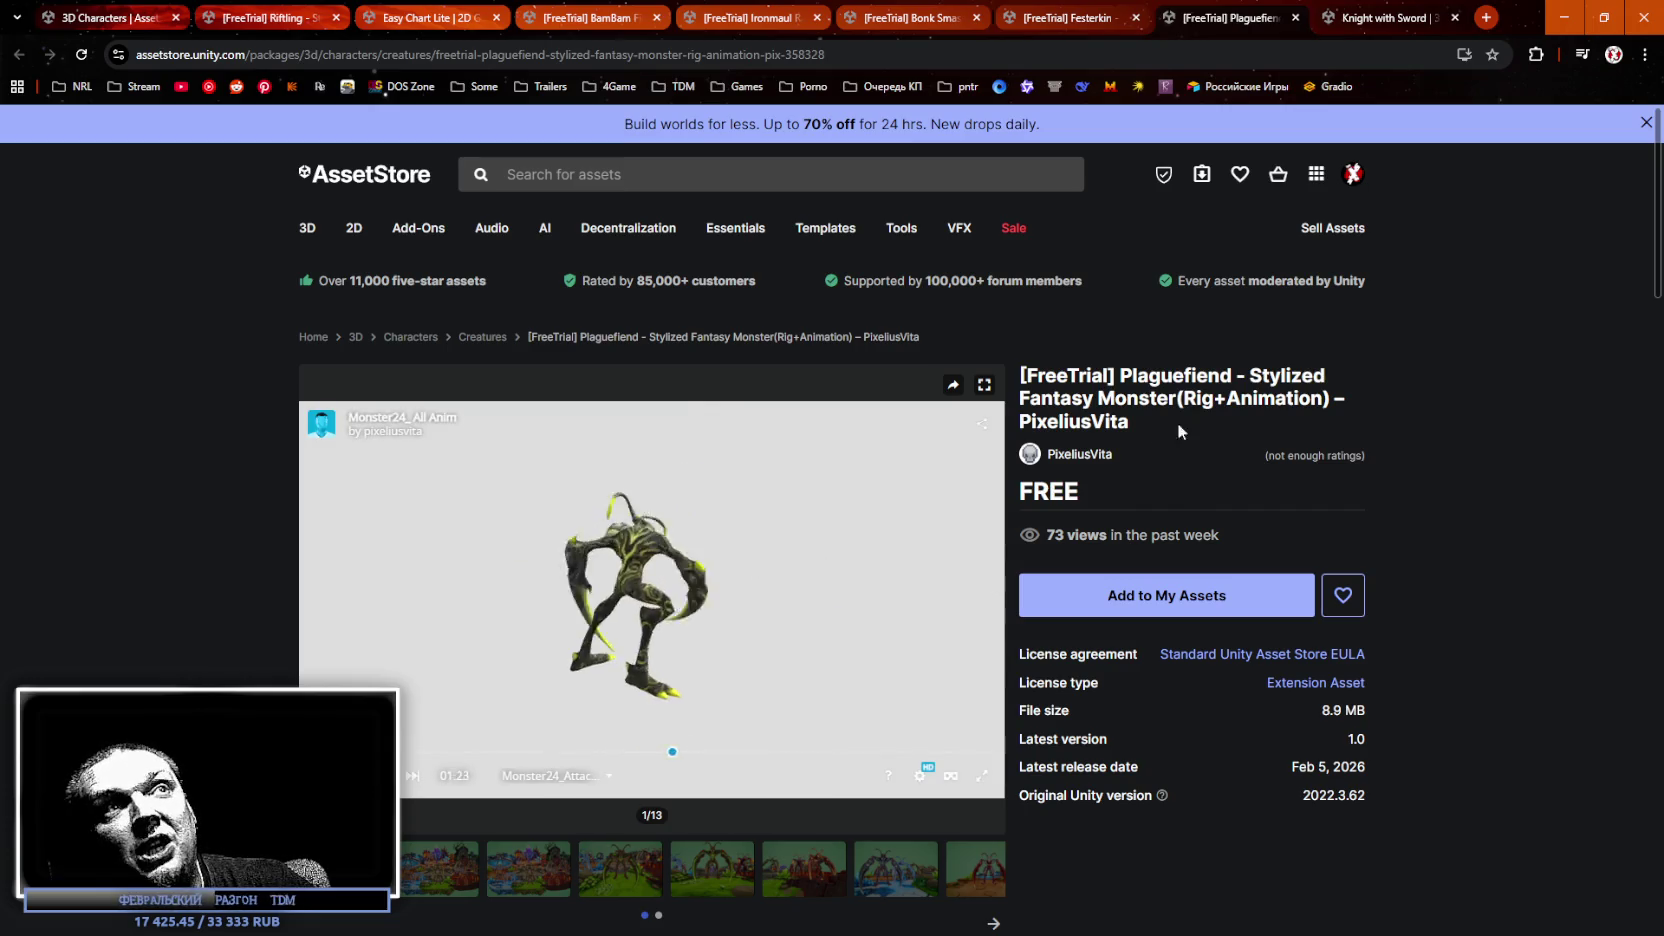
# Add Plaguefiend to My Assets, accept the terms, dismiss the confirmation, then go to Knight with Sword.
pyautogui.click(1163, 608)
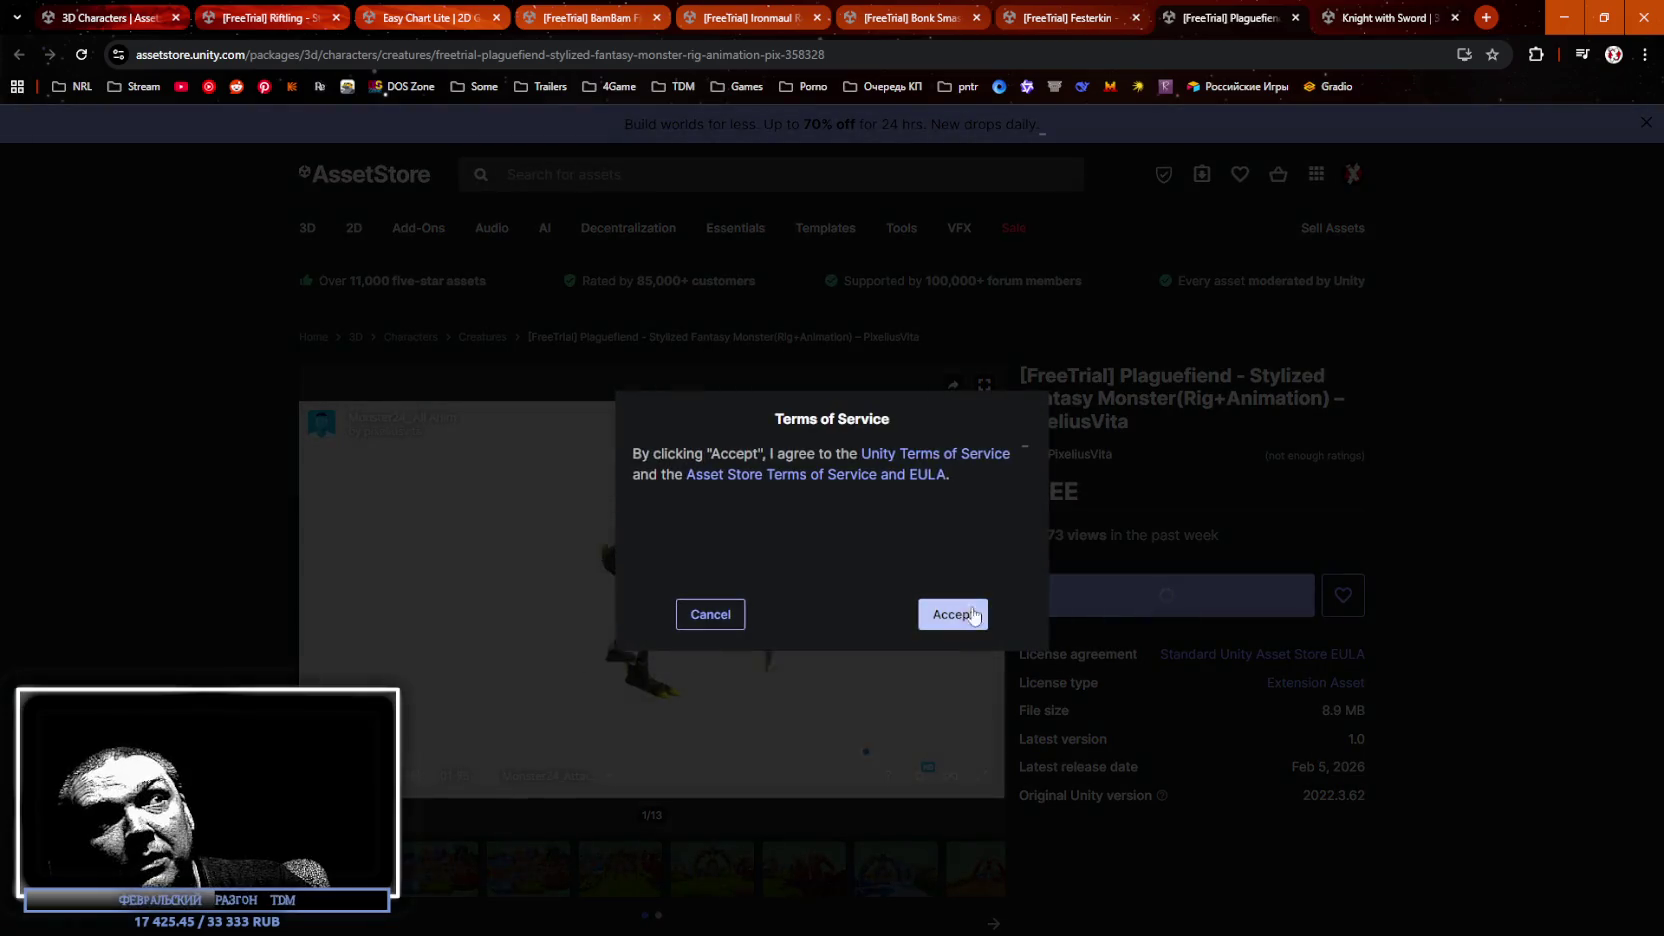
pyautogui.click(973, 616)
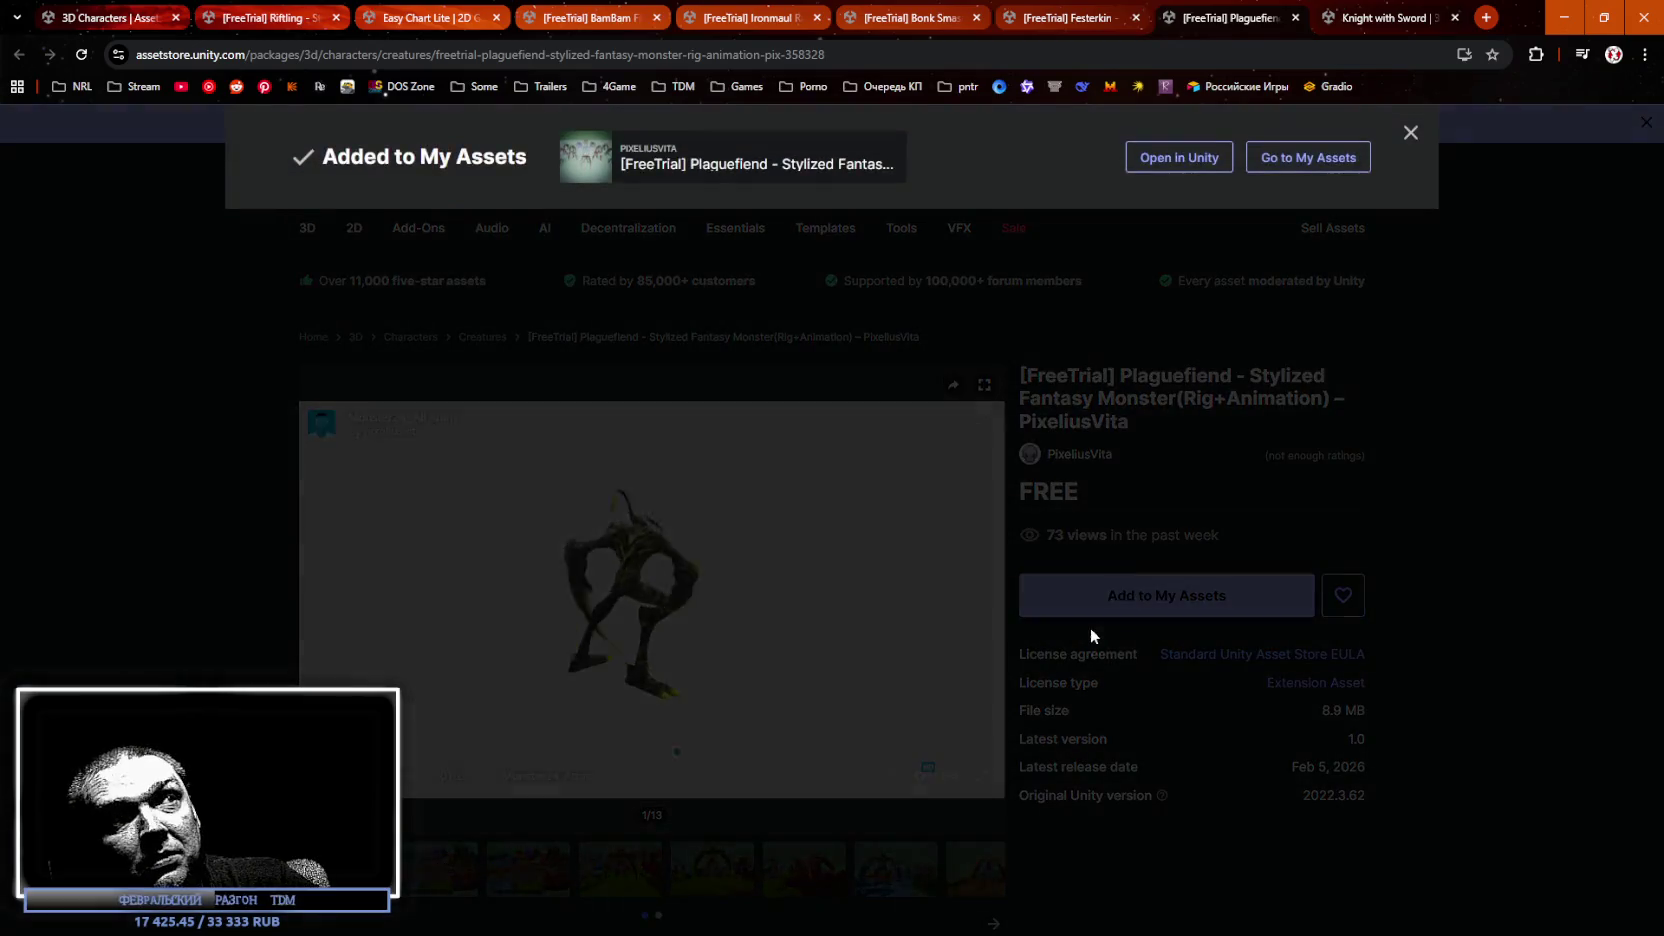
pyautogui.click(1123, 628)
pyautogui.click(1123, 617)
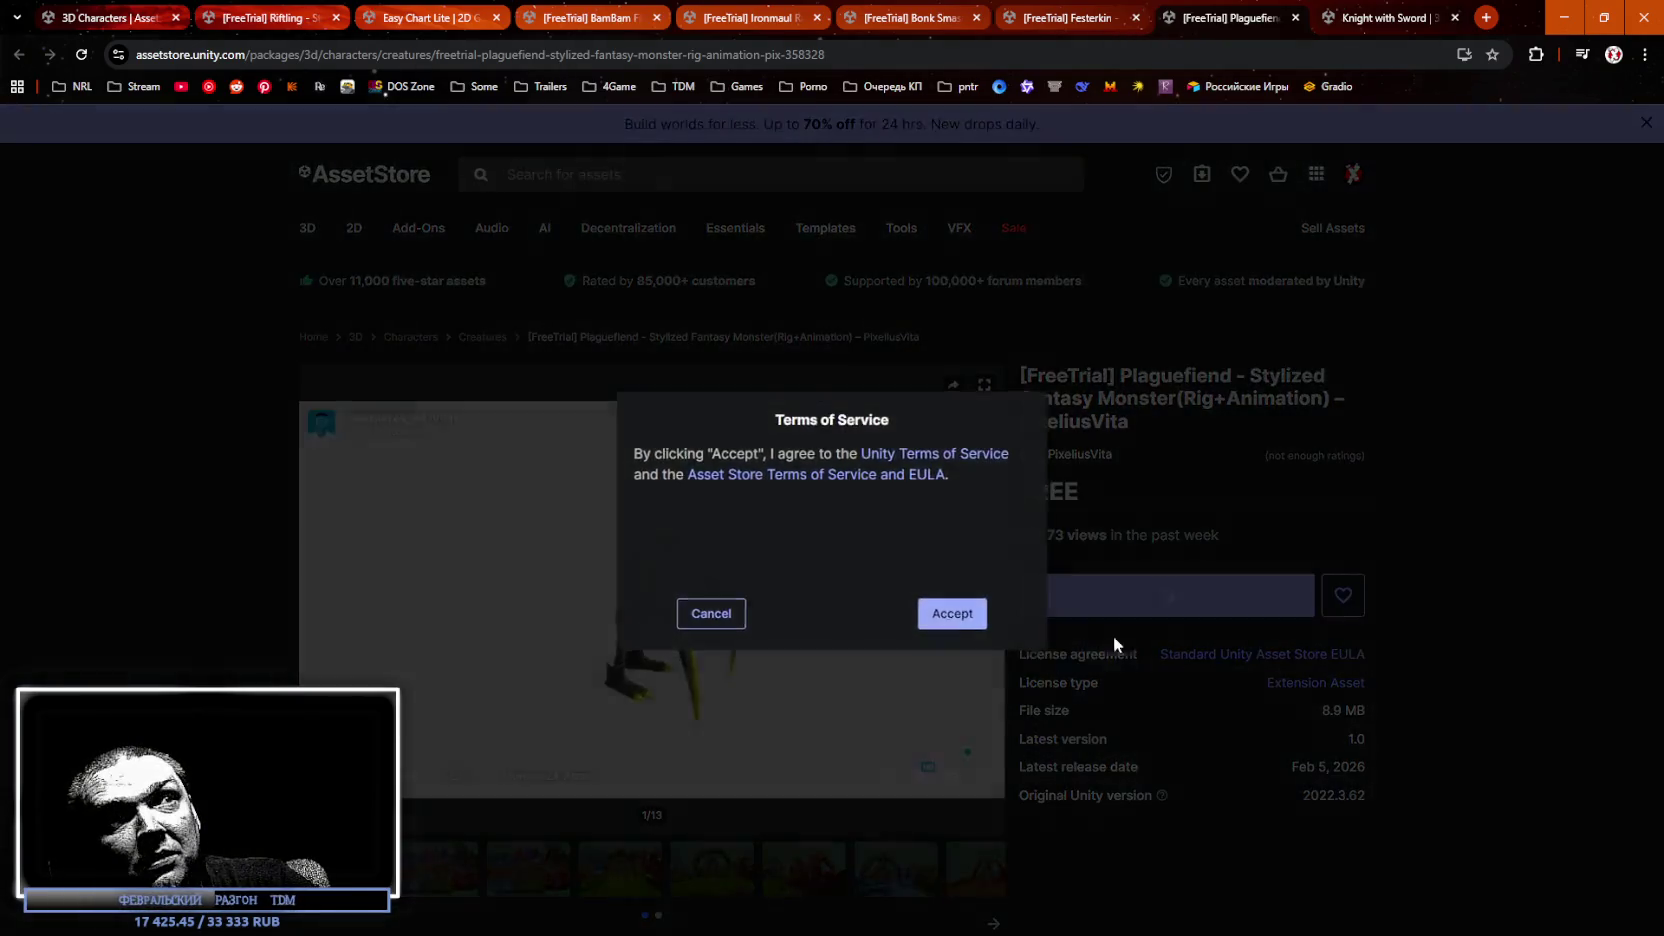
pyautogui.click(951, 613)
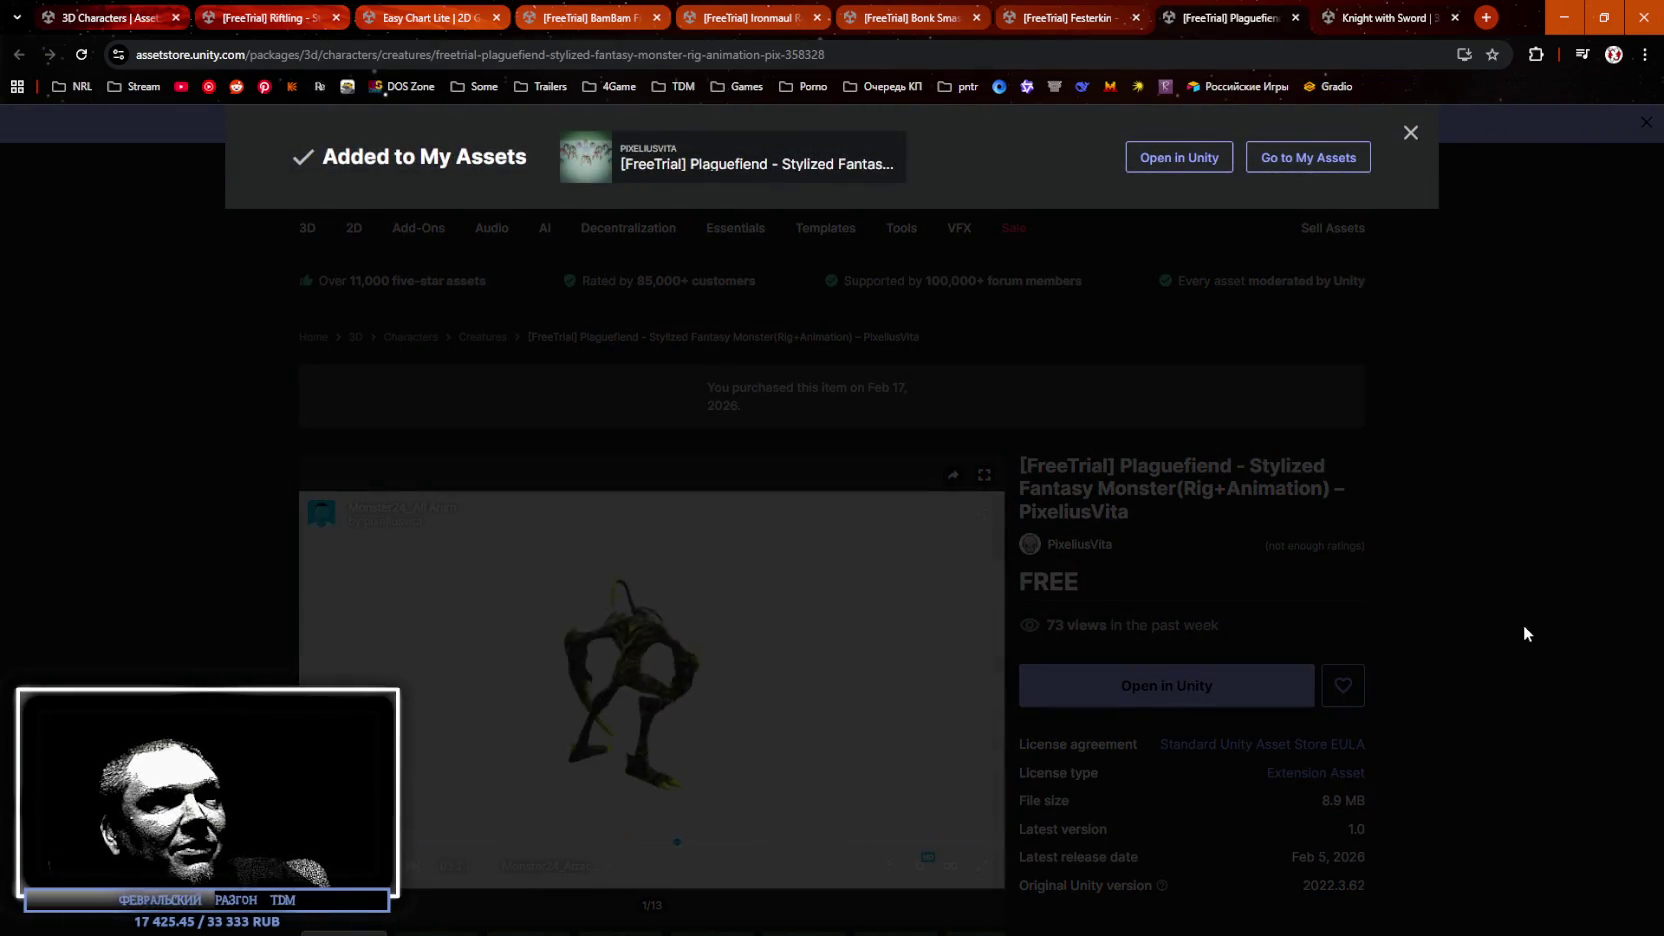
pyautogui.click(844, 295)
pyautogui.hotkey('ctrl', 'Tab')
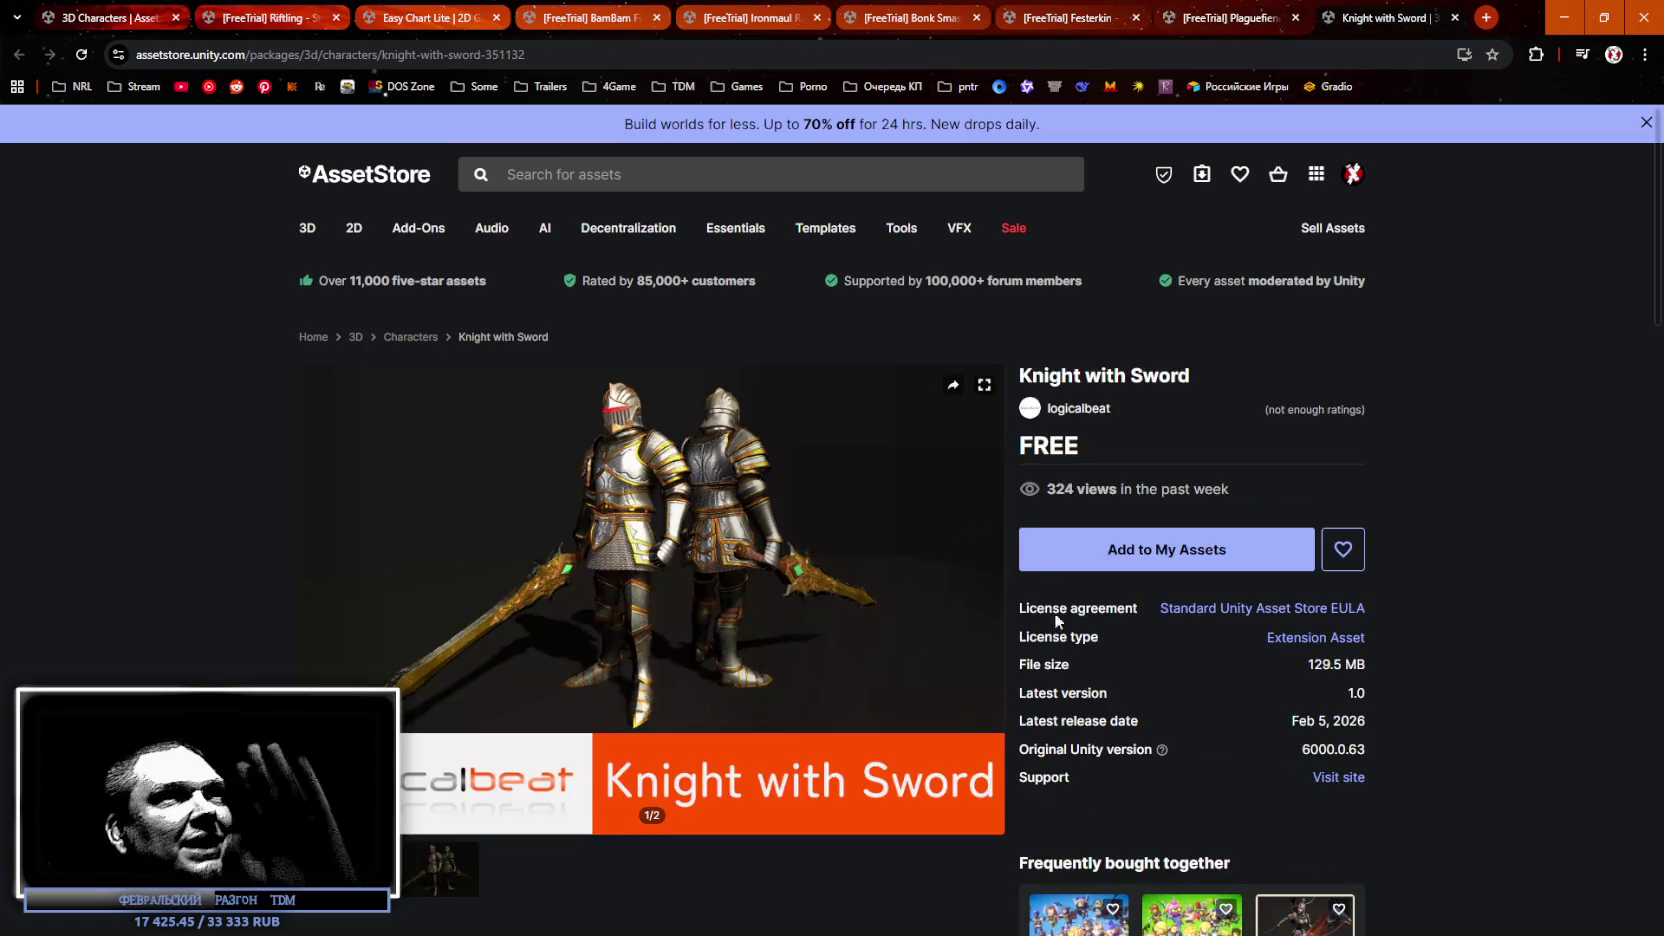
# View the second Knight with Sword gallery image.
pyautogui.click(457, 877)
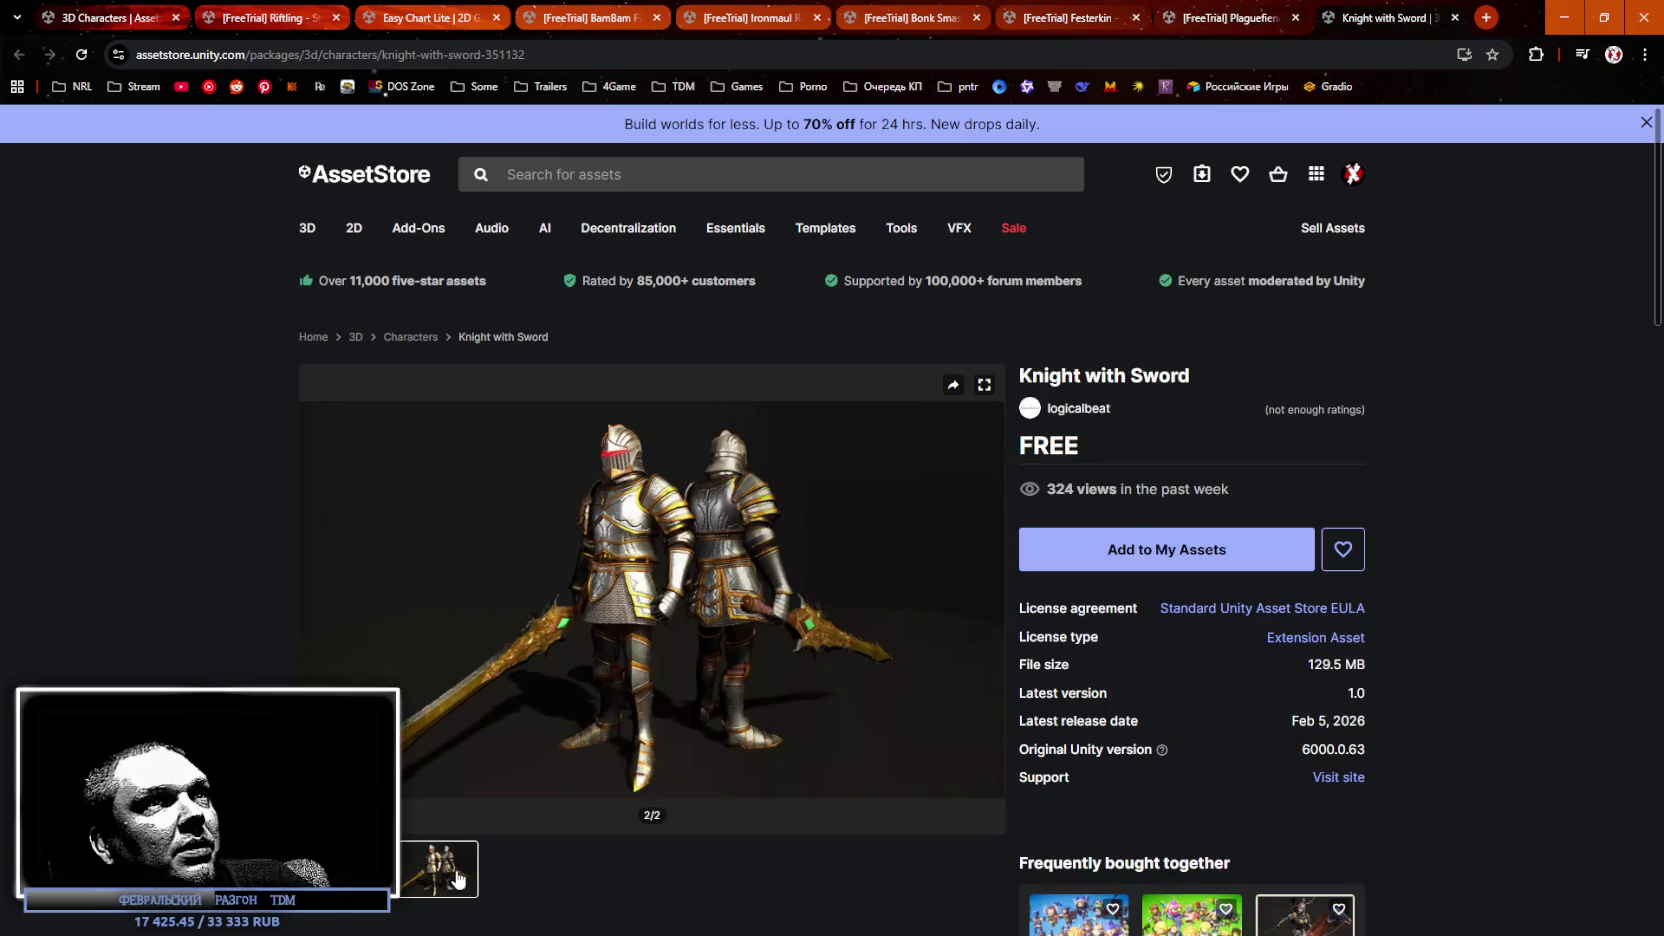
pyautogui.moveTo(1031, 376); pyautogui.dragTo(1112, 385)
pyautogui.click(1072, 367)
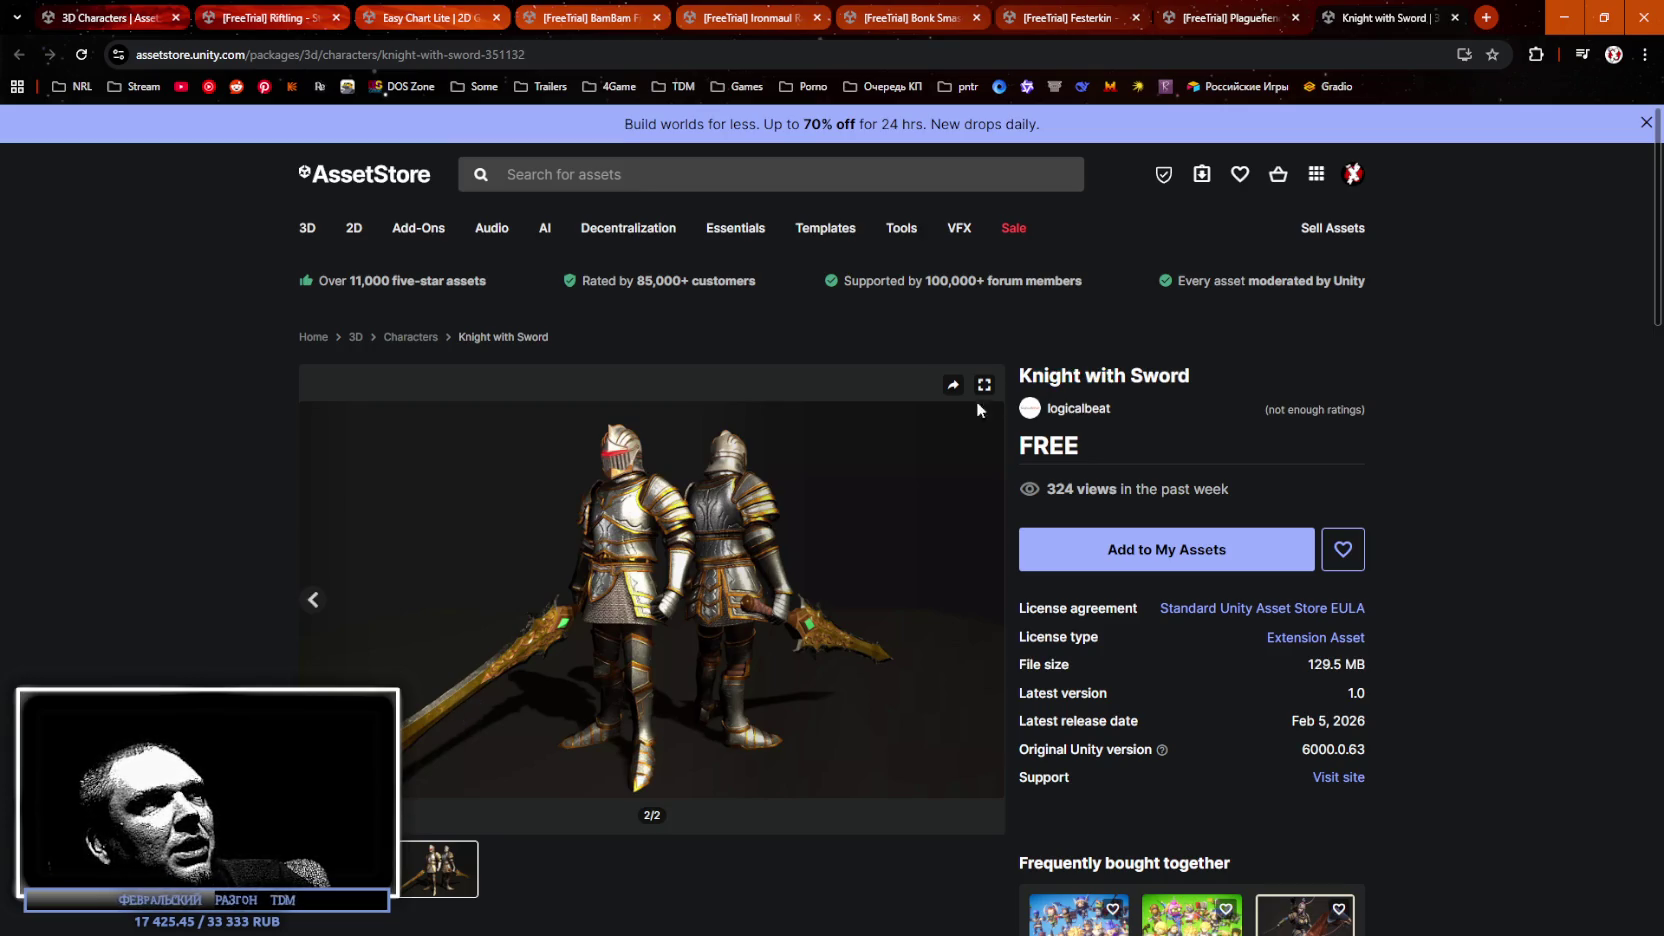
# Return to the 3D Characters listing and close the six reviewed asset tabs, including Plaguefiend and Knight.
pyautogui.click(121, 18)
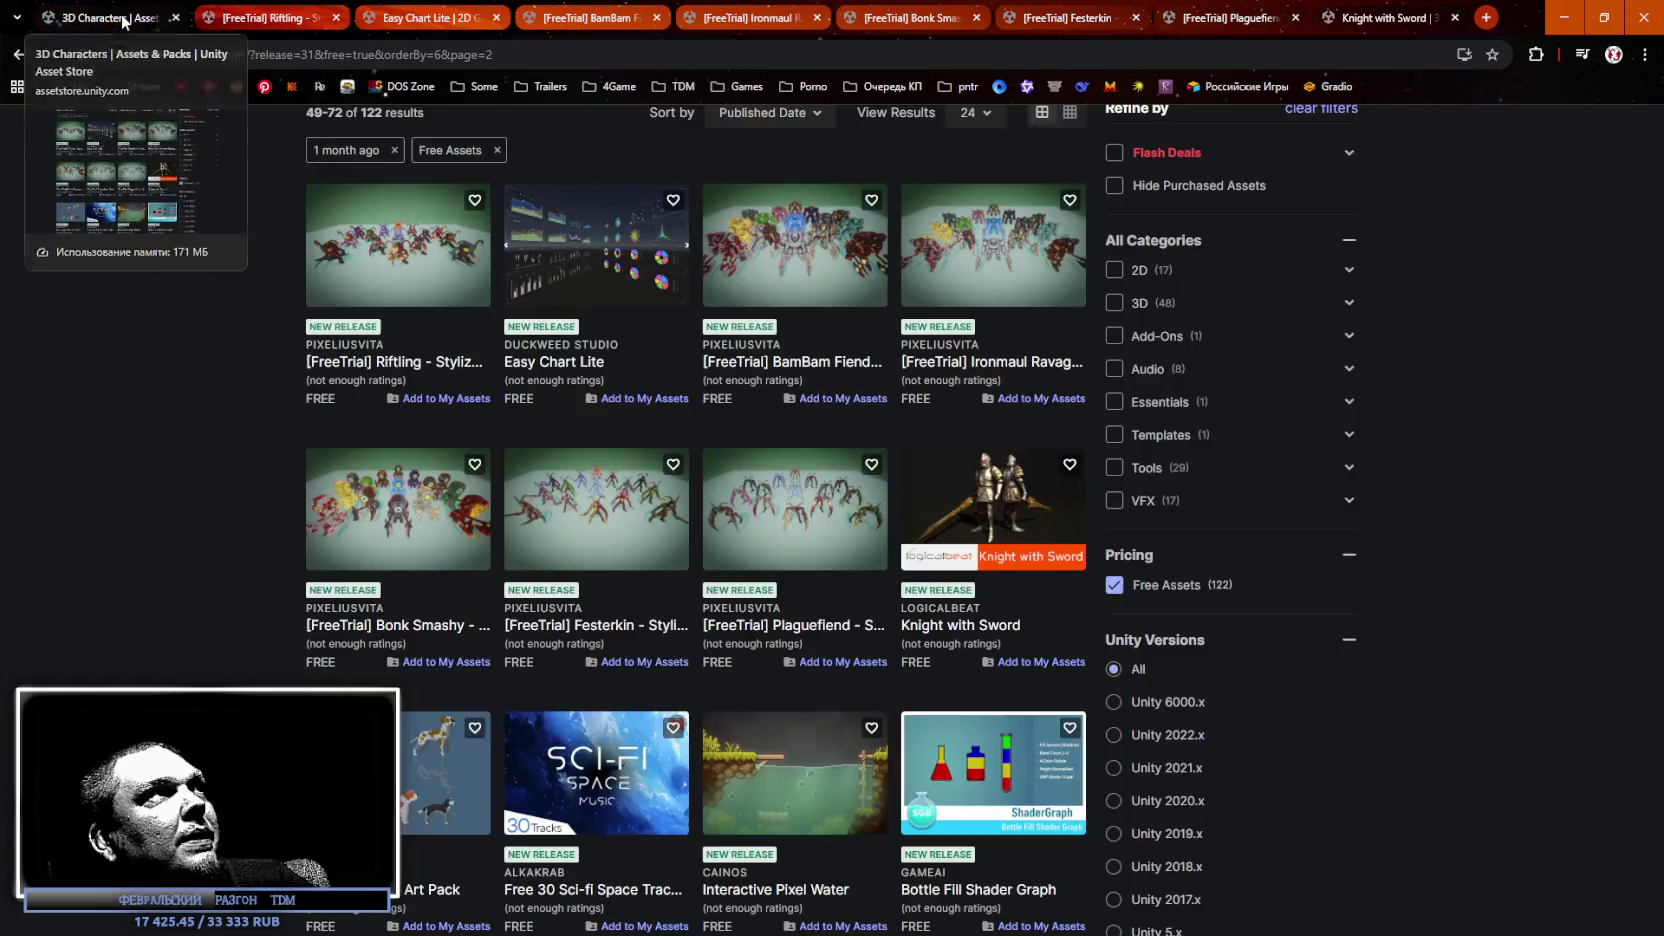
pyautogui.click(336, 18)
pyautogui.click(336, 18)
pyautogui.click(336, 18)
pyautogui.click(336, 18)
pyautogui.click(336, 18)
pyautogui.click(336, 18)
pyautogui.middleClick(336, 18)
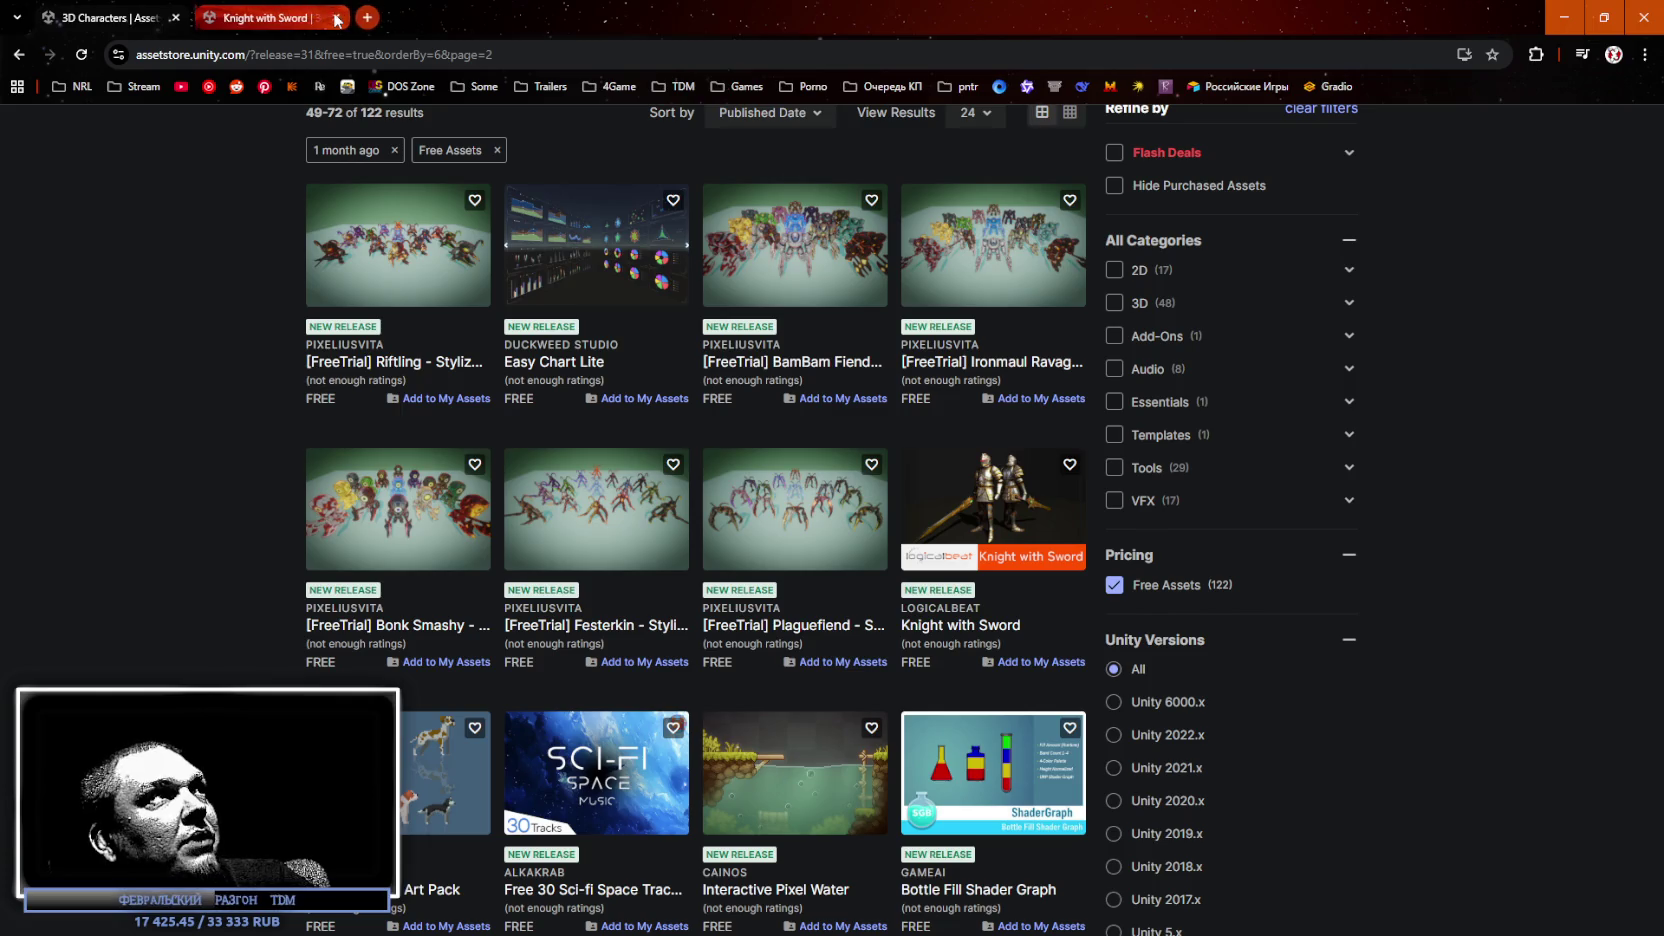
pyautogui.middleClick(336, 18)
# Open Pet Dogs, Sci-fi Space Tracks, Pixel Water, Bottle Fill, Cozy Kitchen, Impster, Meshtint, Animated Chest in tabs.
pyautogui.scroll(-4, 884, 471)
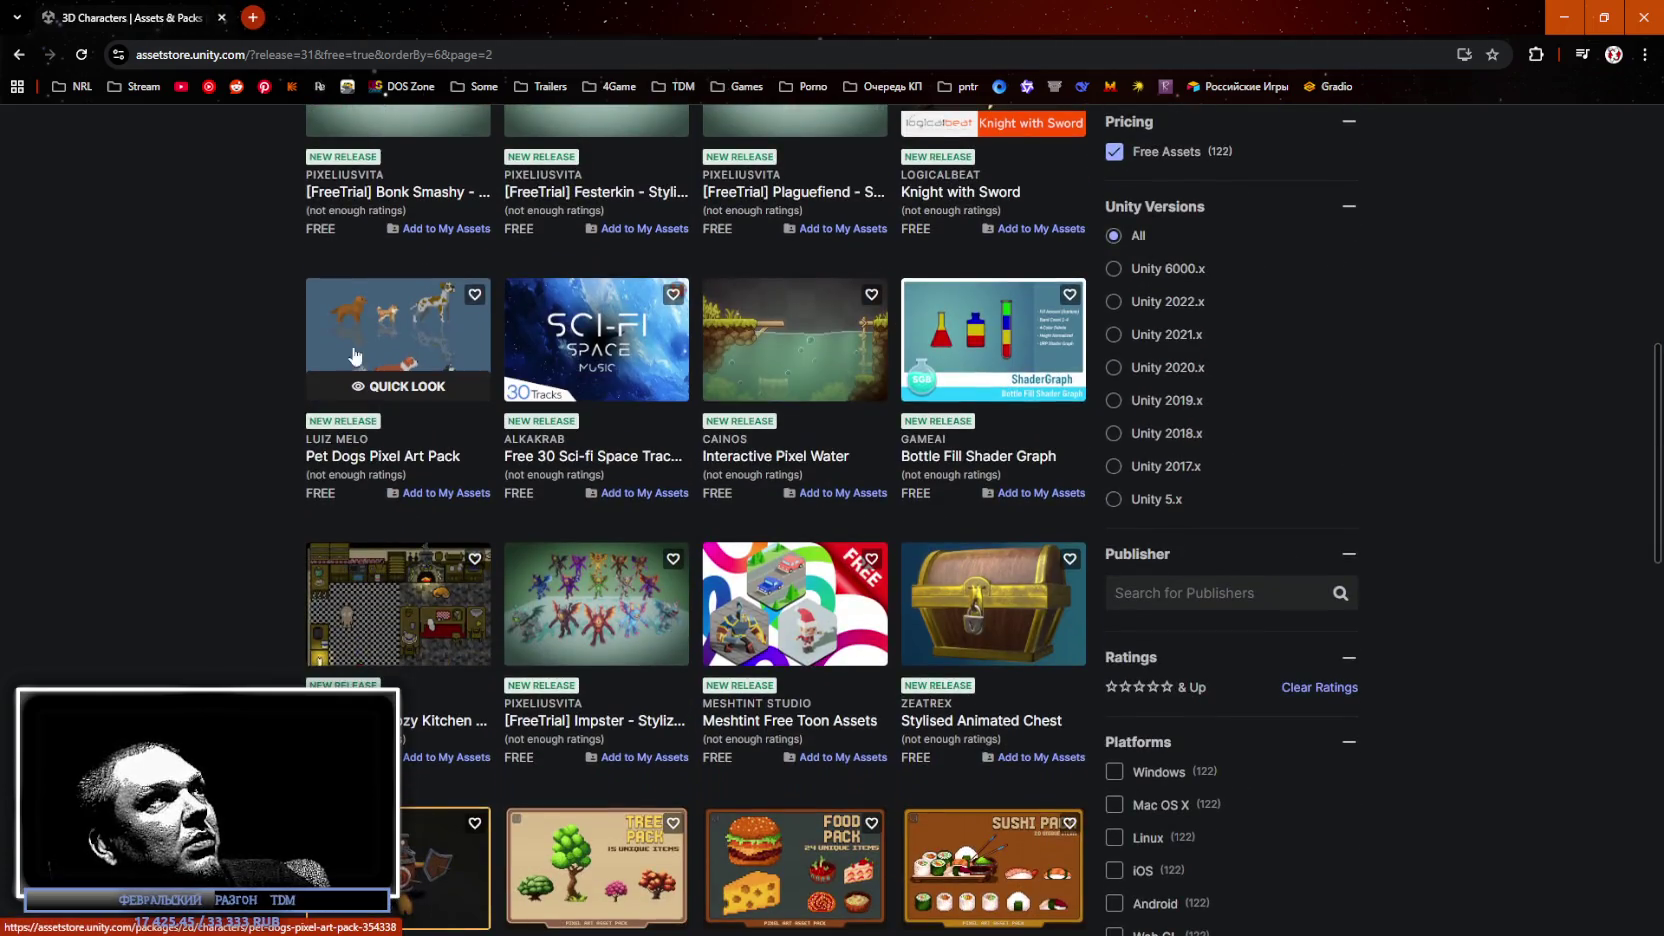
pyautogui.middleClick(370, 334)
pyautogui.middleClick(659, 351)
pyautogui.middleClick(797, 345)
pyautogui.middleClick(1008, 351)
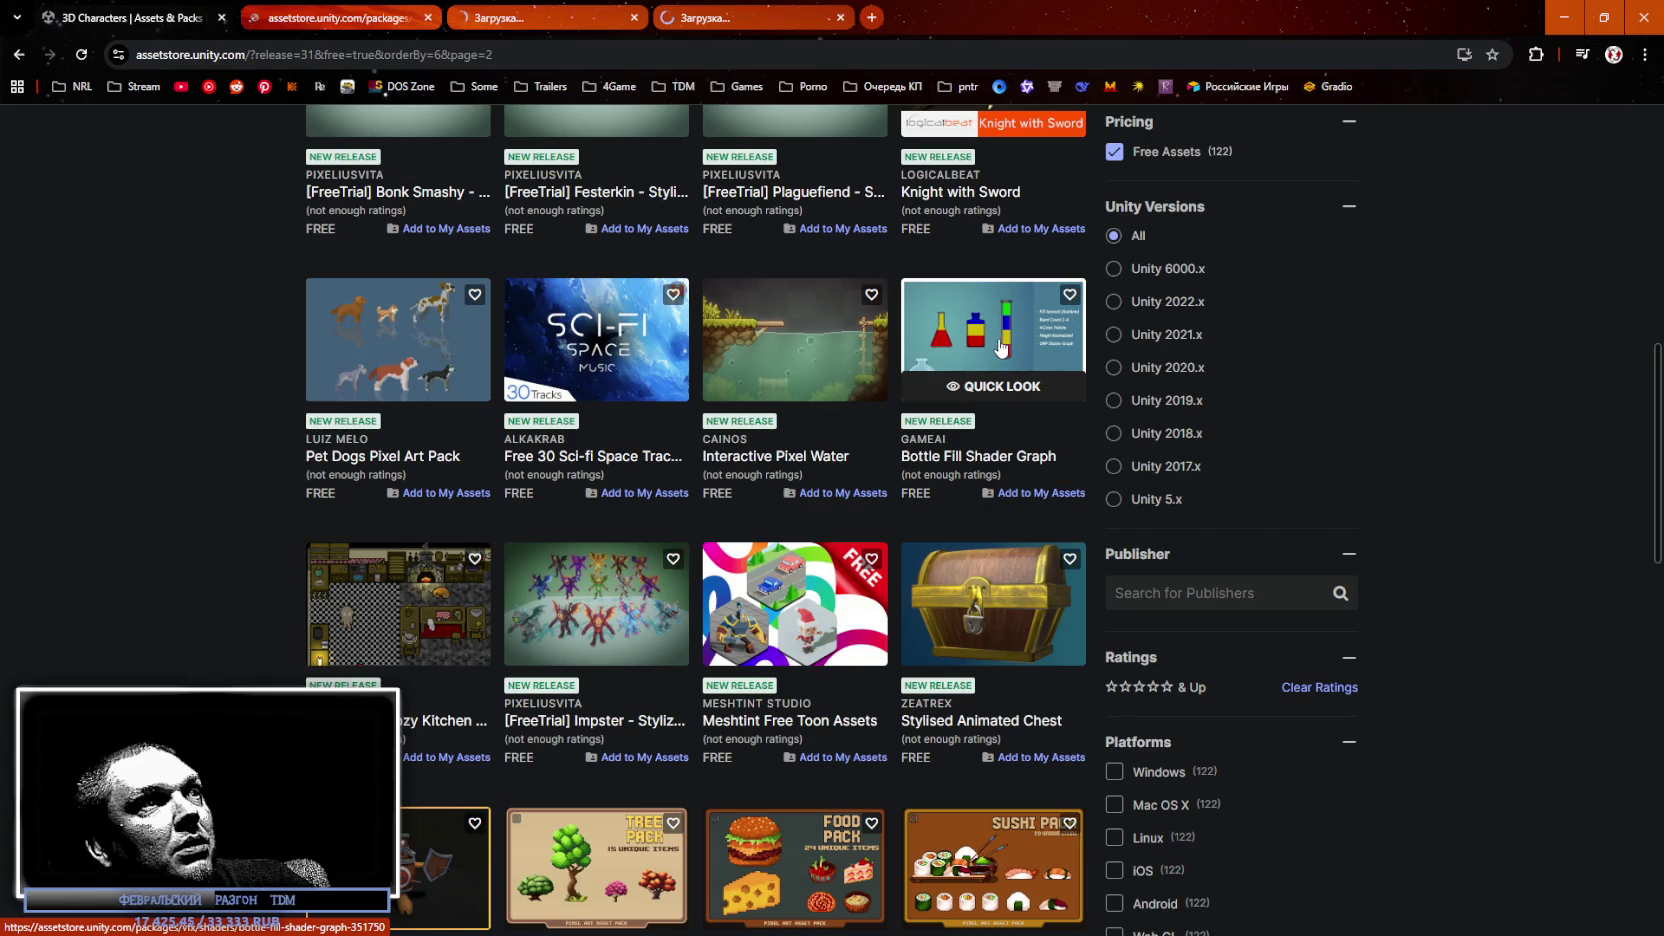
pyautogui.middleClick(384, 574)
pyautogui.middleClick(596, 592)
pyautogui.middleClick(795, 592)
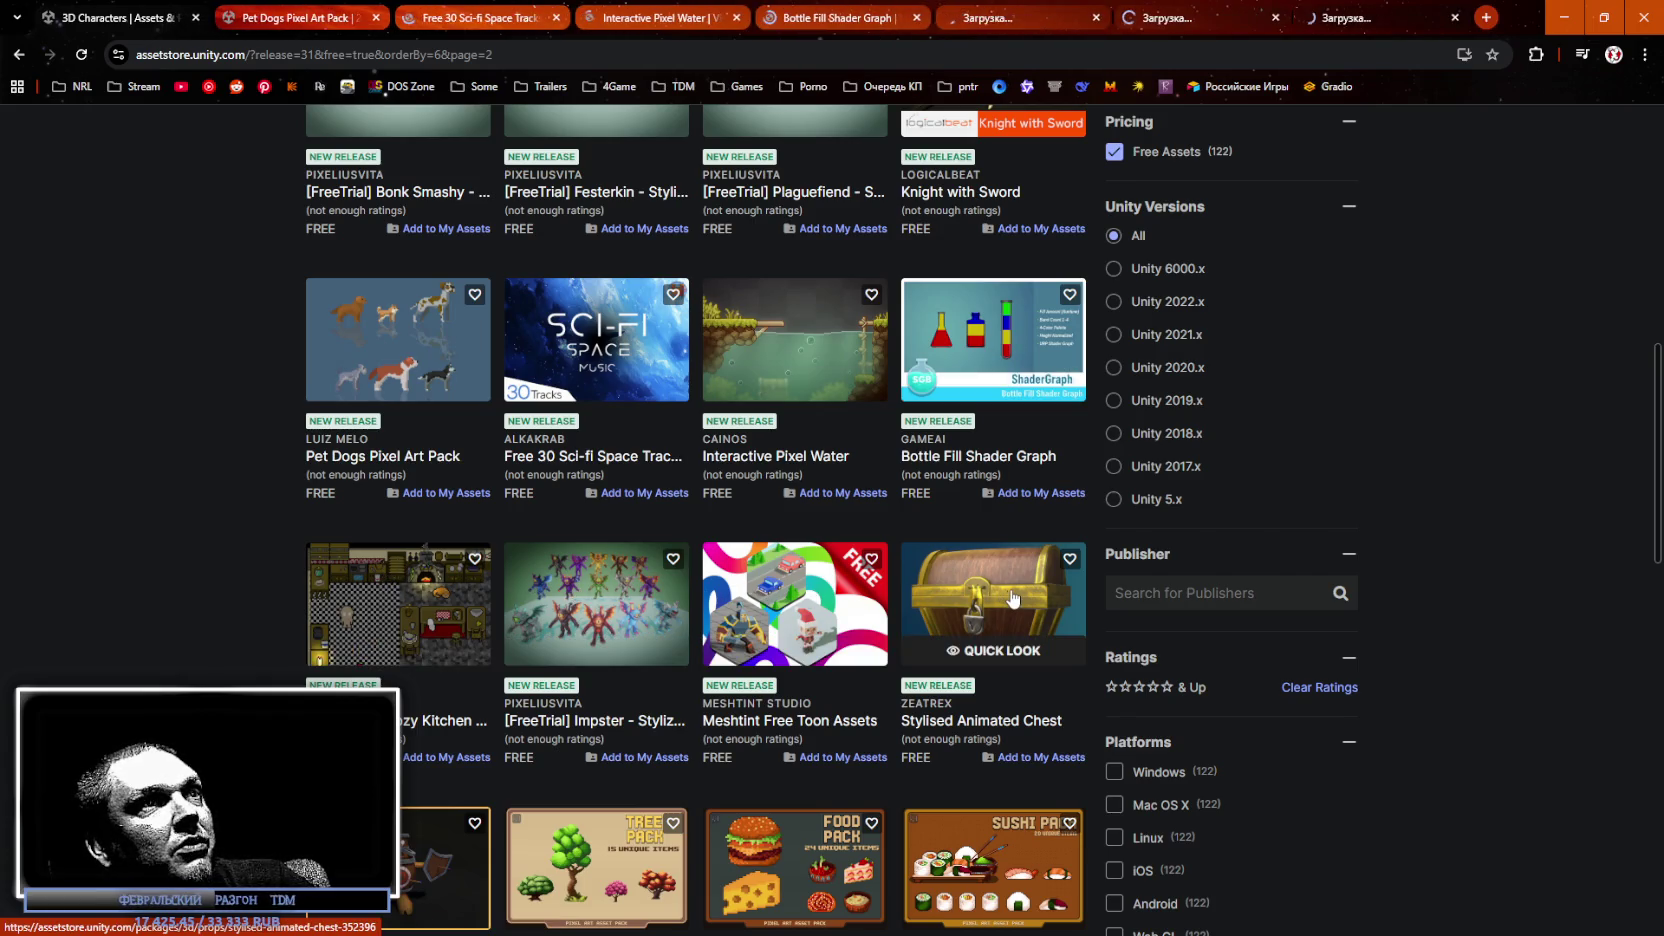
pyautogui.middleClick(1010, 600)
pyautogui.scroll(-1, 1010, 600)
pyautogui.scroll(-5, 1009, 598)
pyautogui.scroll(4, 1008, 597)
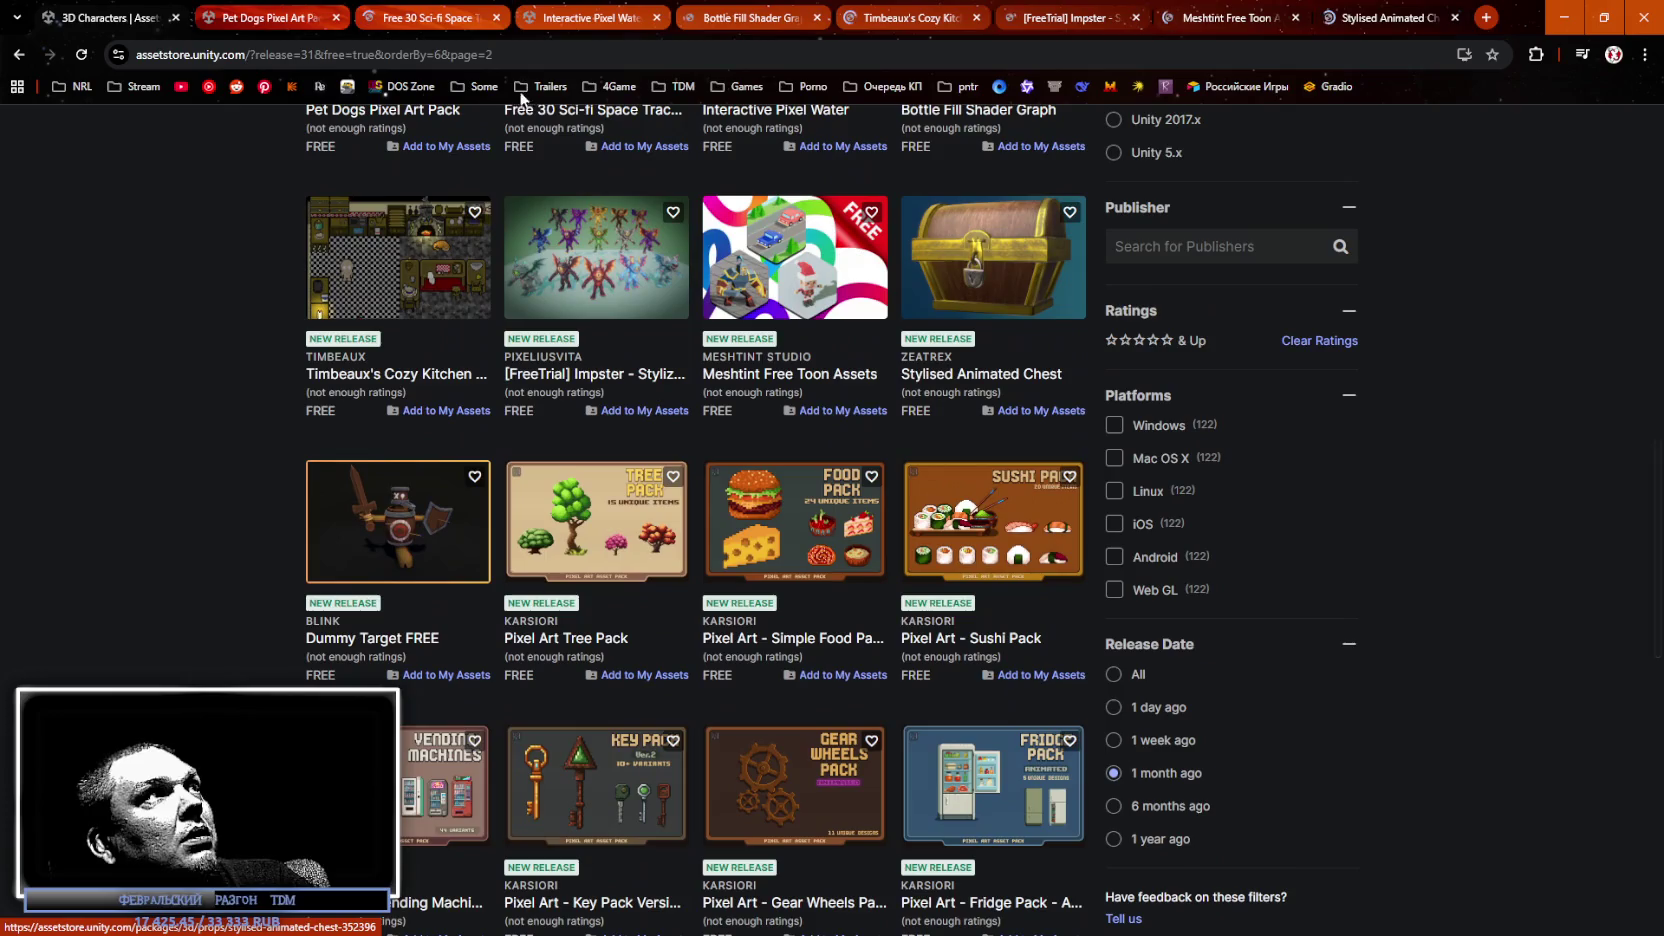
pyautogui.click(263, 20)
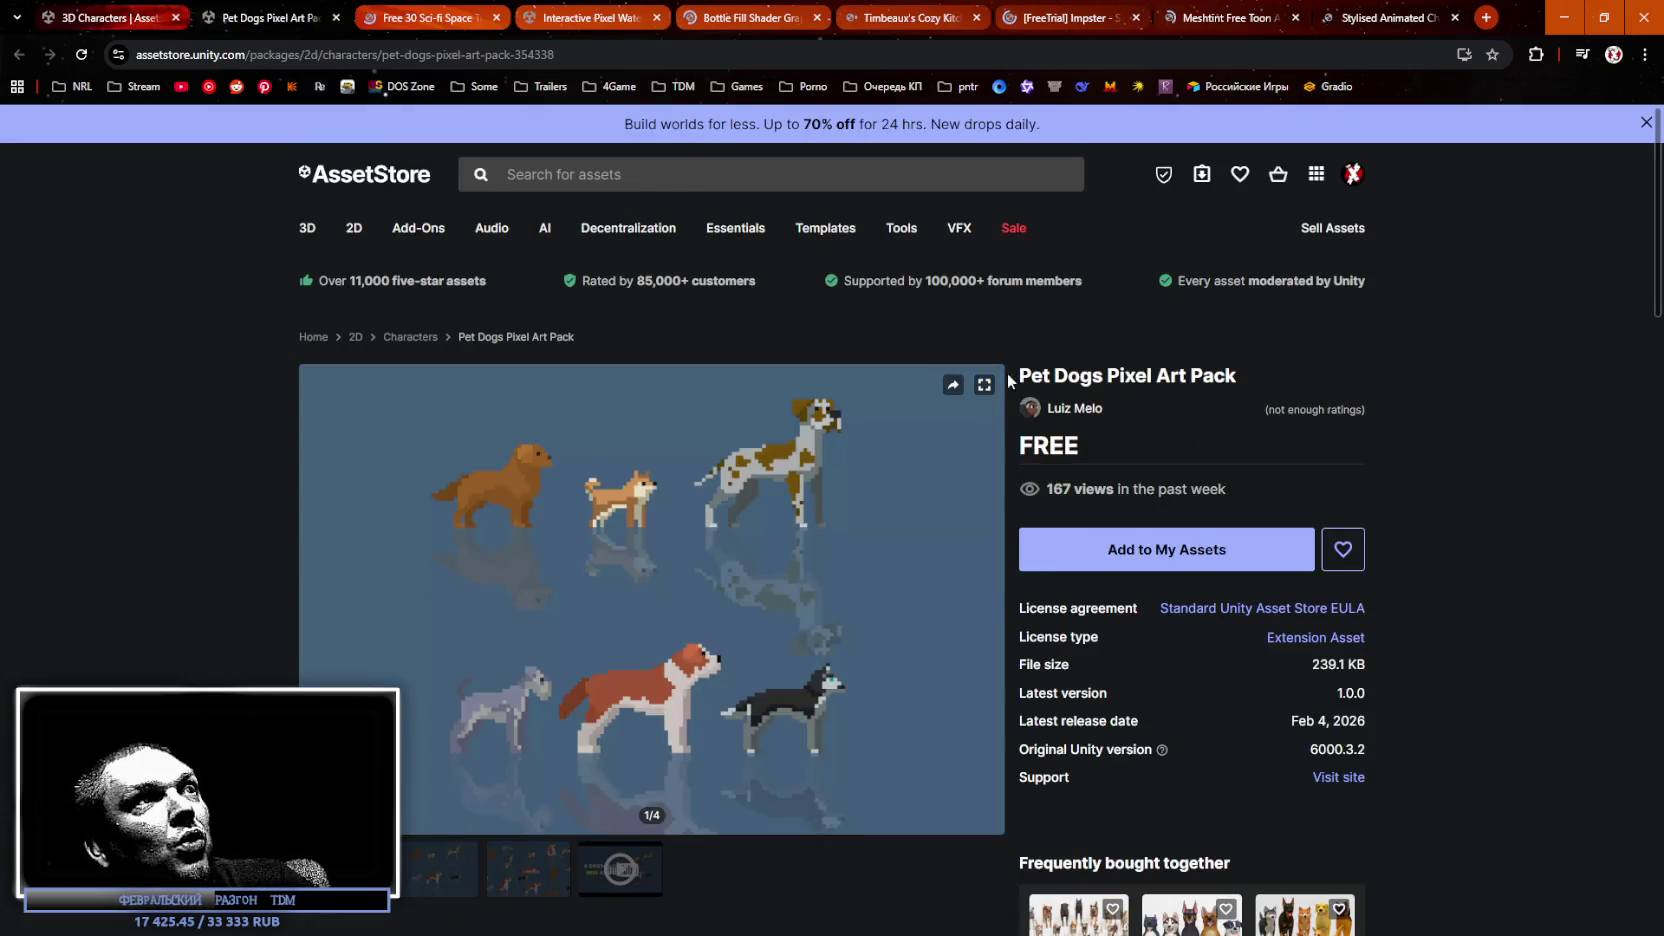
# Play and pause the Pet Dogs preview video, then close the Pet Dogs Pixel Art Pack page.
pyautogui.click(528, 870)
pyautogui.click(620, 870)
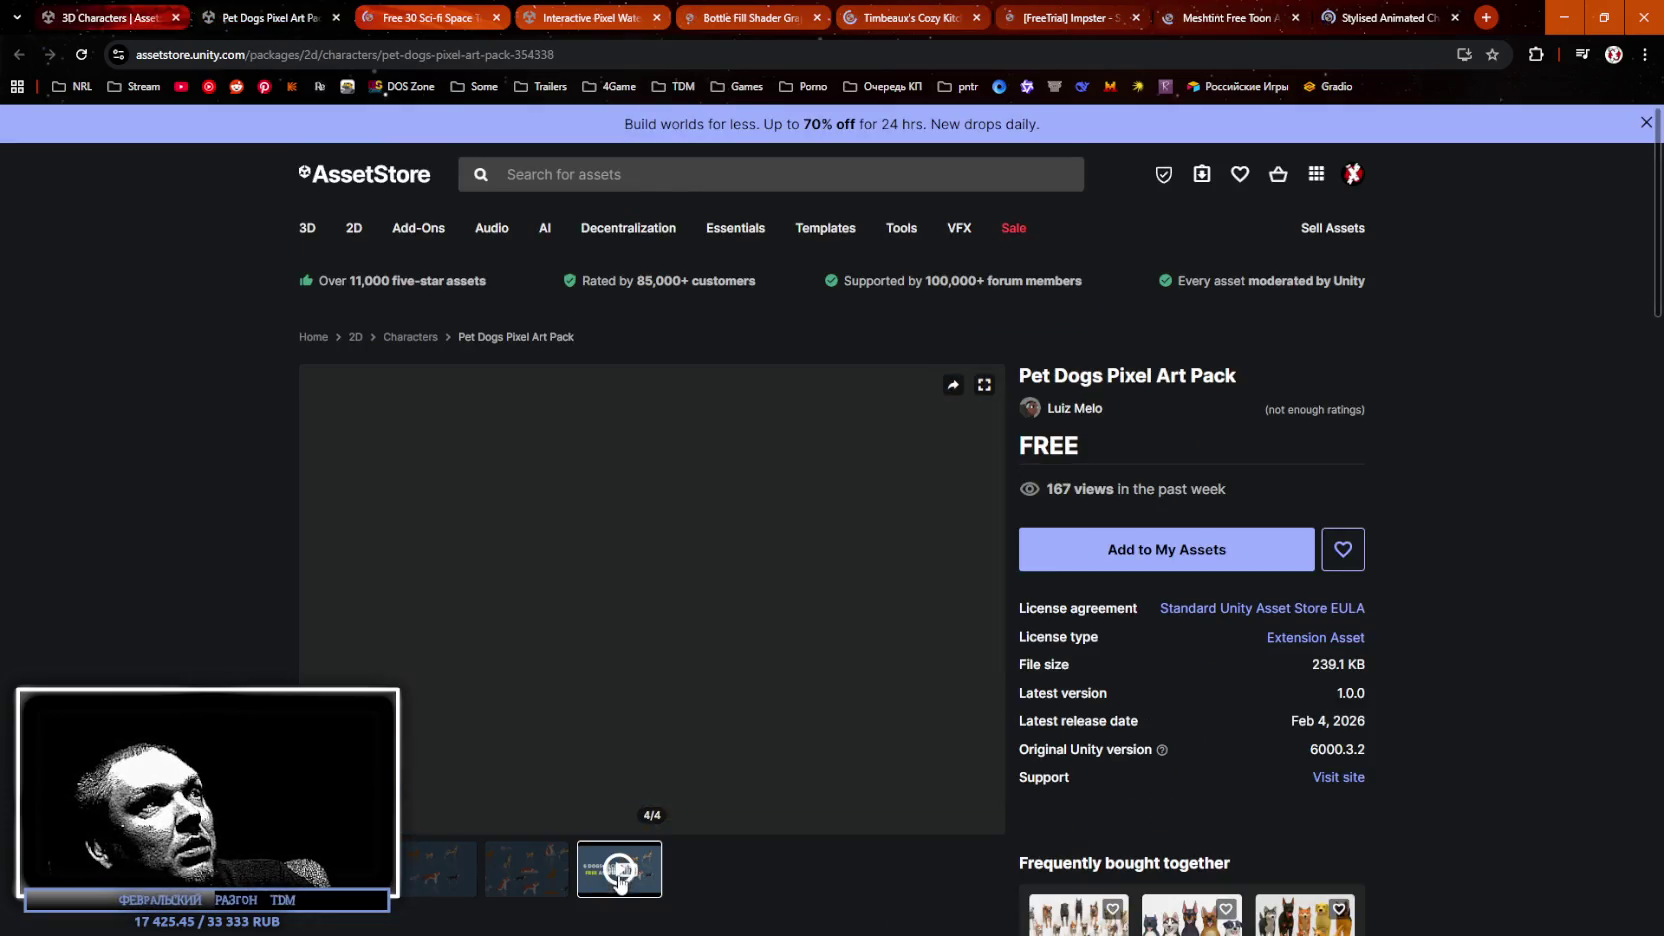
pyautogui.click(652, 603)
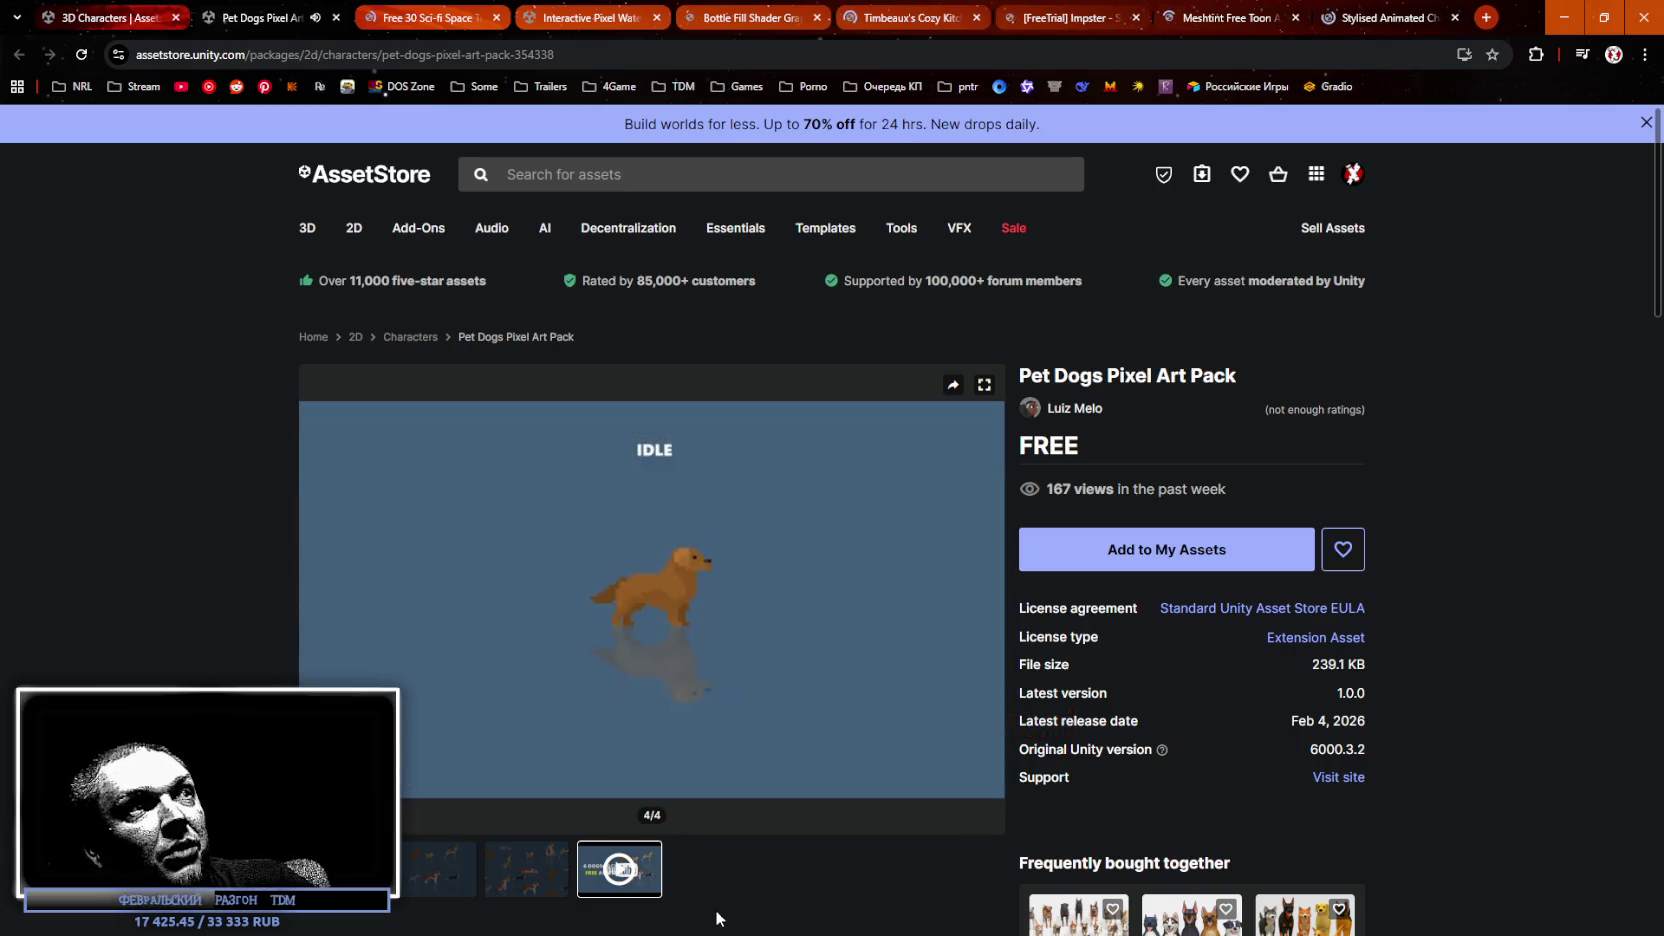
pyautogui.moveTo(776, 504)
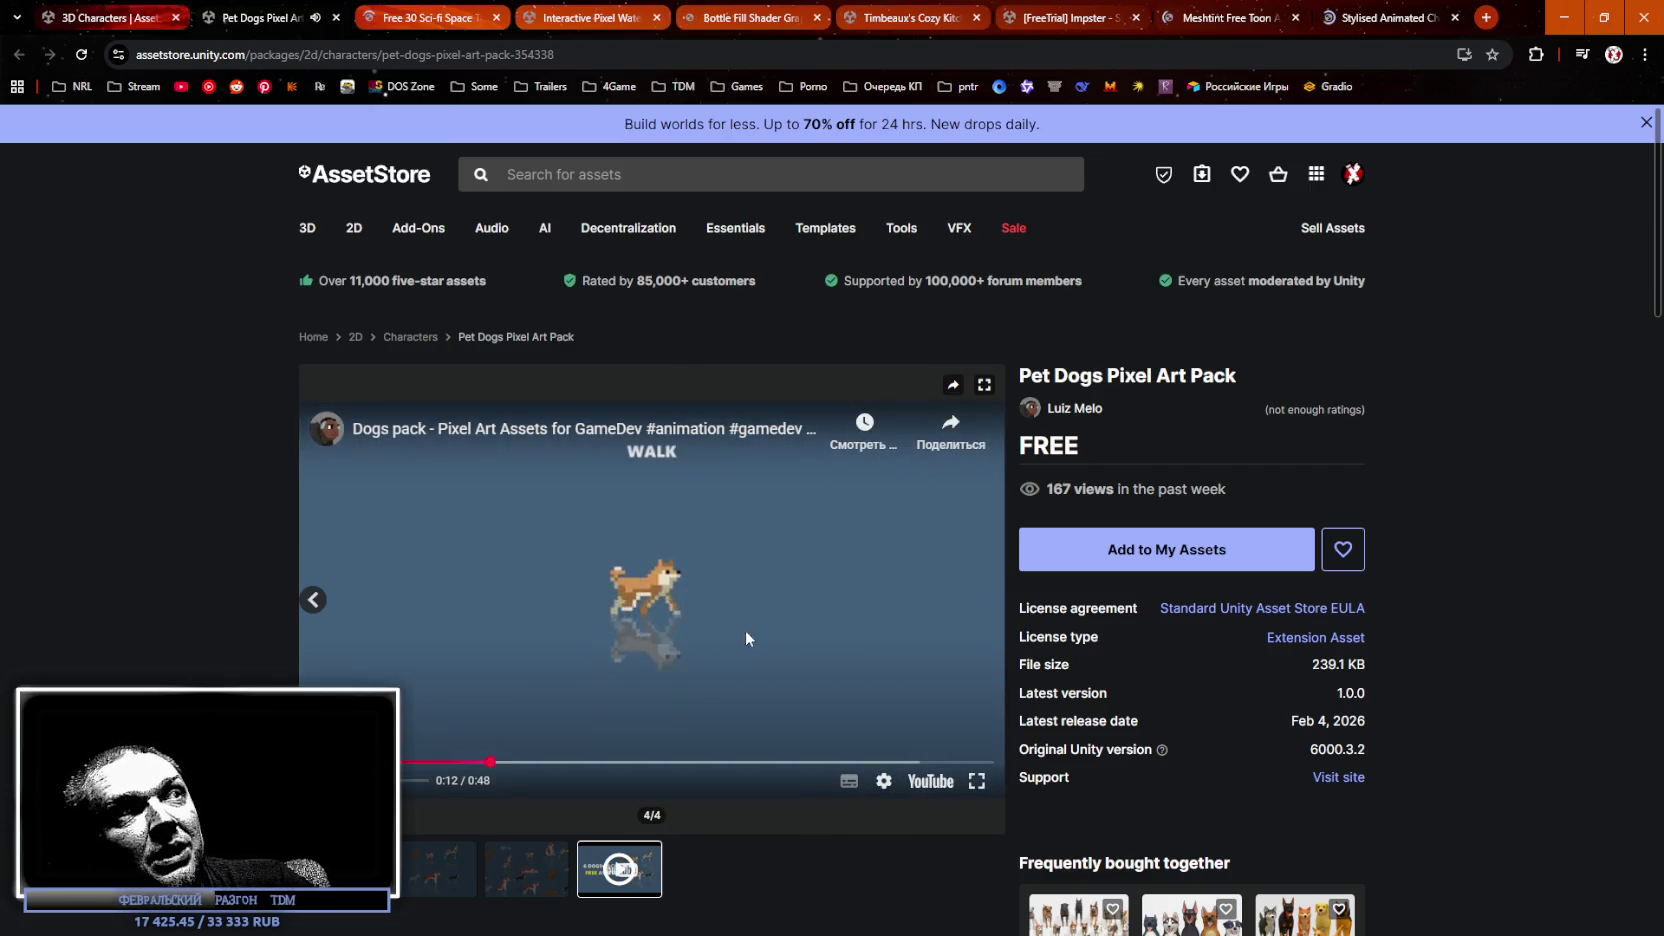
pyautogui.click(578, 586)
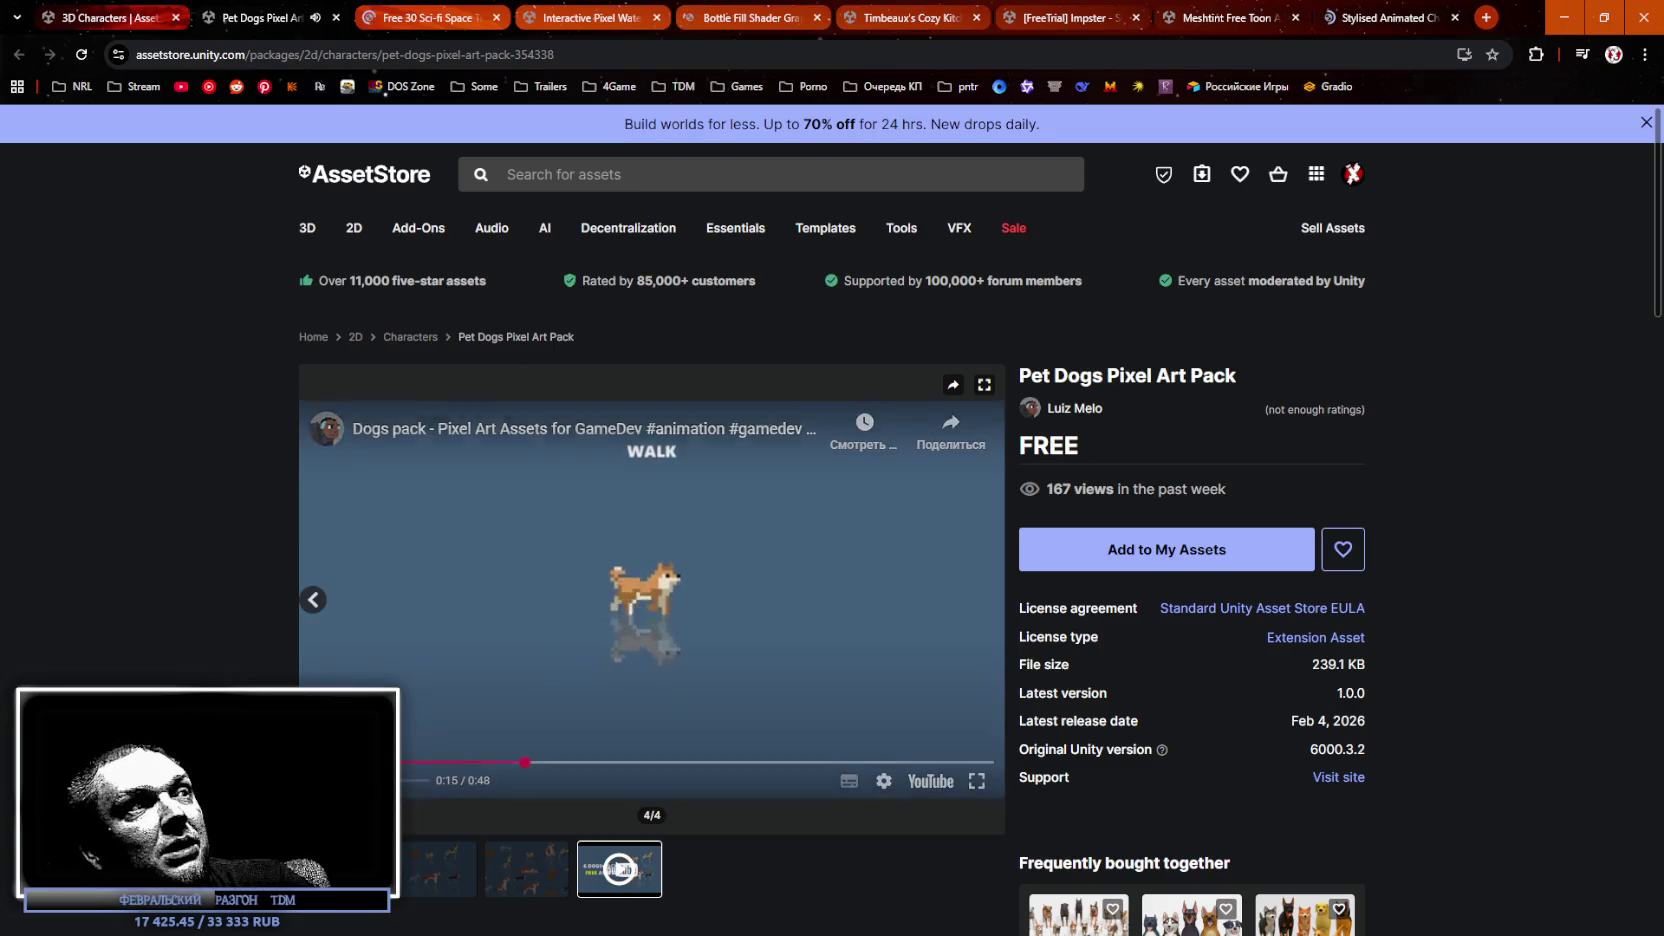
pyautogui.click(336, 17)
pyautogui.moveTo(329, 235)
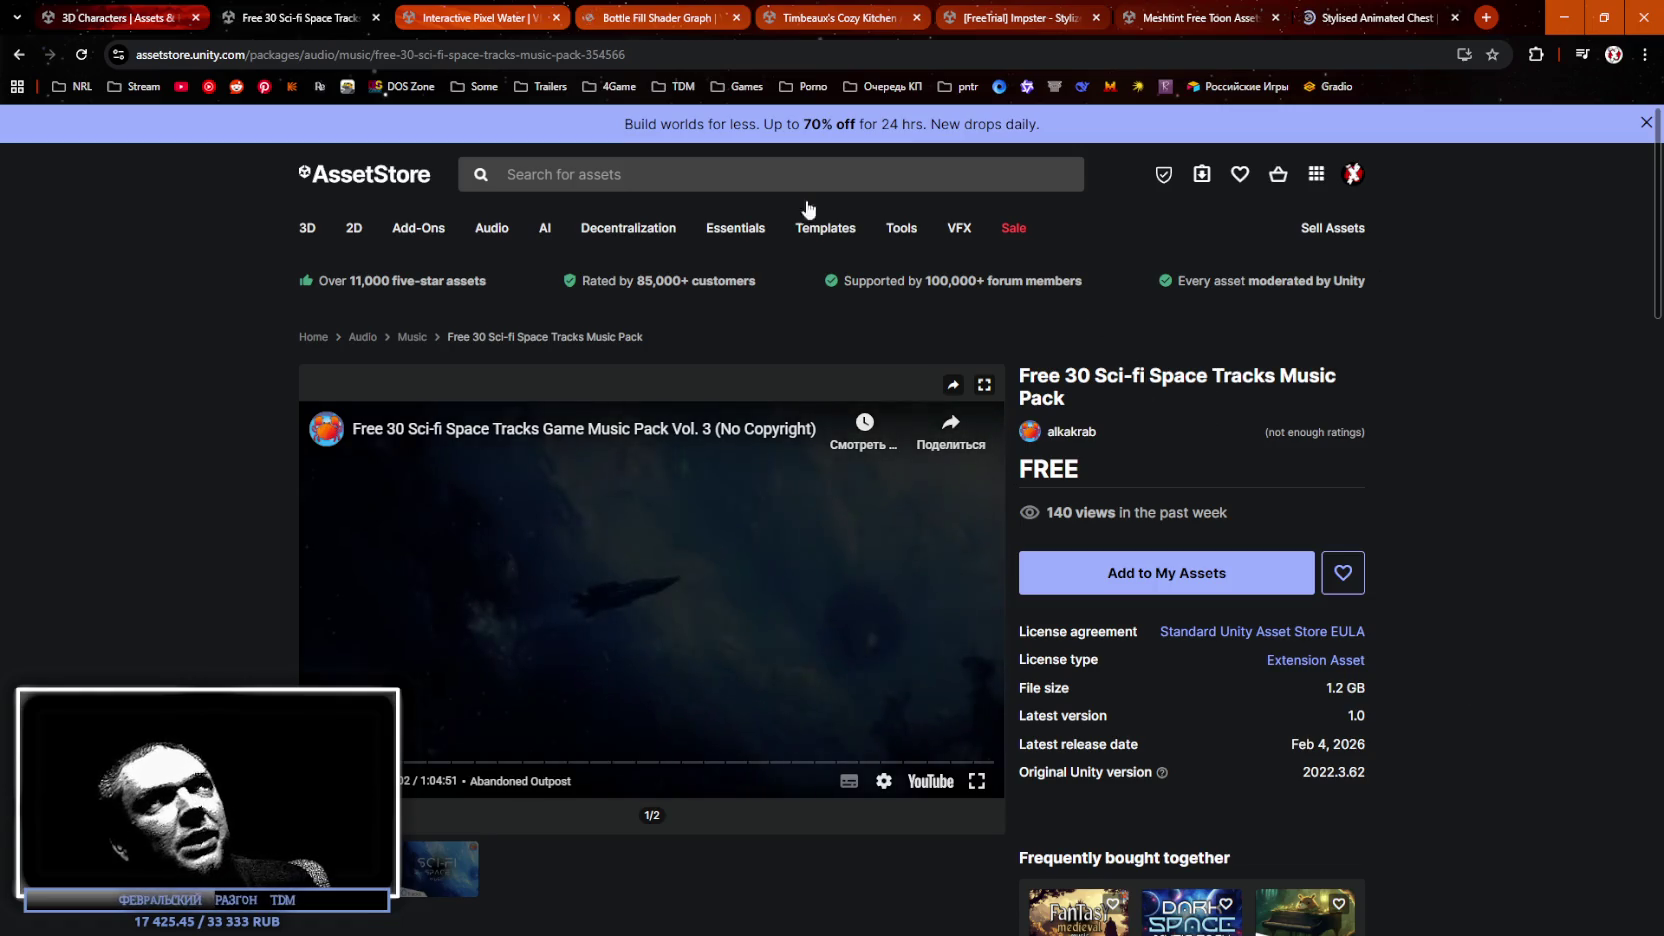
# Close the Sci-fi Space Tracks page and look over the Interactive Pixel Water page.
pyautogui.hotkey('ctrl', 'w')
pyautogui.moveTo(1033, 375); pyautogui.dragTo(1207, 374)
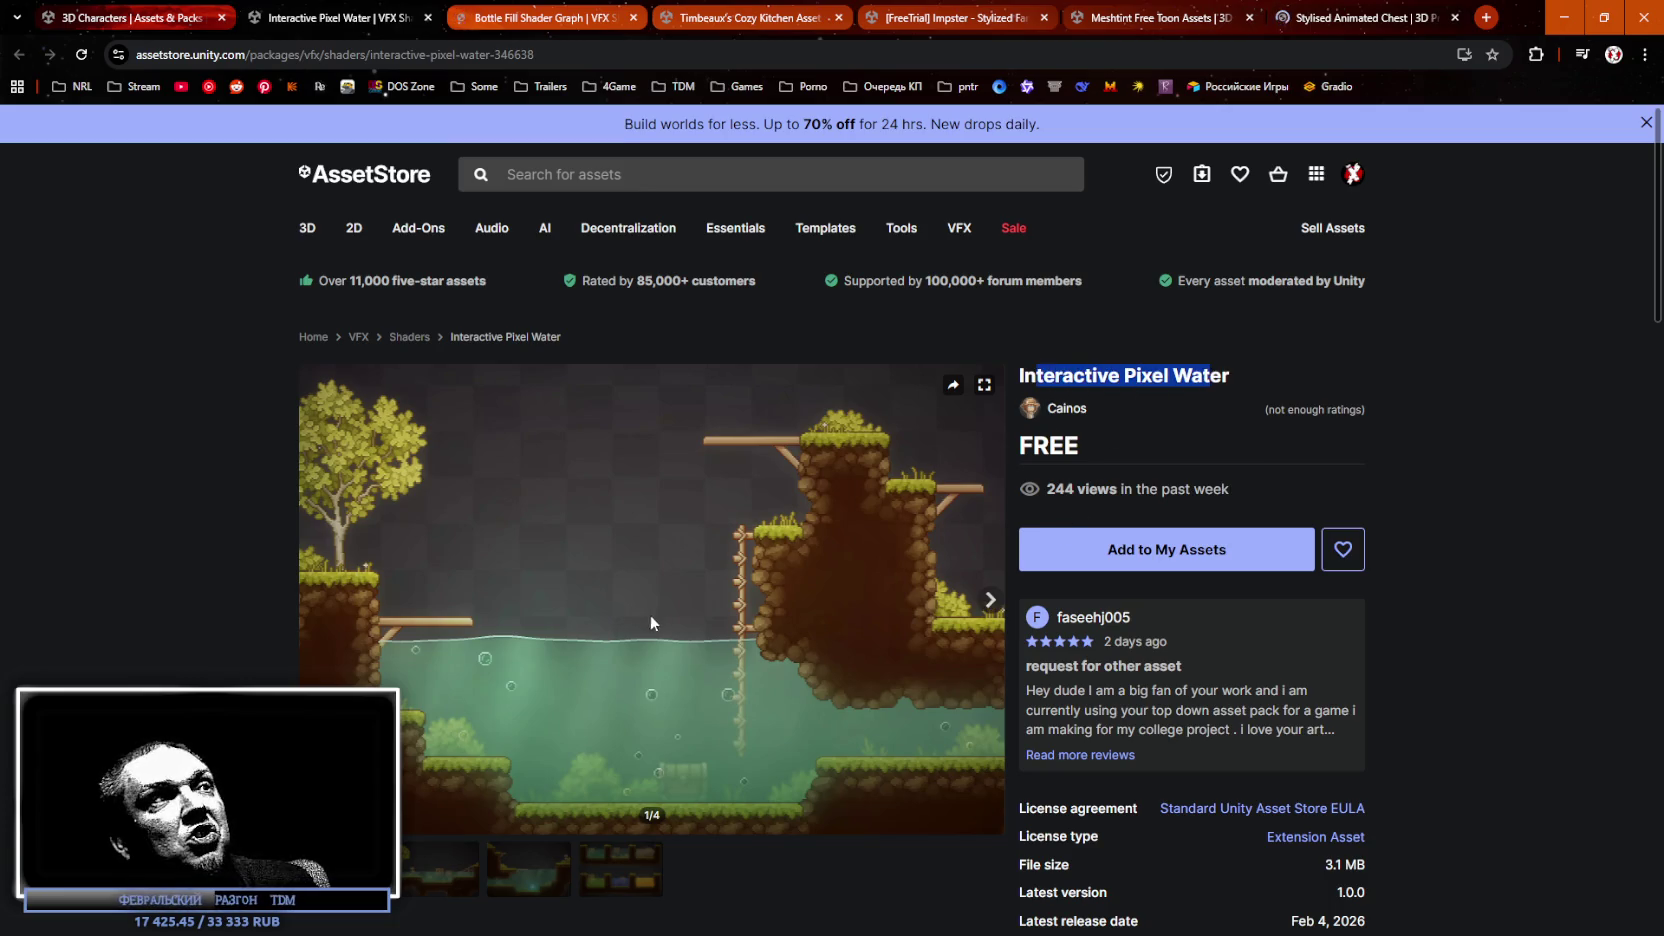
pyautogui.click(646, 54)
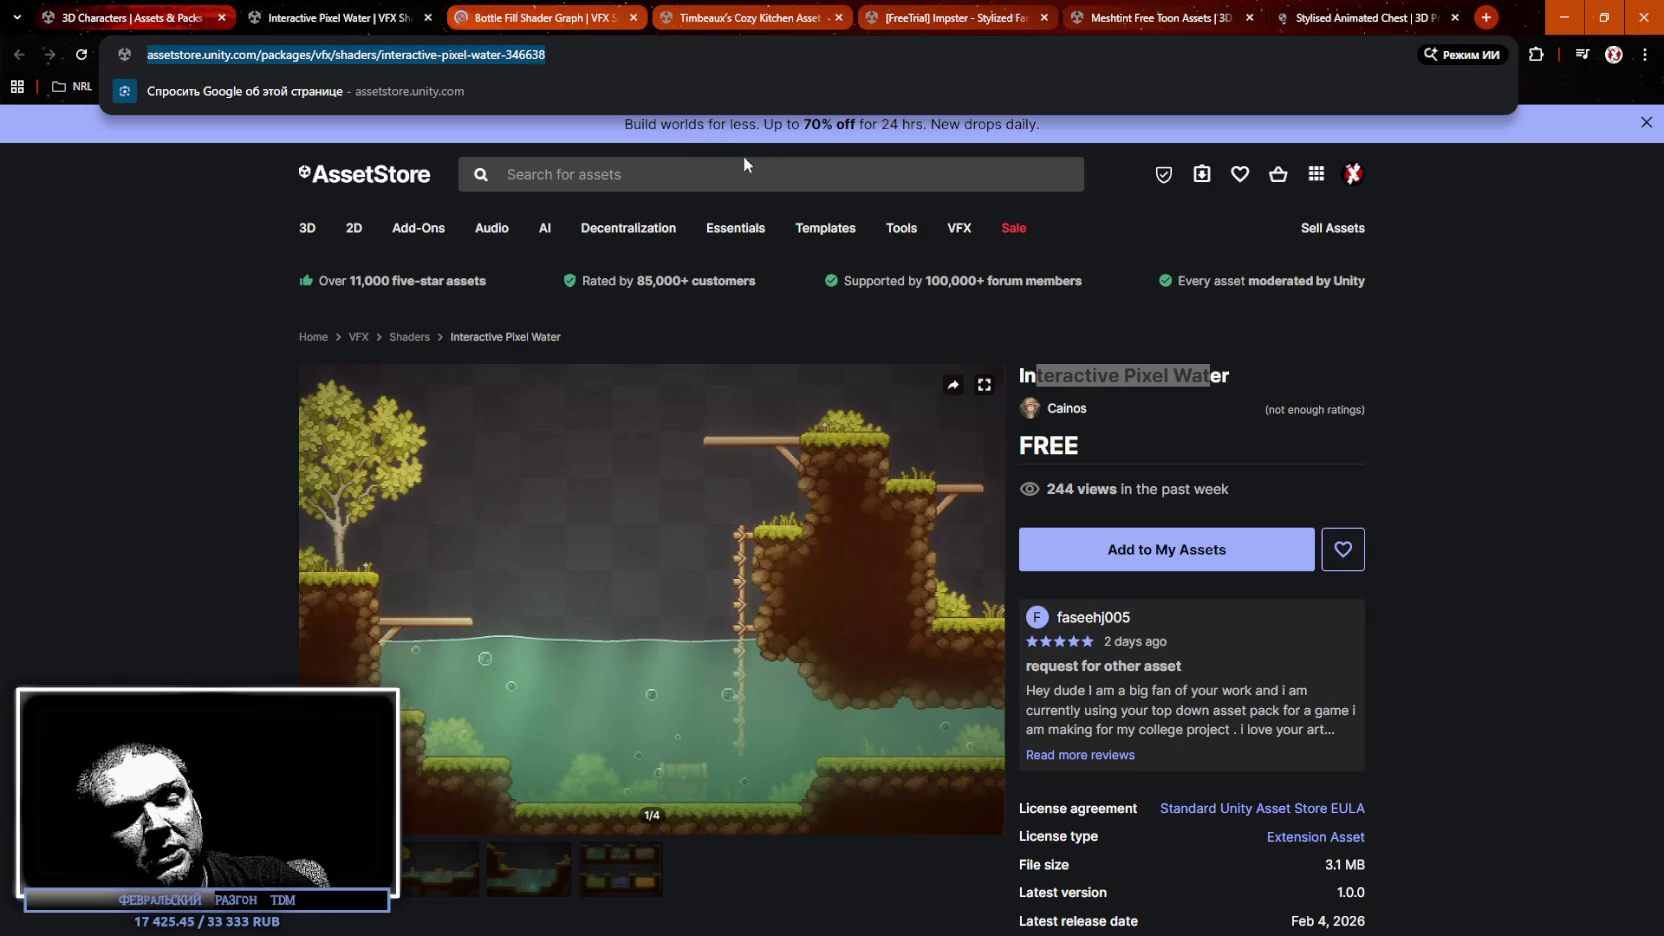
pyautogui.press('Escape')
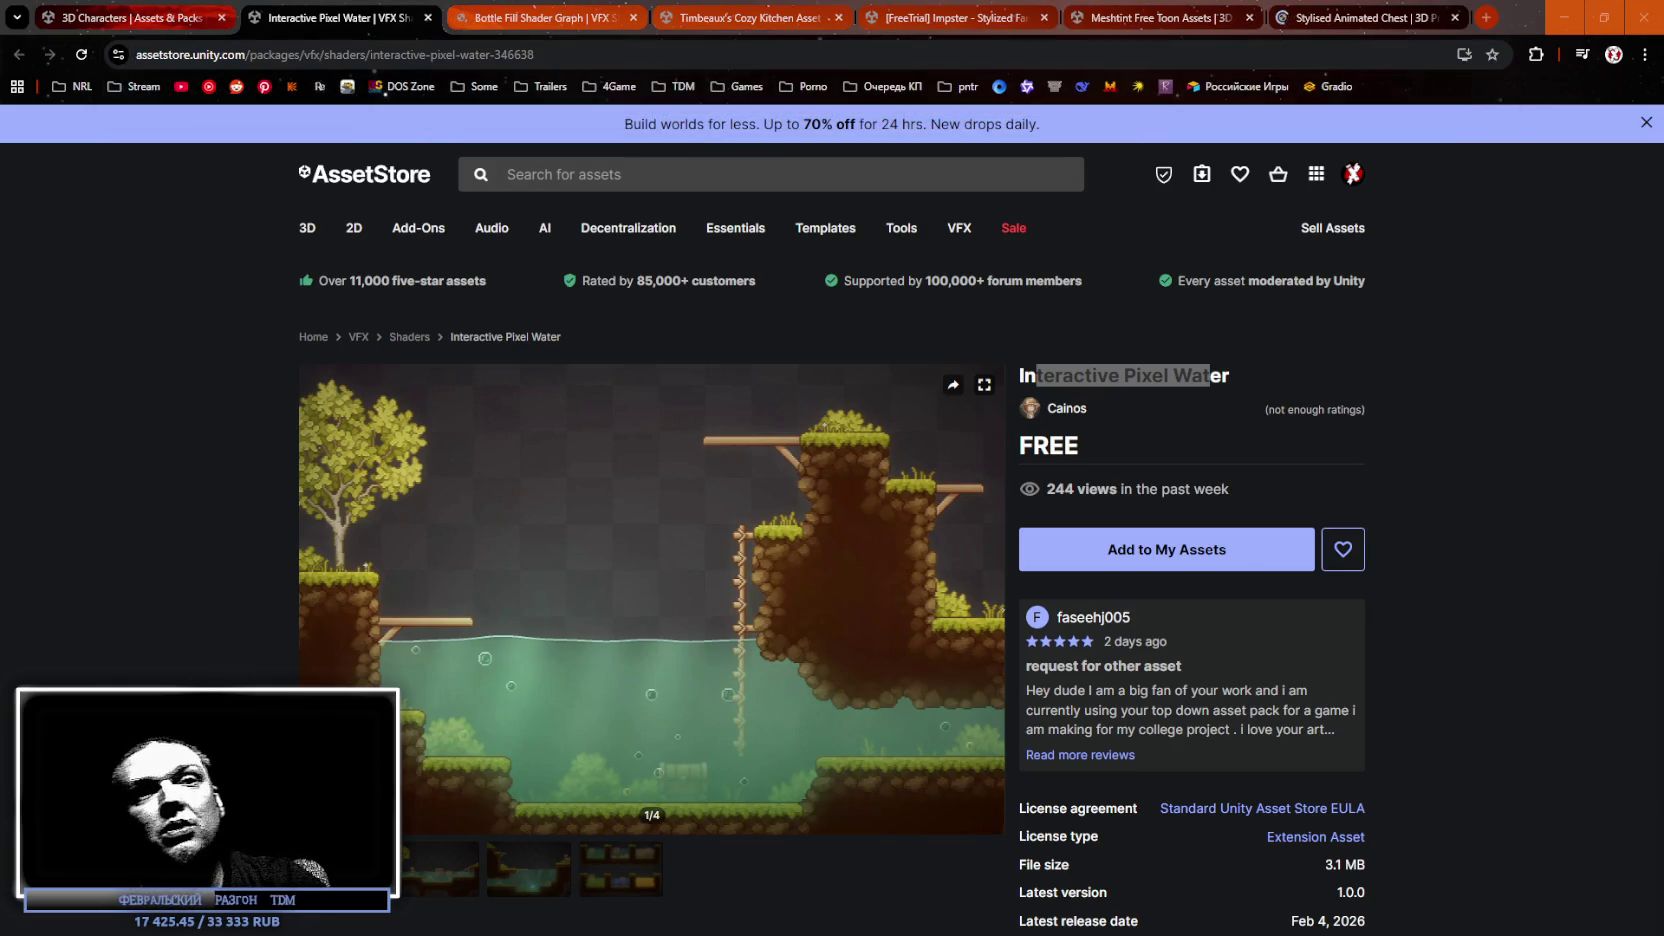
pyautogui.scroll(-5, 907, 575)
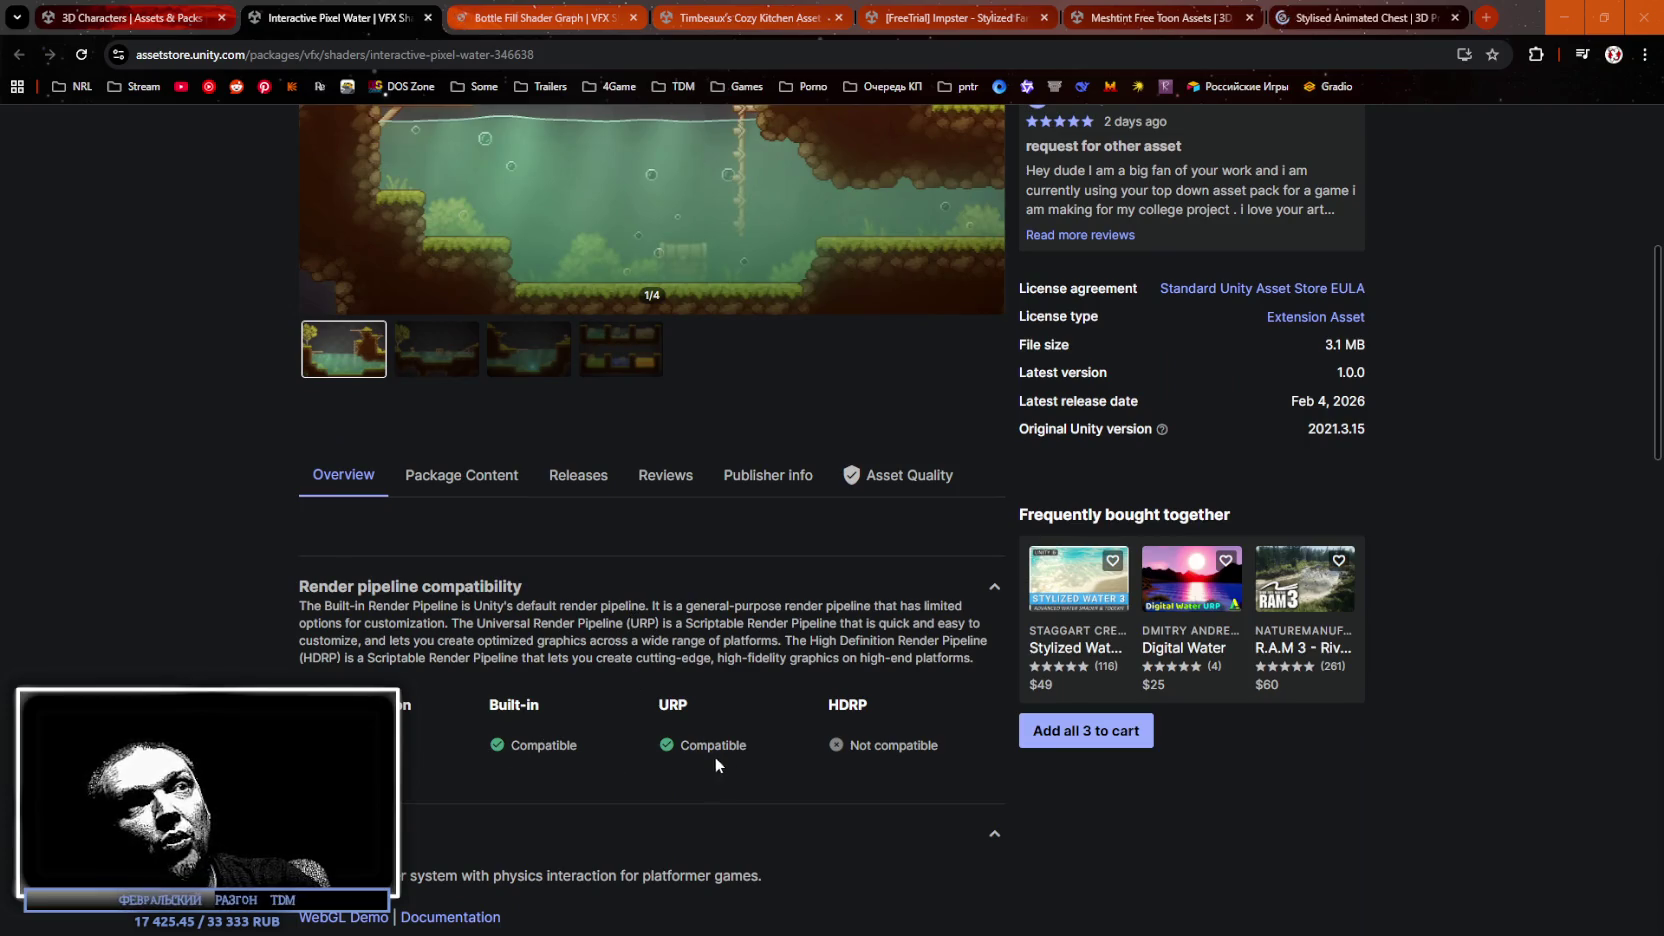
pyautogui.scroll(4, 715, 765)
# Step through Interactive Pixel Water's screenshot gallery, then close its page.
pyautogui.click(446, 752)
pyautogui.scroll(2, 490, 800)
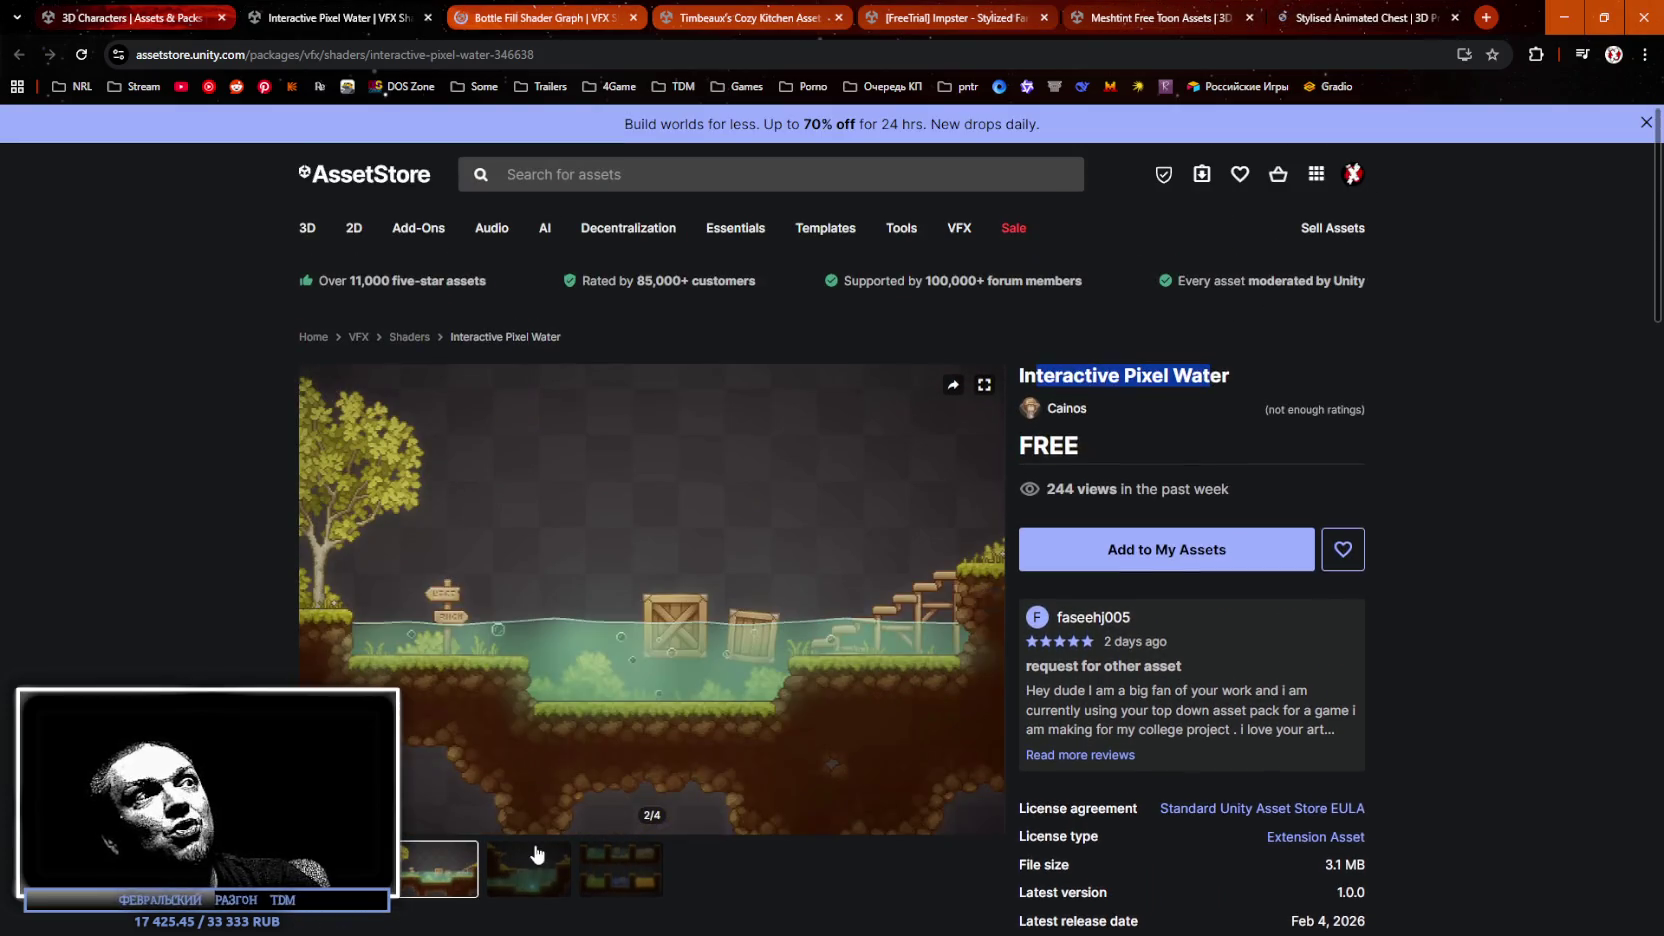
pyautogui.click(535, 862)
pyautogui.click(620, 880)
pyautogui.click(527, 870)
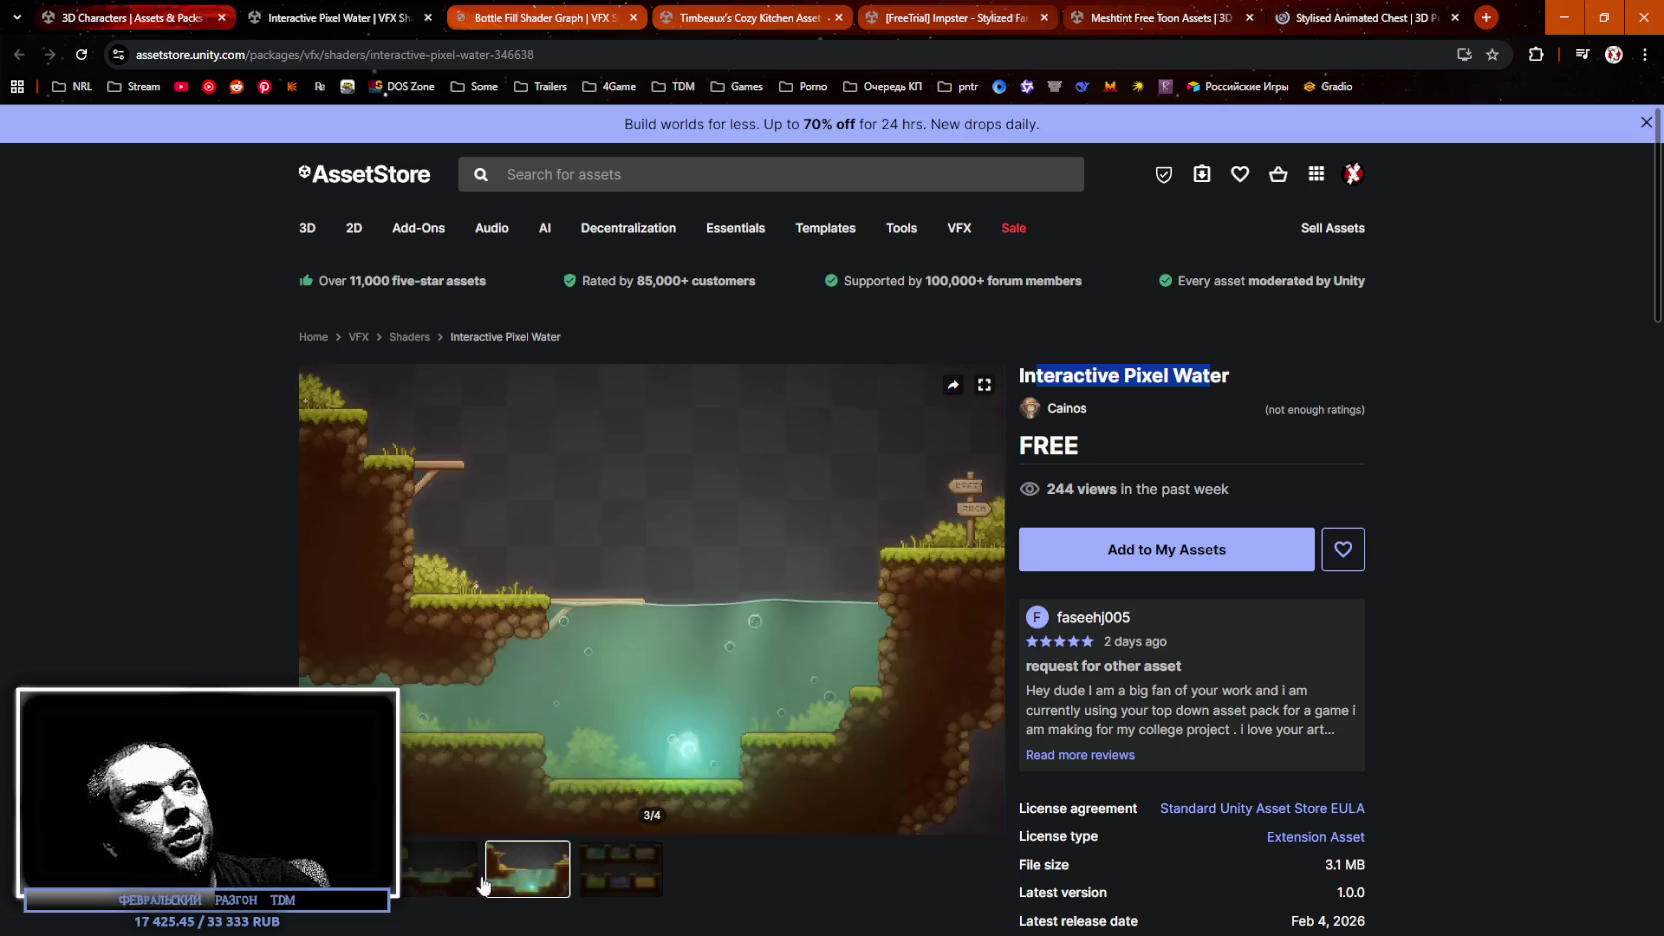
pyautogui.click(440, 870)
pyautogui.click(355, 868)
pyautogui.click(432, 878)
pyautogui.click(515, 878)
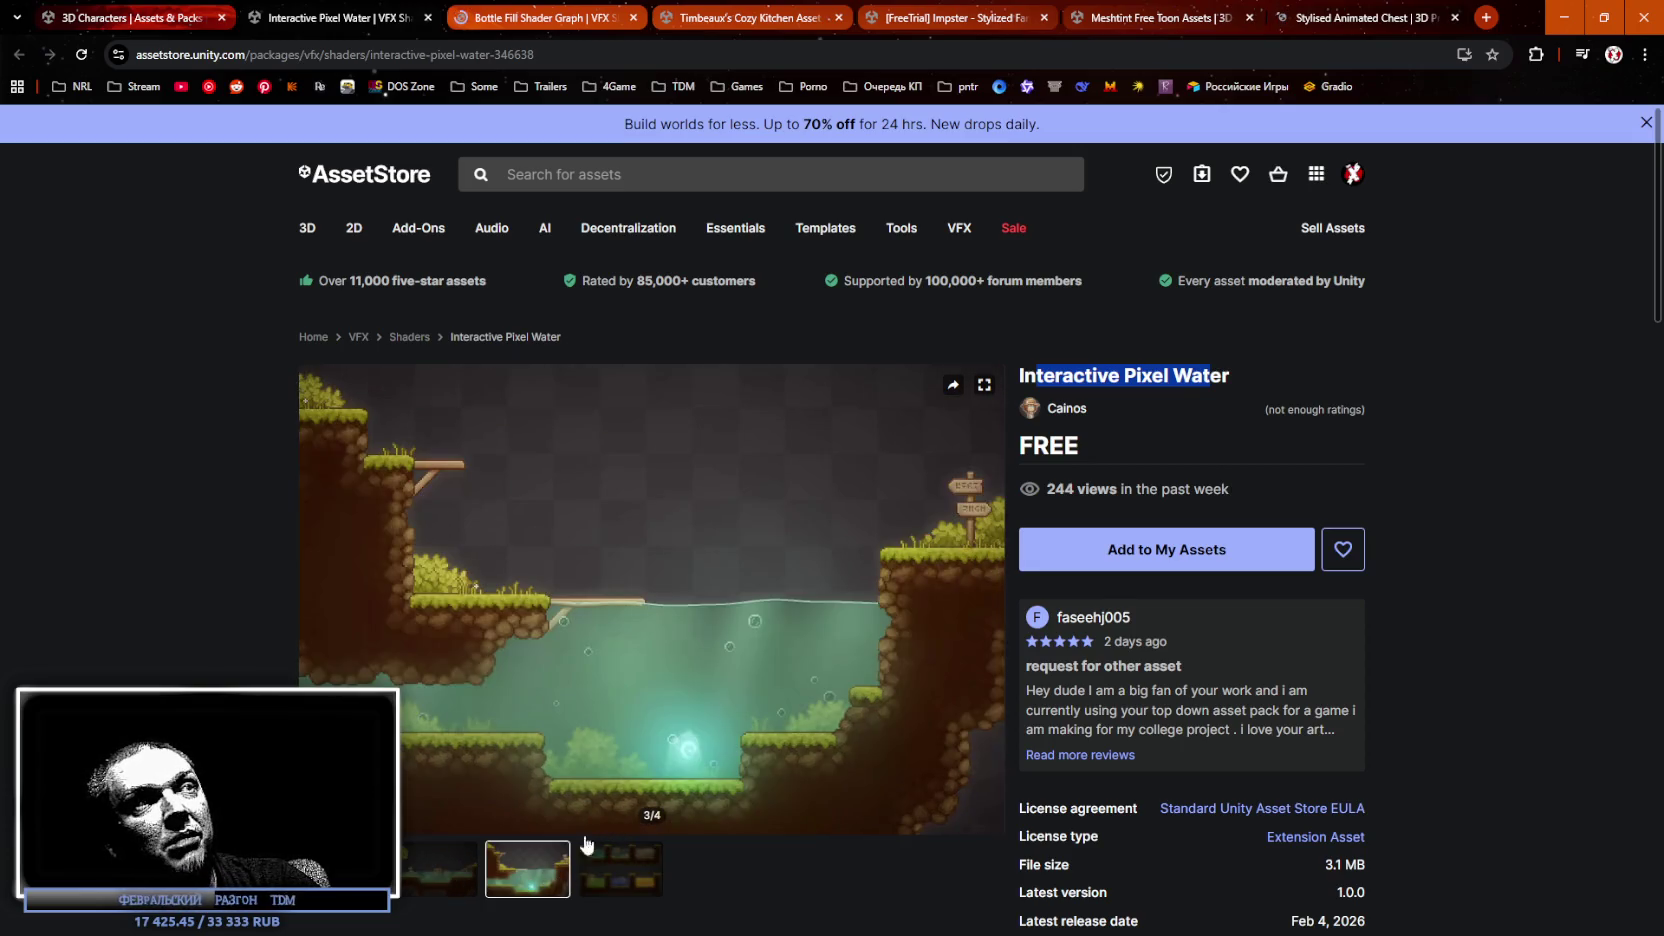
pyautogui.click(615, 857)
pyautogui.click(524, 882)
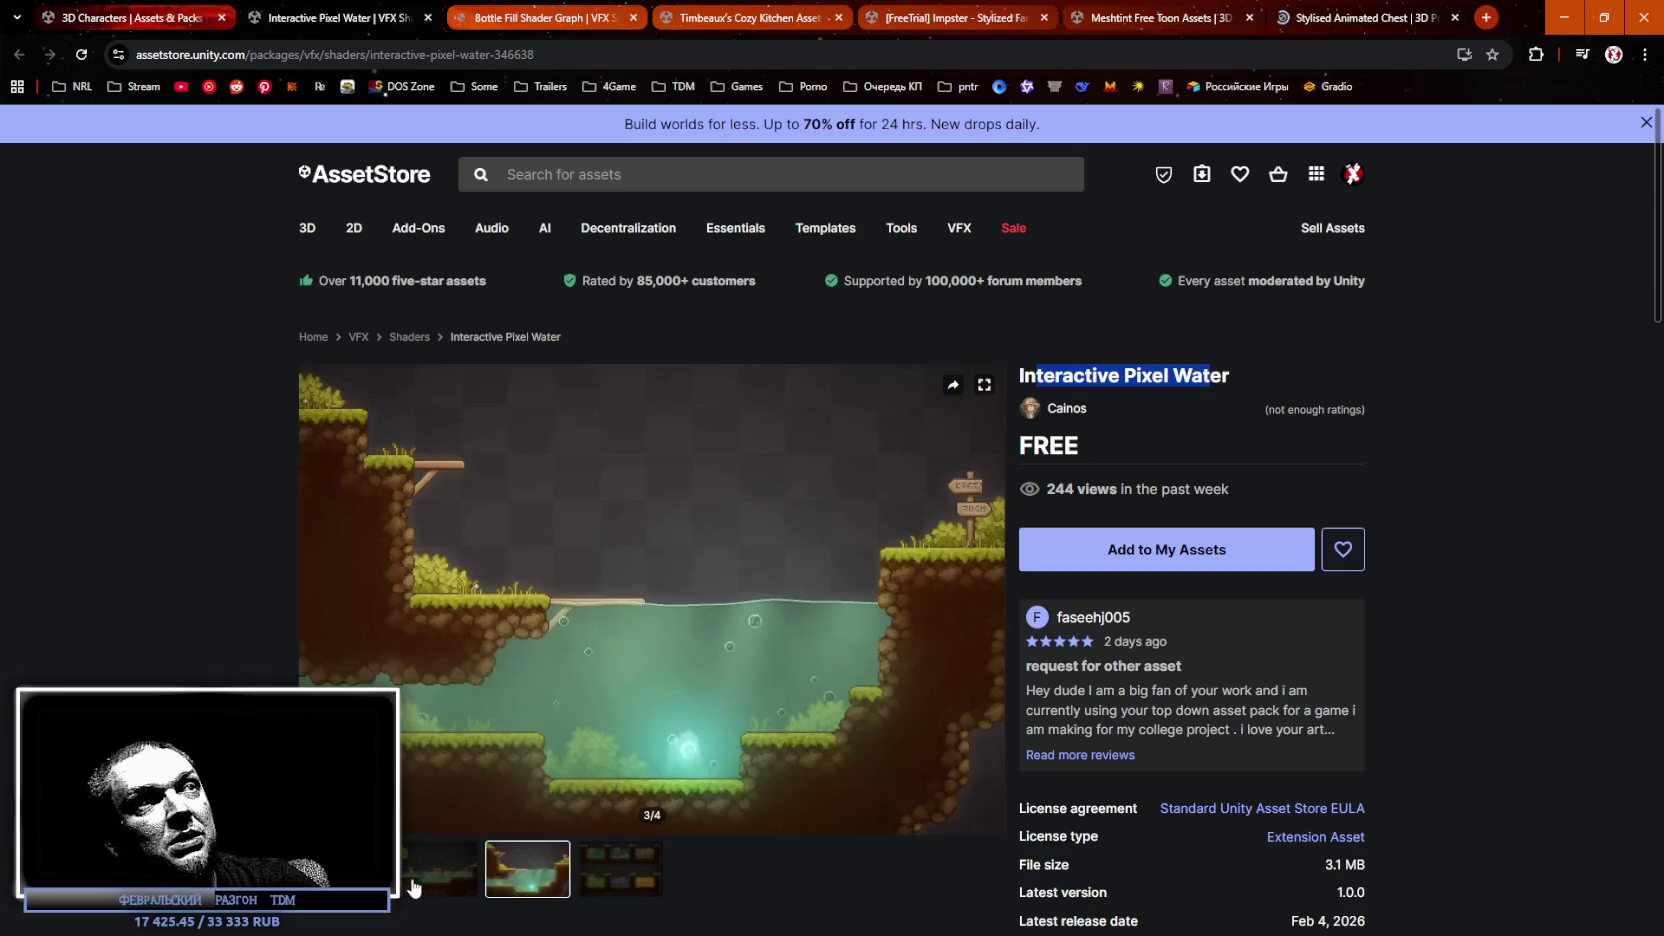
pyautogui.click(440, 880)
pyautogui.click(313, 600)
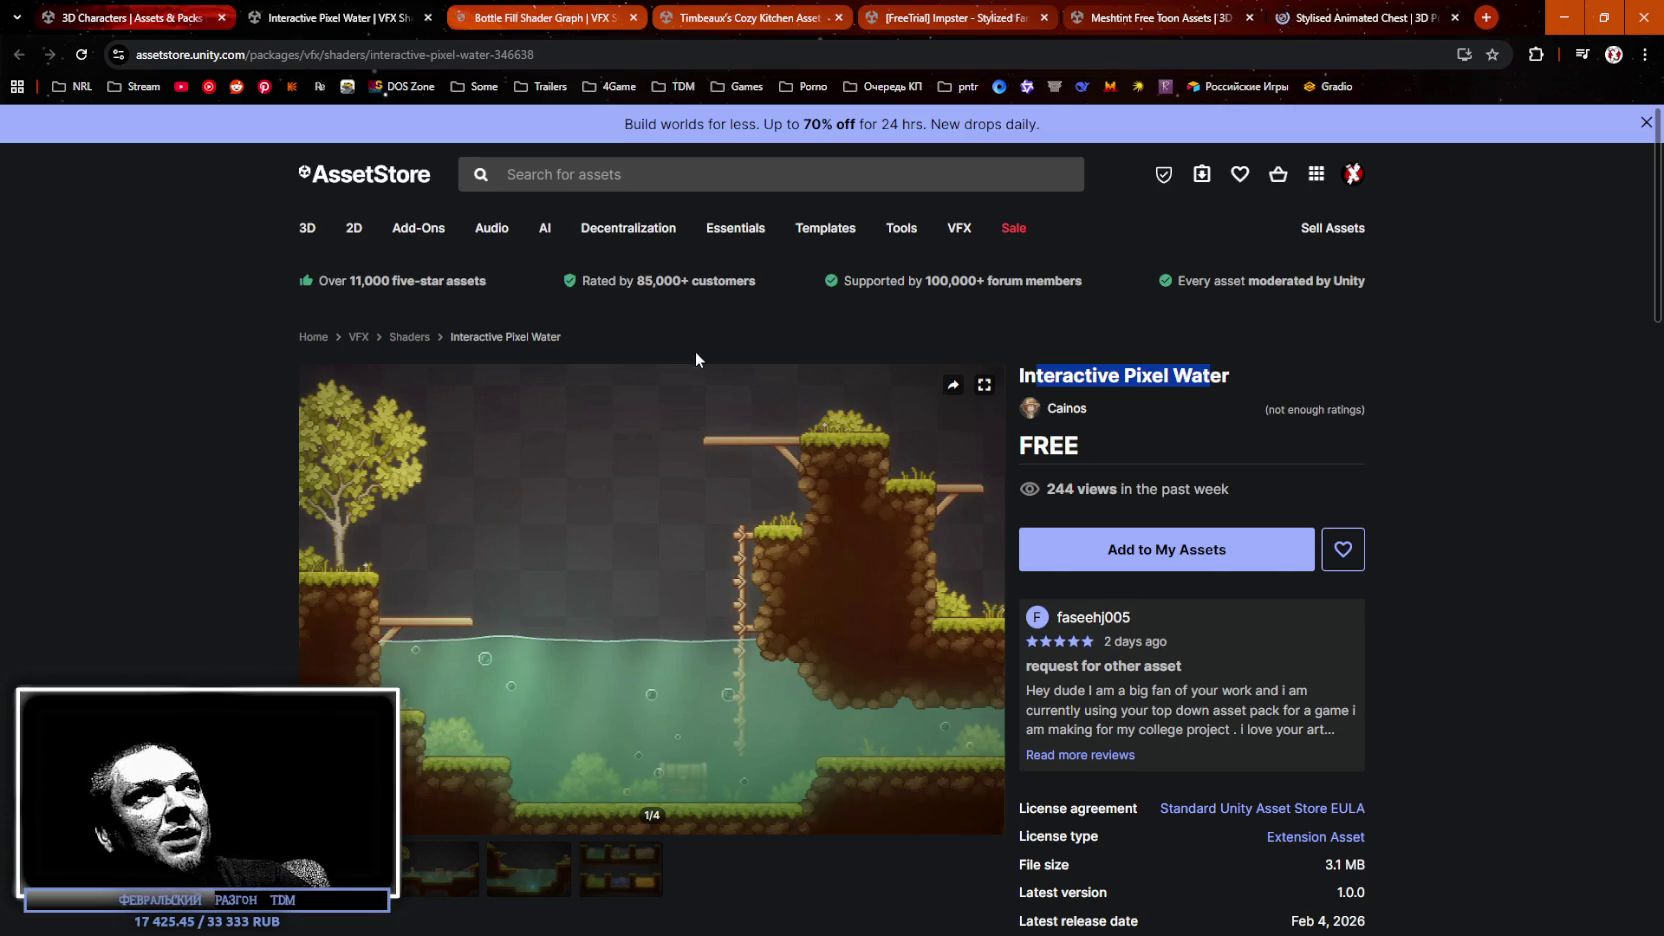
pyautogui.click(428, 18)
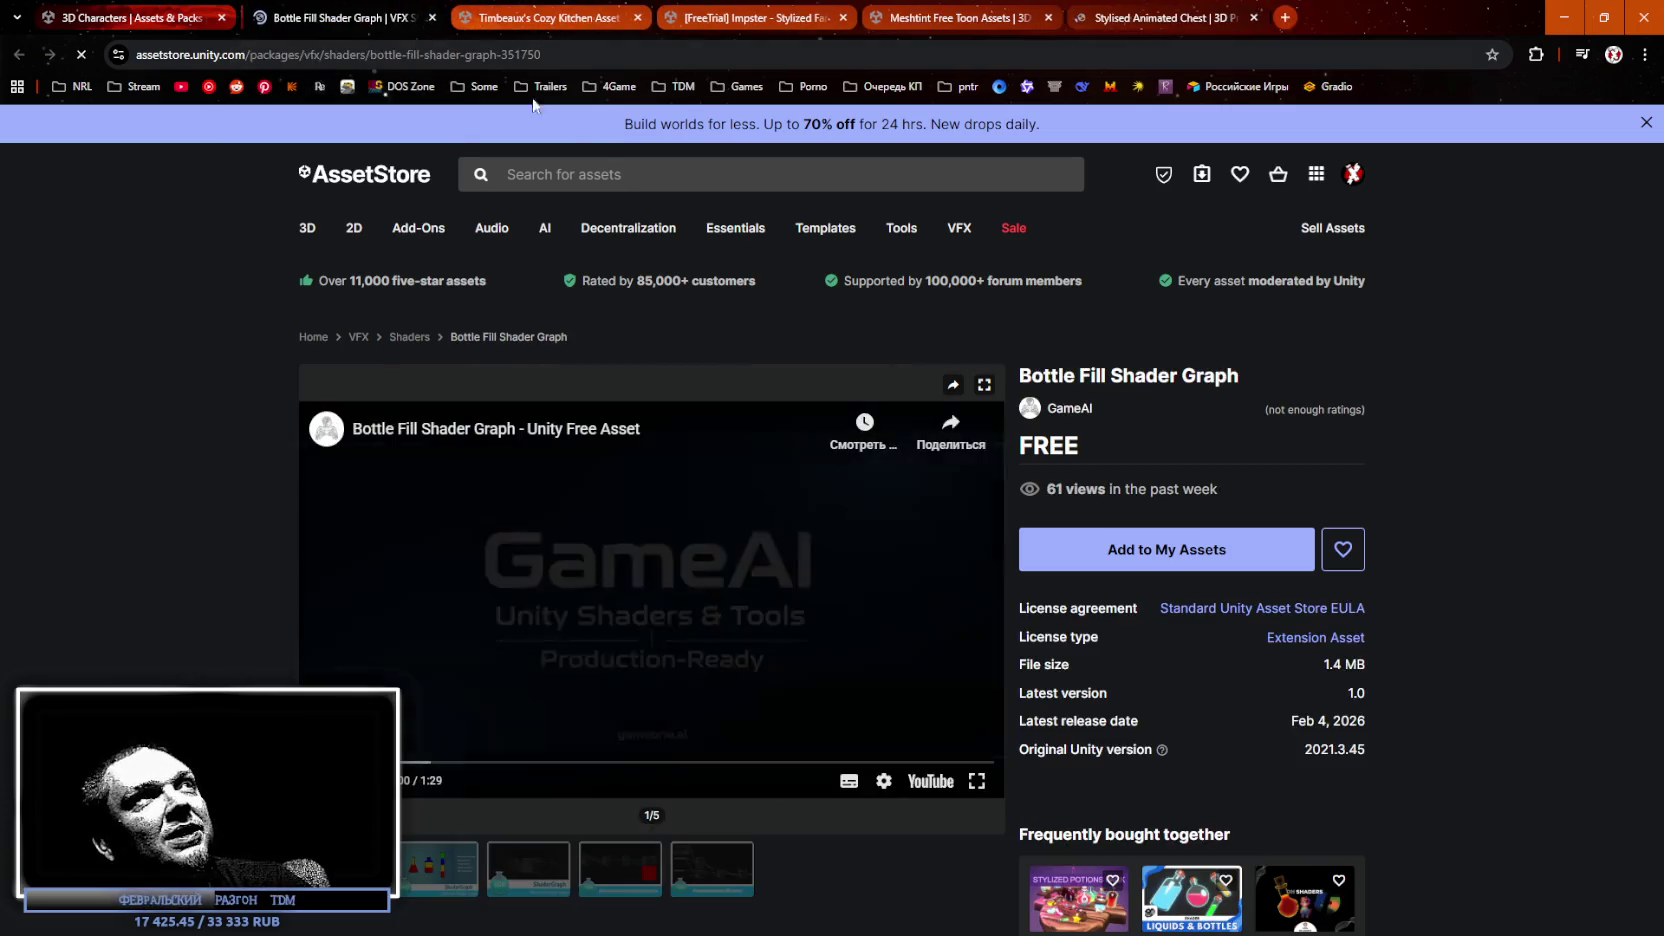
# Check Bottle Fill Shader Graph's URP compatibility, then request adding it to My Assets.
pyautogui.moveTo(1123, 376); pyautogui.dragTo(1196, 378)
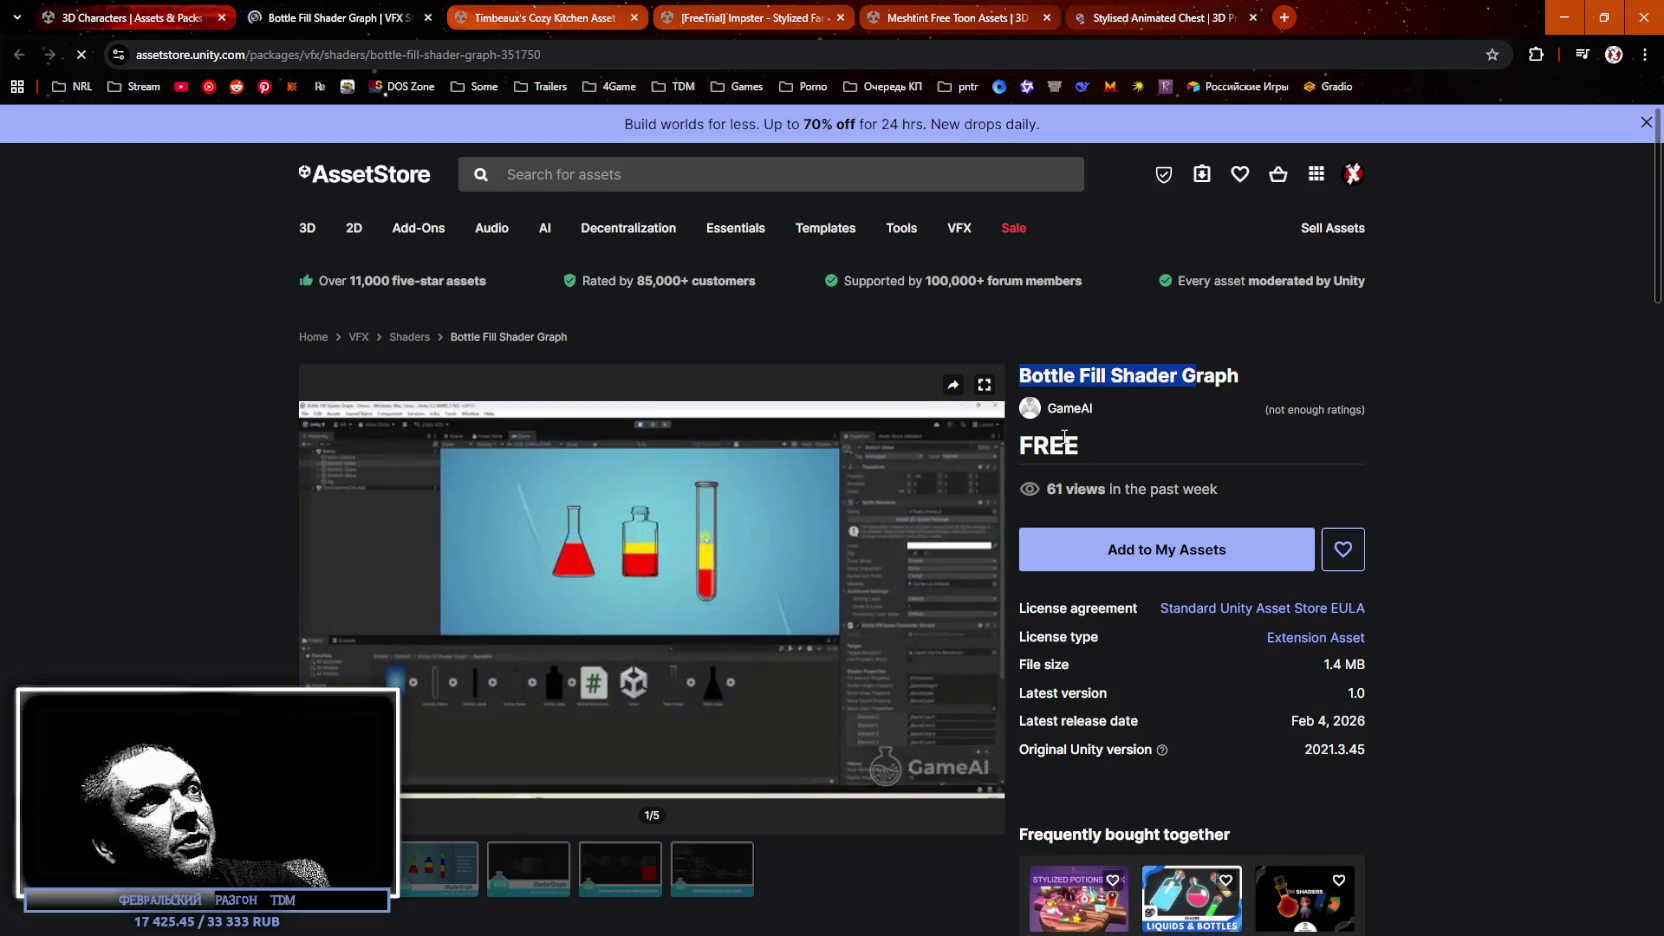
pyautogui.scroll(-6, 672, 686)
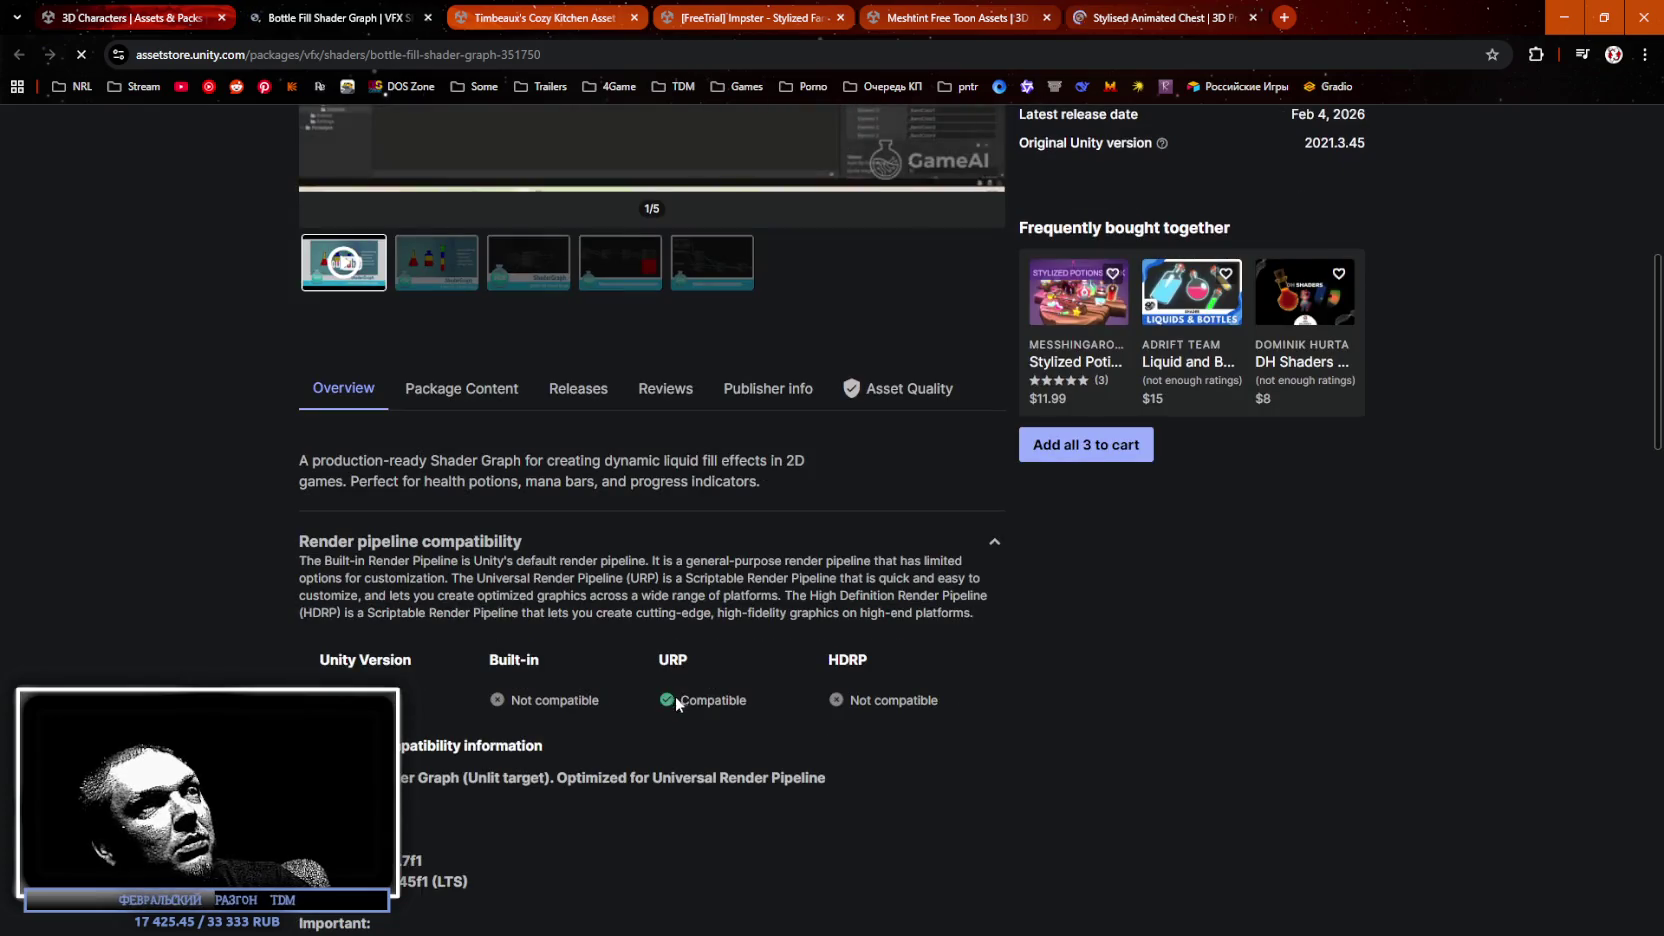
pyautogui.scroll(5, 675, 696)
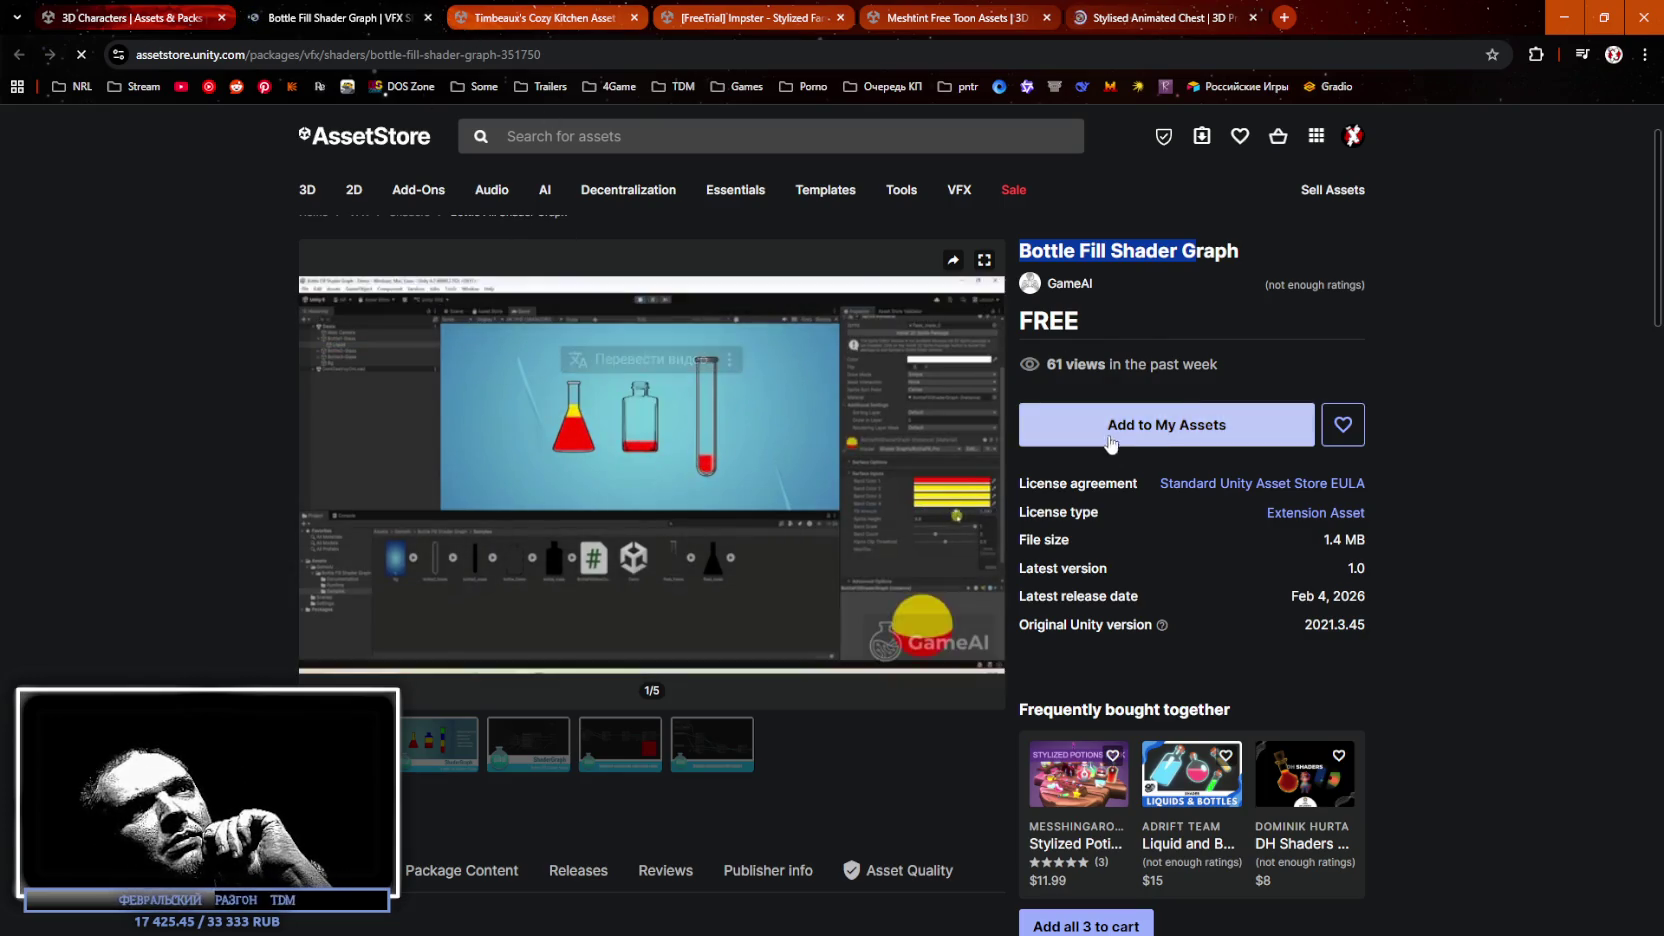
pyautogui.scroll(-5, 696, 751)
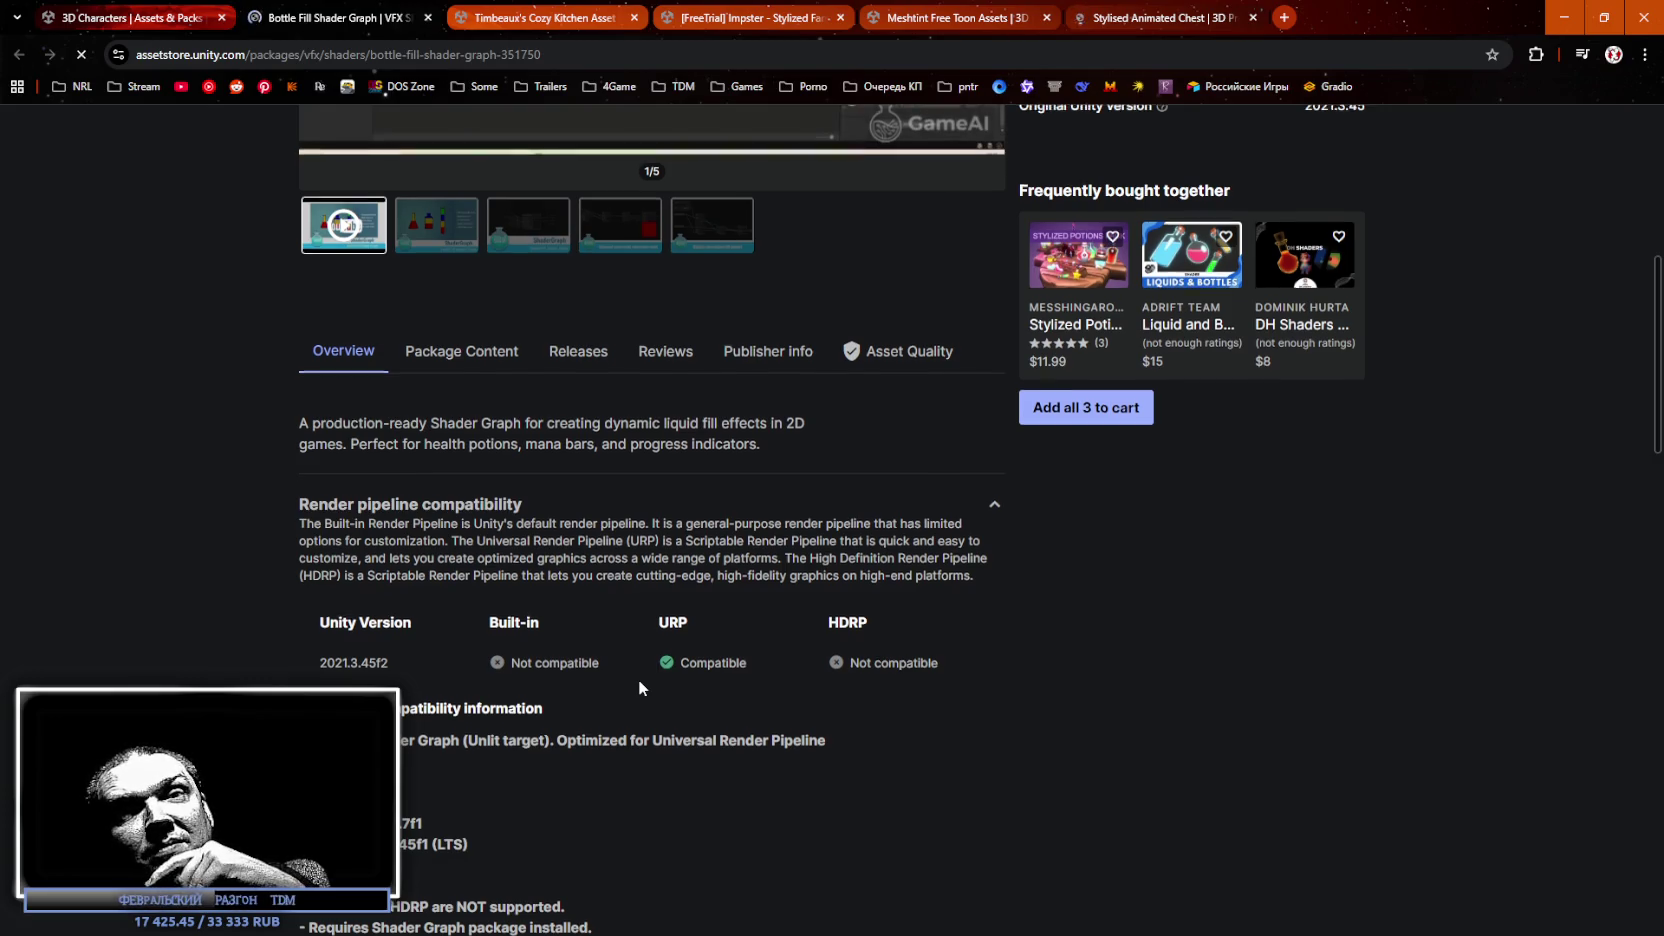
pyautogui.scroll(3, 638, 687)
pyautogui.click(1104, 258)
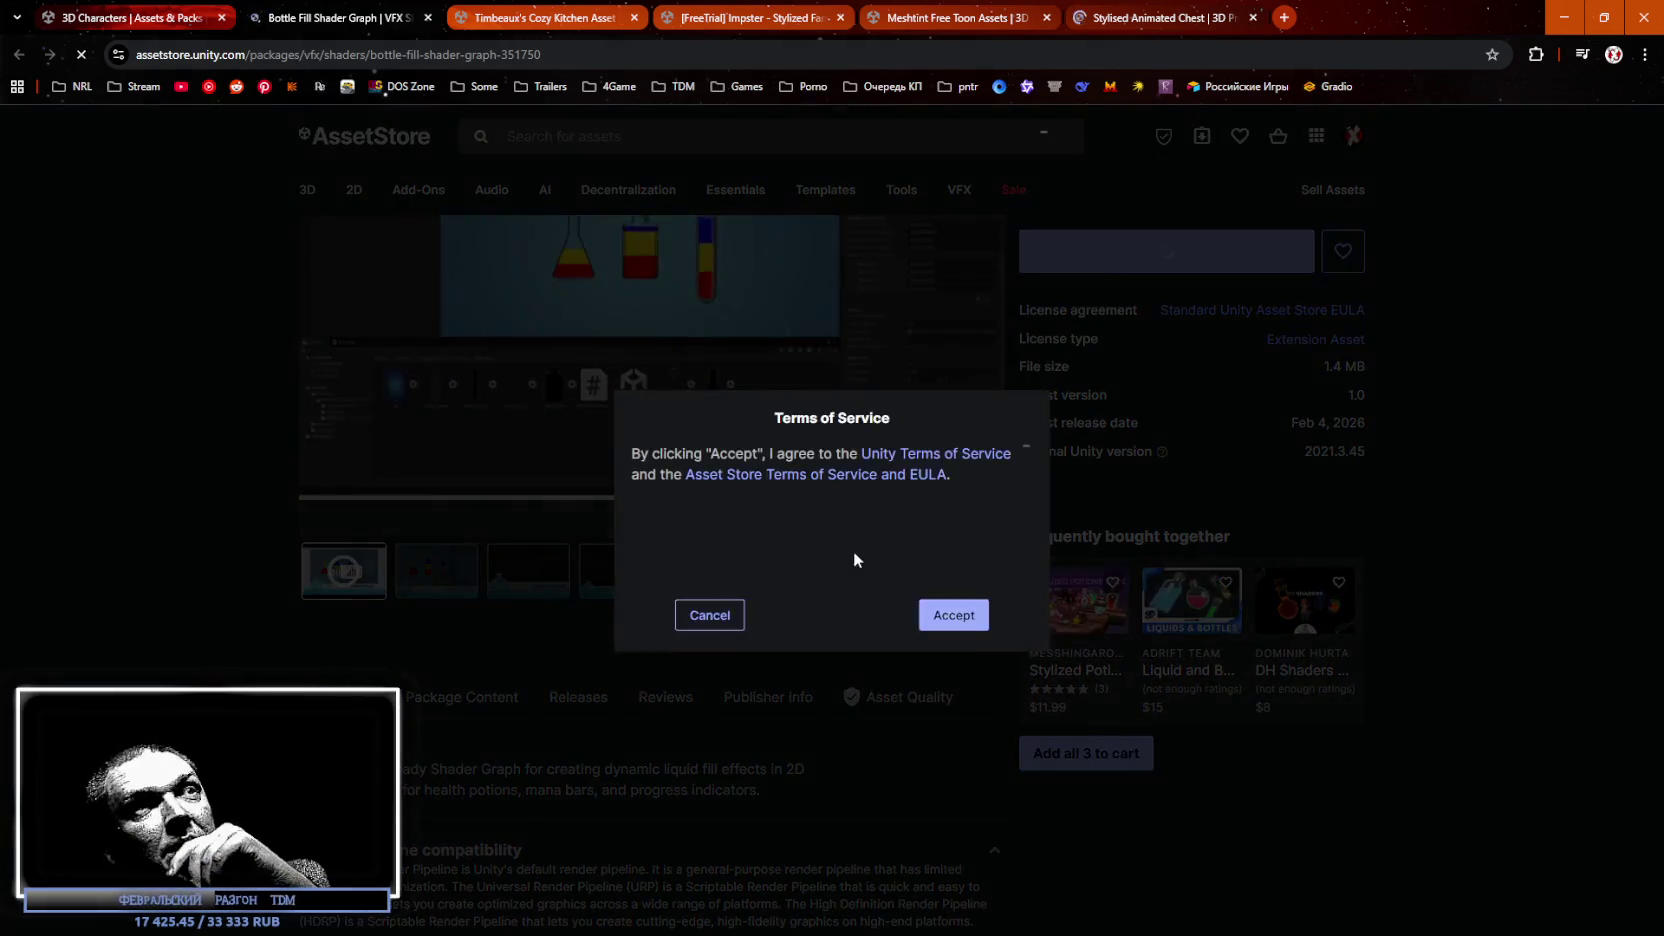
# Accept the Terms of Service and re-add Bottle Fill Shader Graph to My Assets.
pyautogui.click(952, 611)
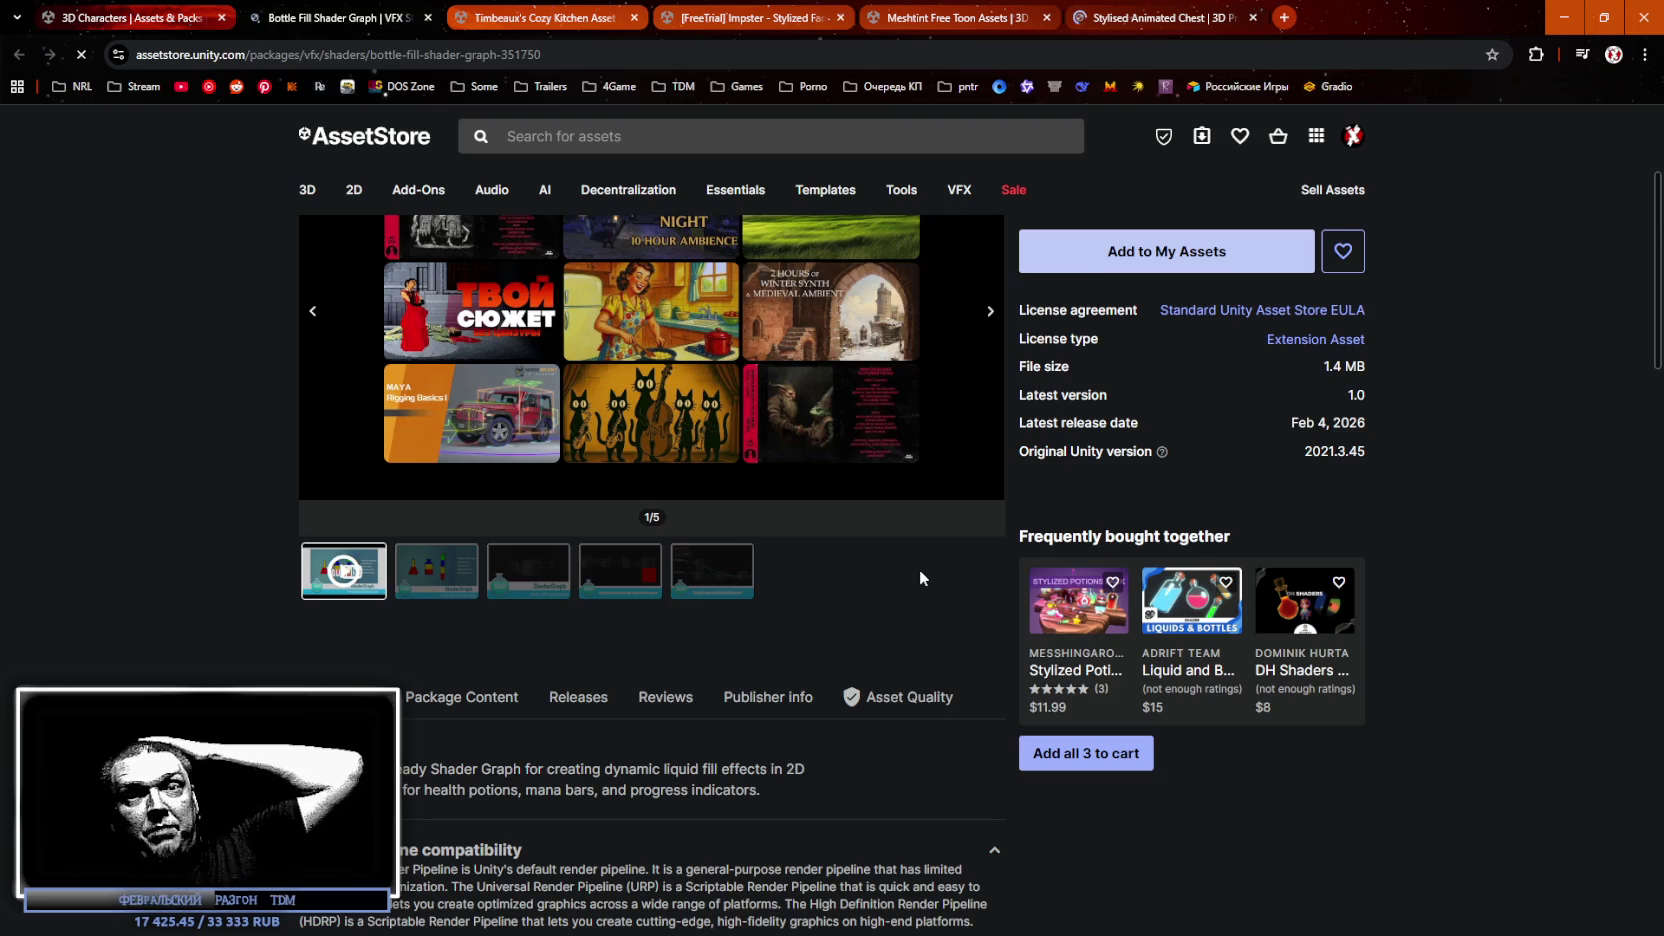
pyautogui.moveTo(903, 472)
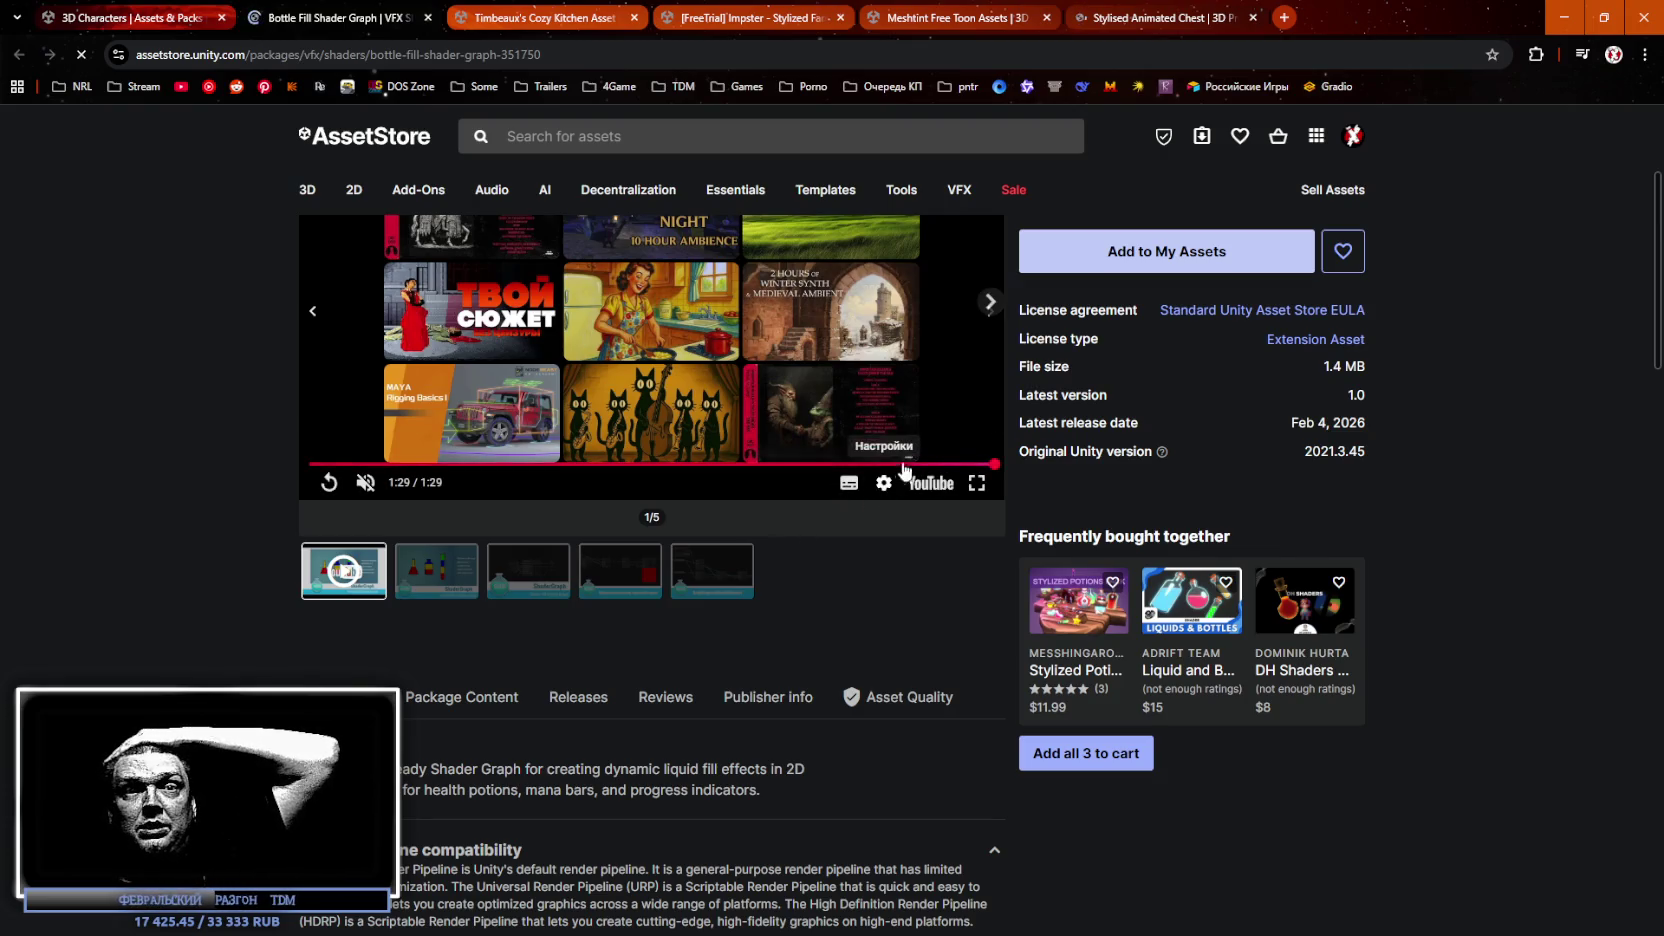
pyautogui.scroll(3, 1084, 287)
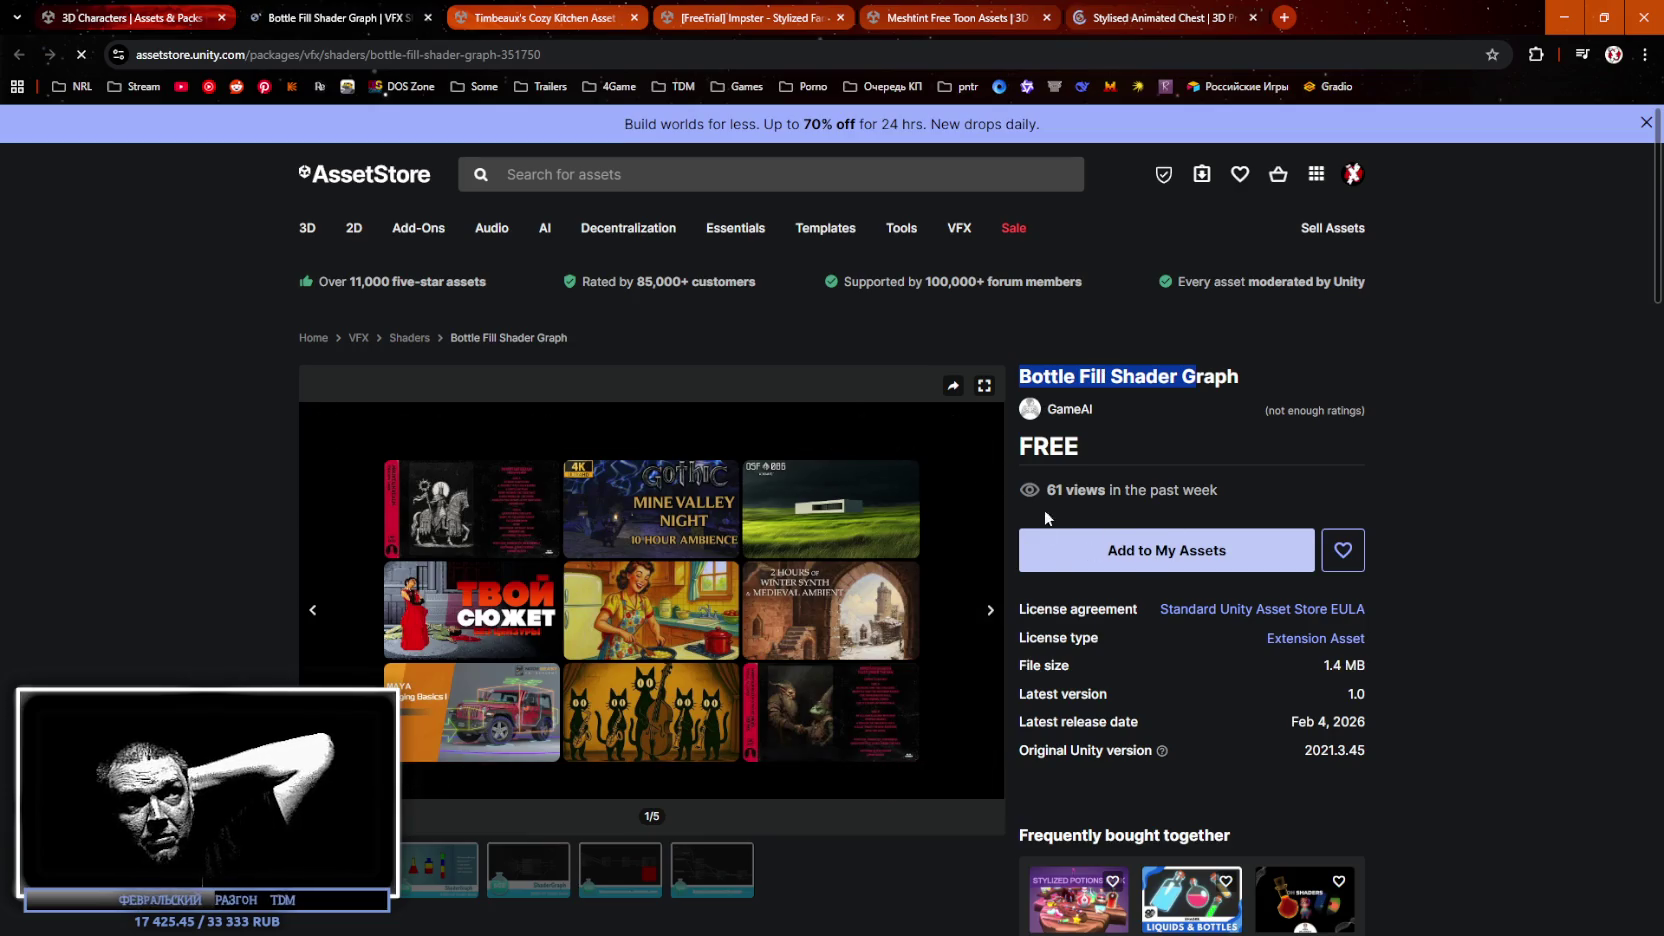
pyautogui.scroll(-3, 576, 677)
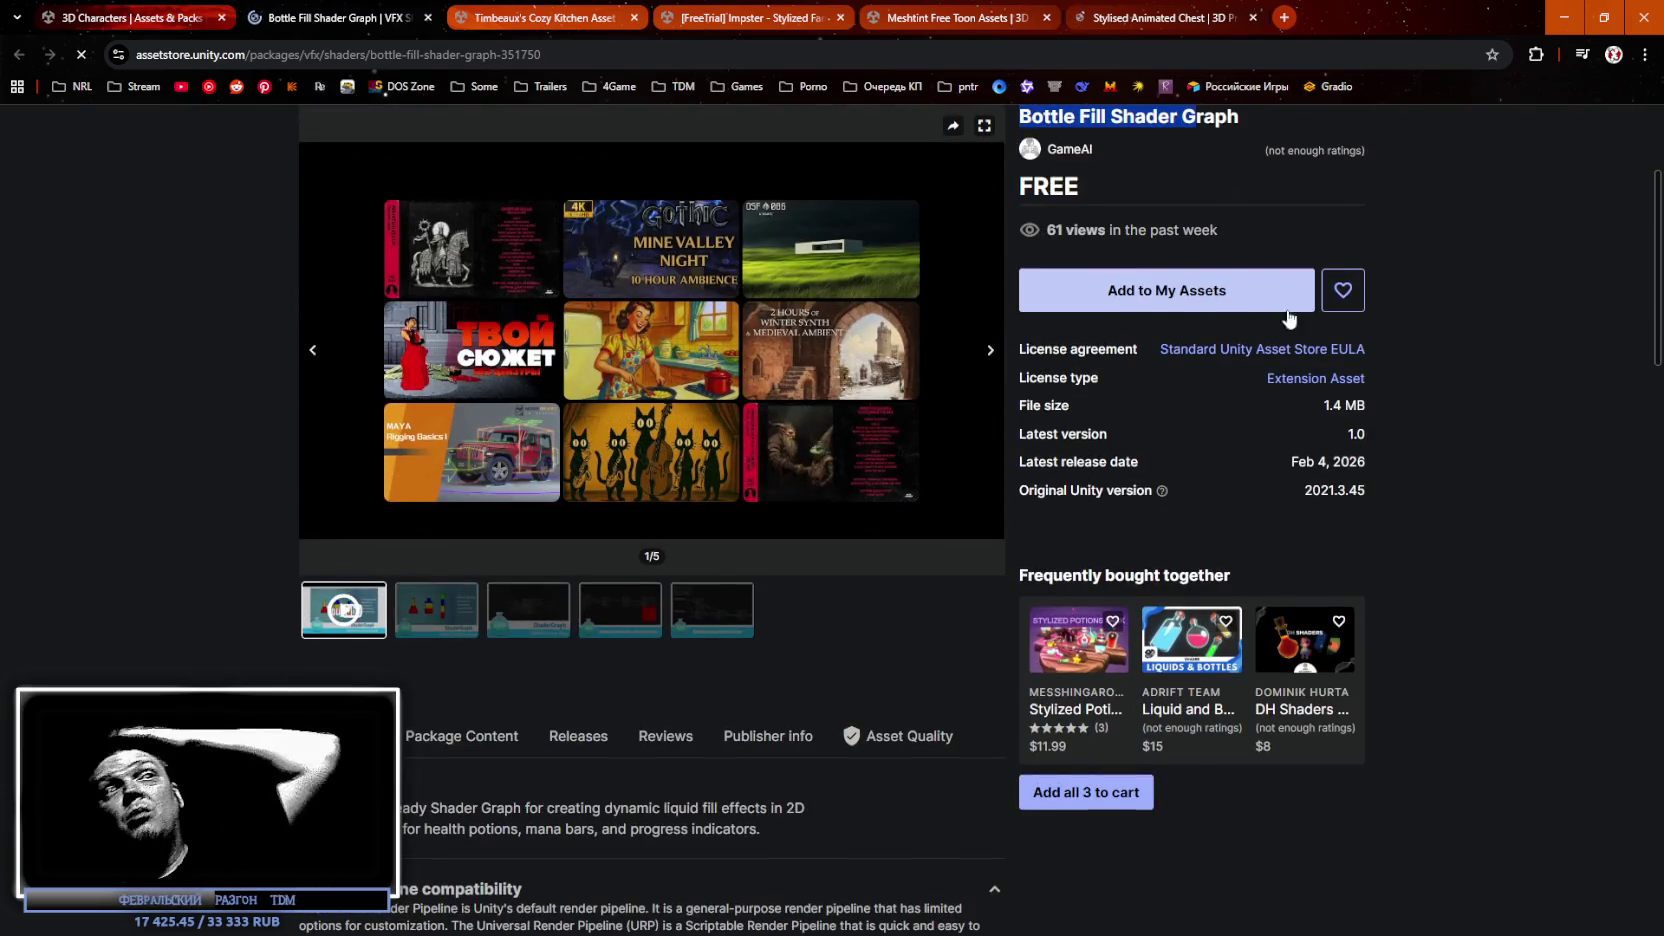
pyautogui.click(1221, 283)
pyautogui.click(962, 614)
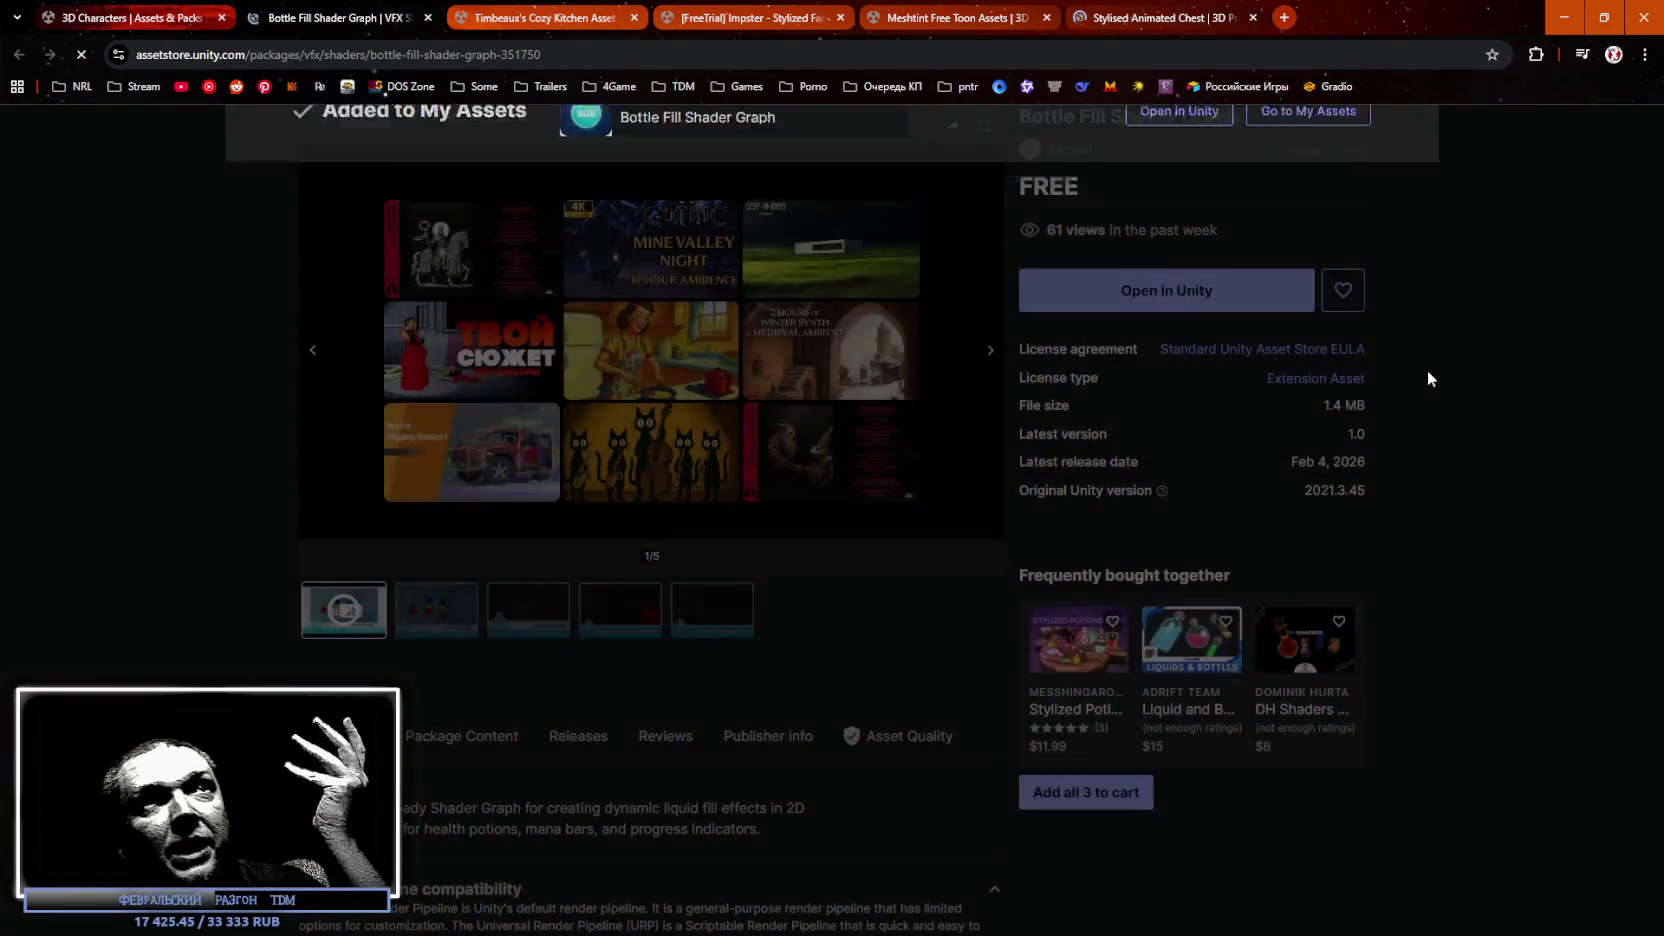
# Decline the browser's Open URL prompt and go to the My Assets list.
pyautogui.click(1135, 288)
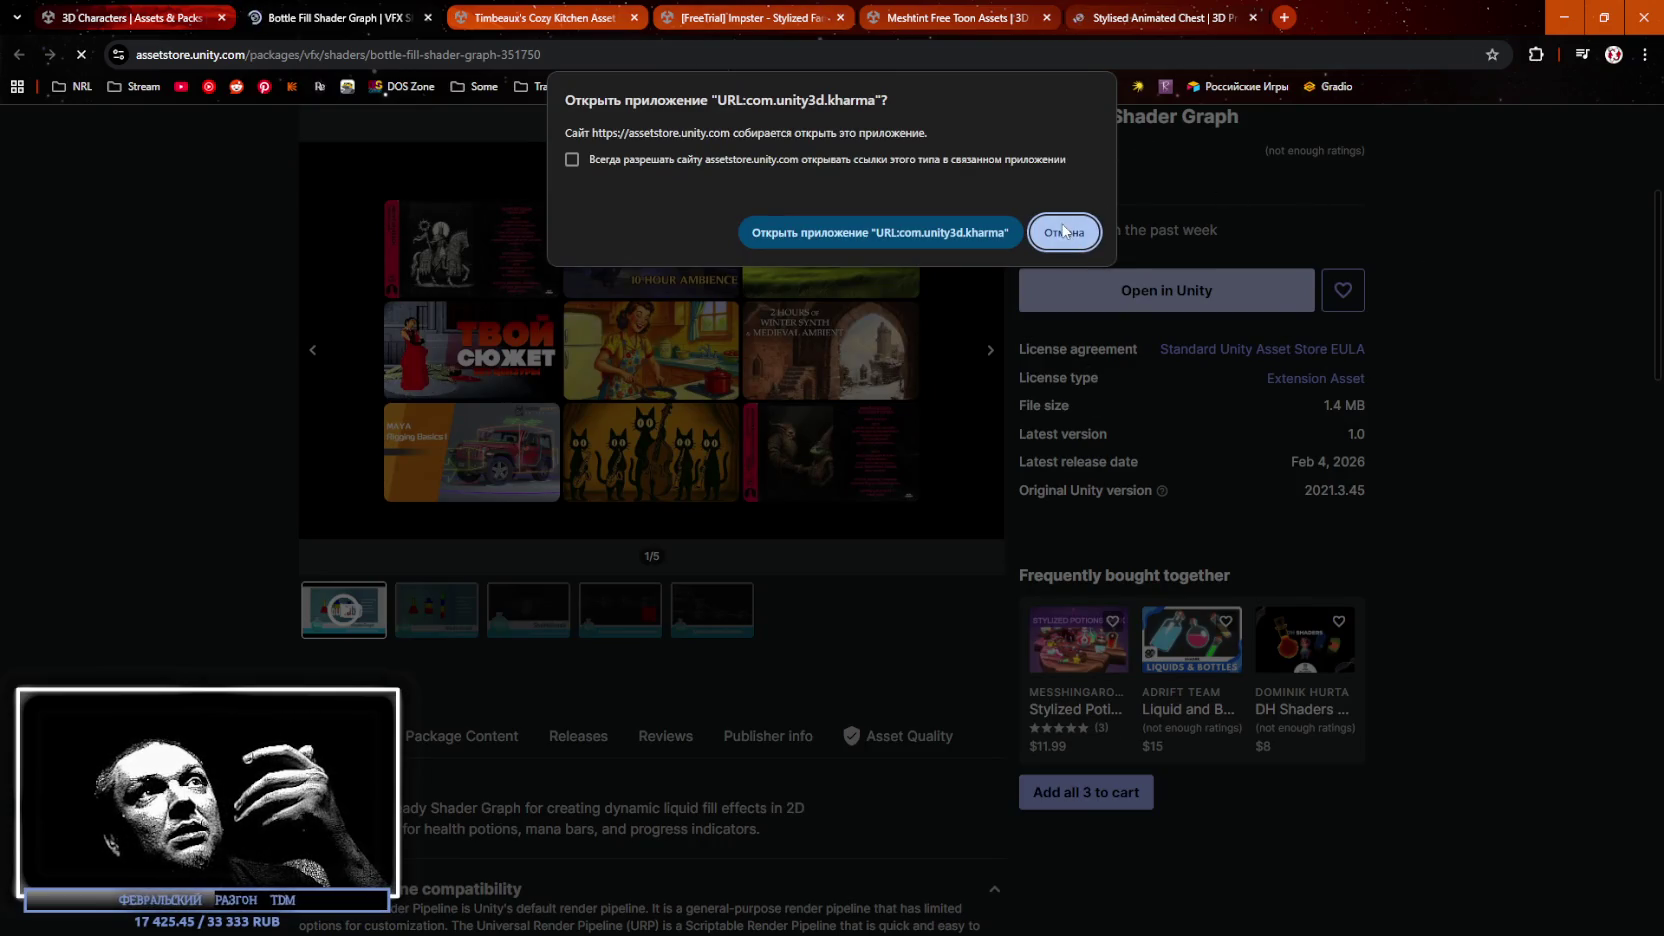
pyautogui.click(1064, 231)
pyautogui.scroll(3, 640, 300)
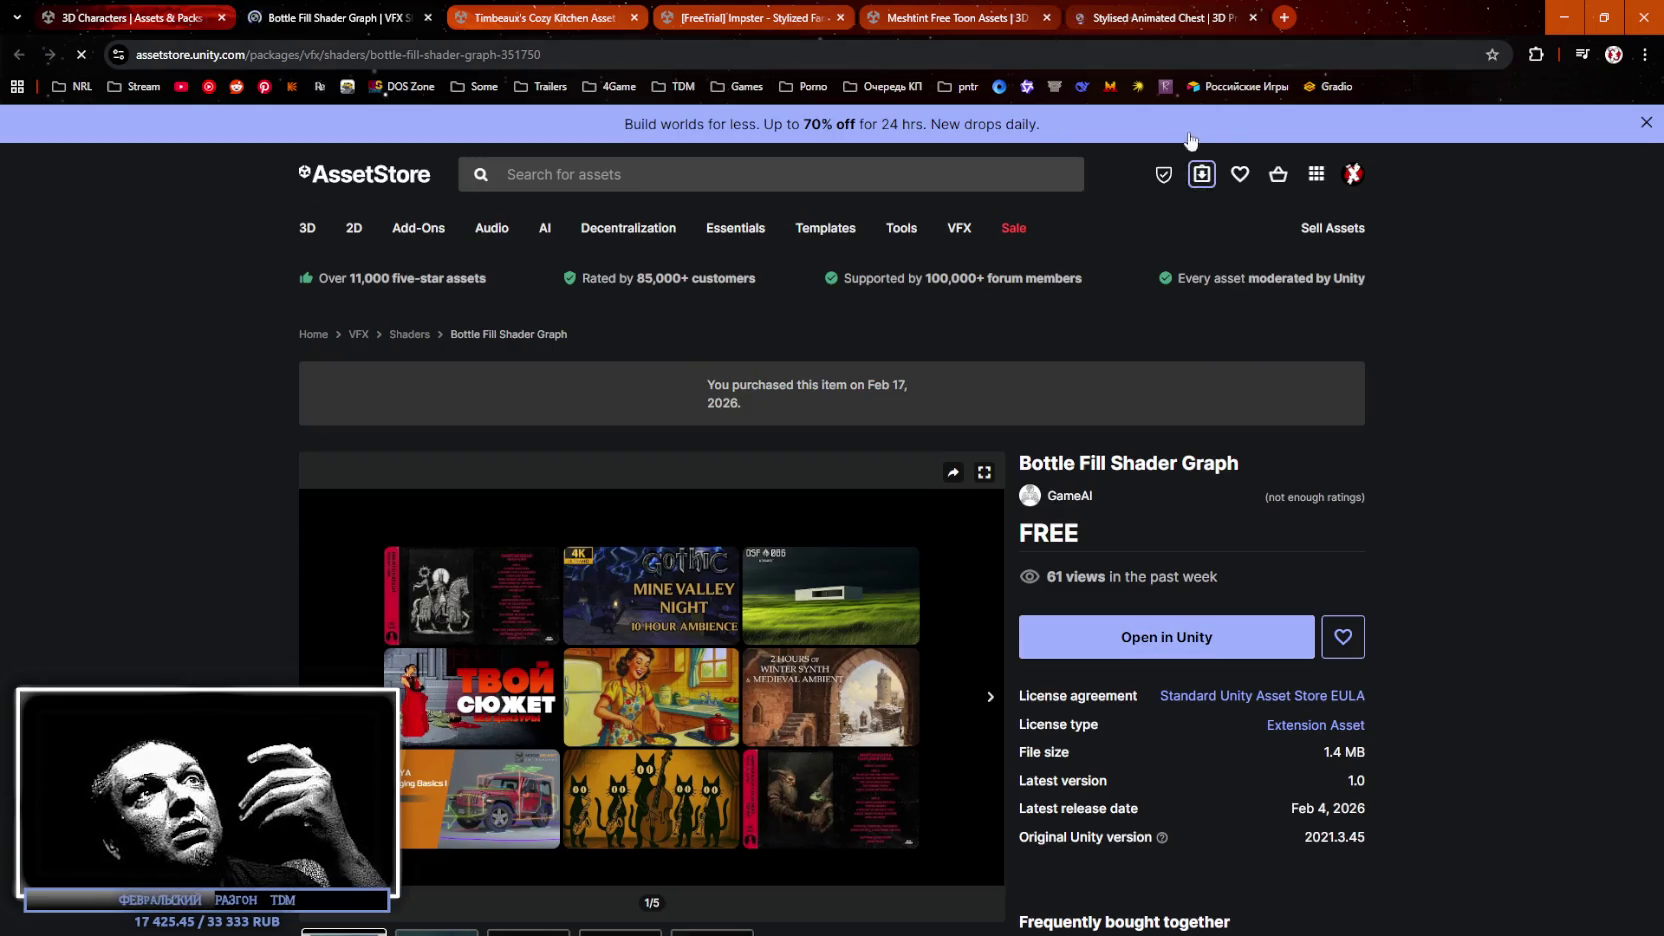
pyautogui.click(1203, 178)
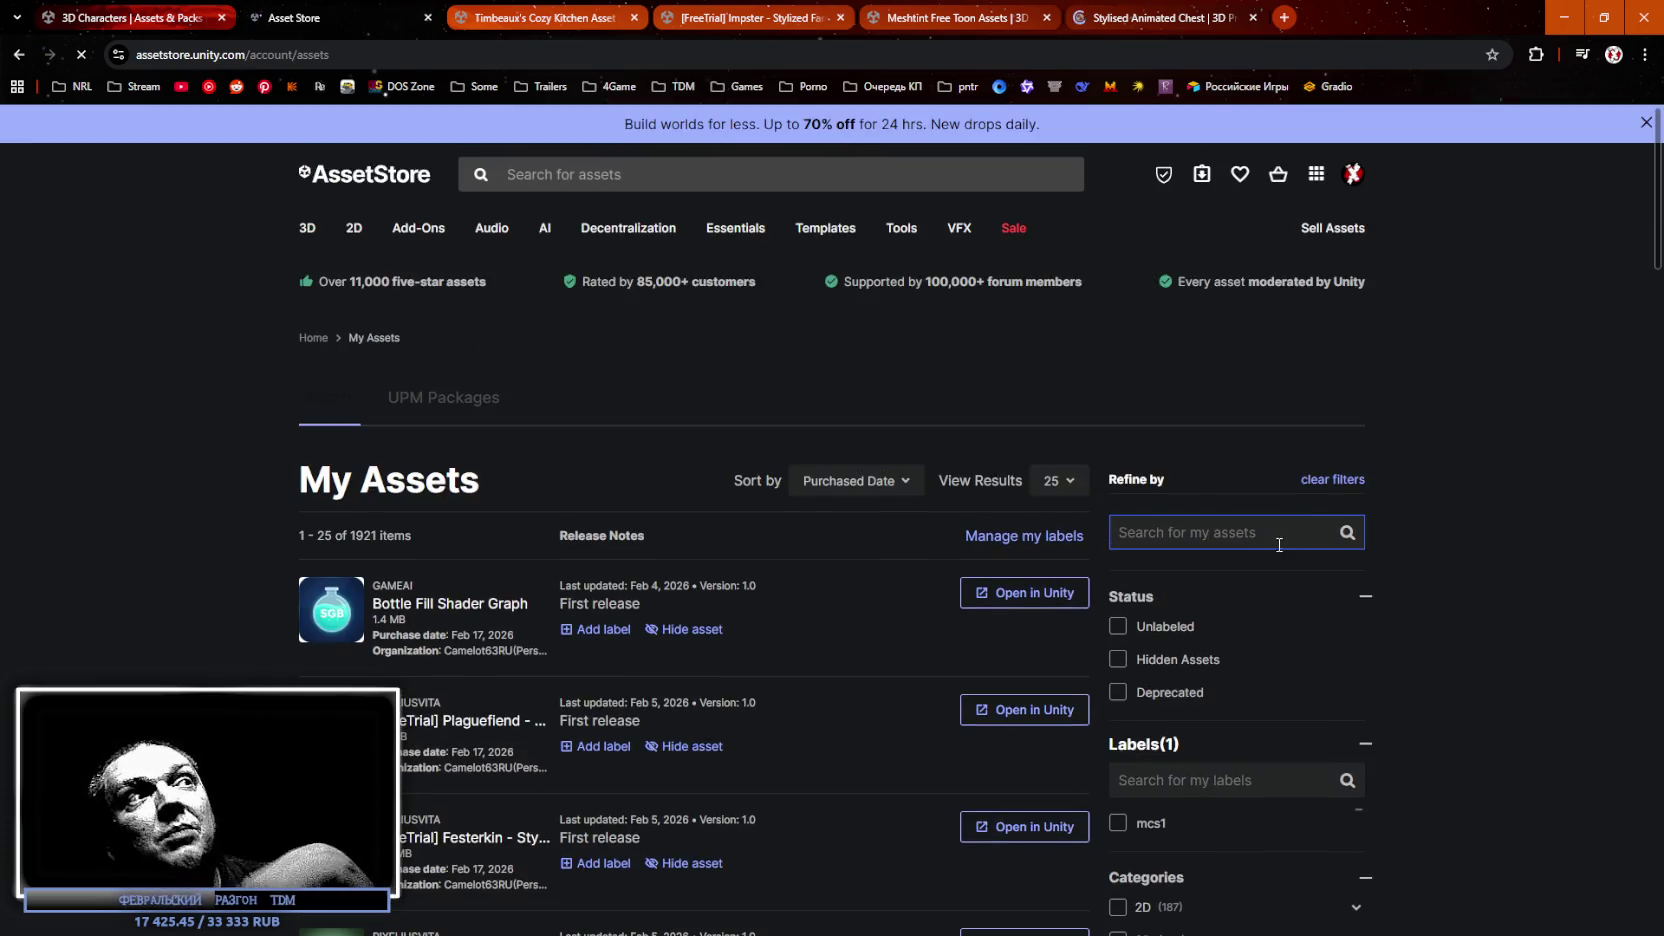
# Scroll My Assets, noting the 1921-item total, and go to page 2.
pyautogui.scroll(-2, 425, 541)
pyautogui.moveTo(350, 275); pyautogui.dragTo(380, 277)
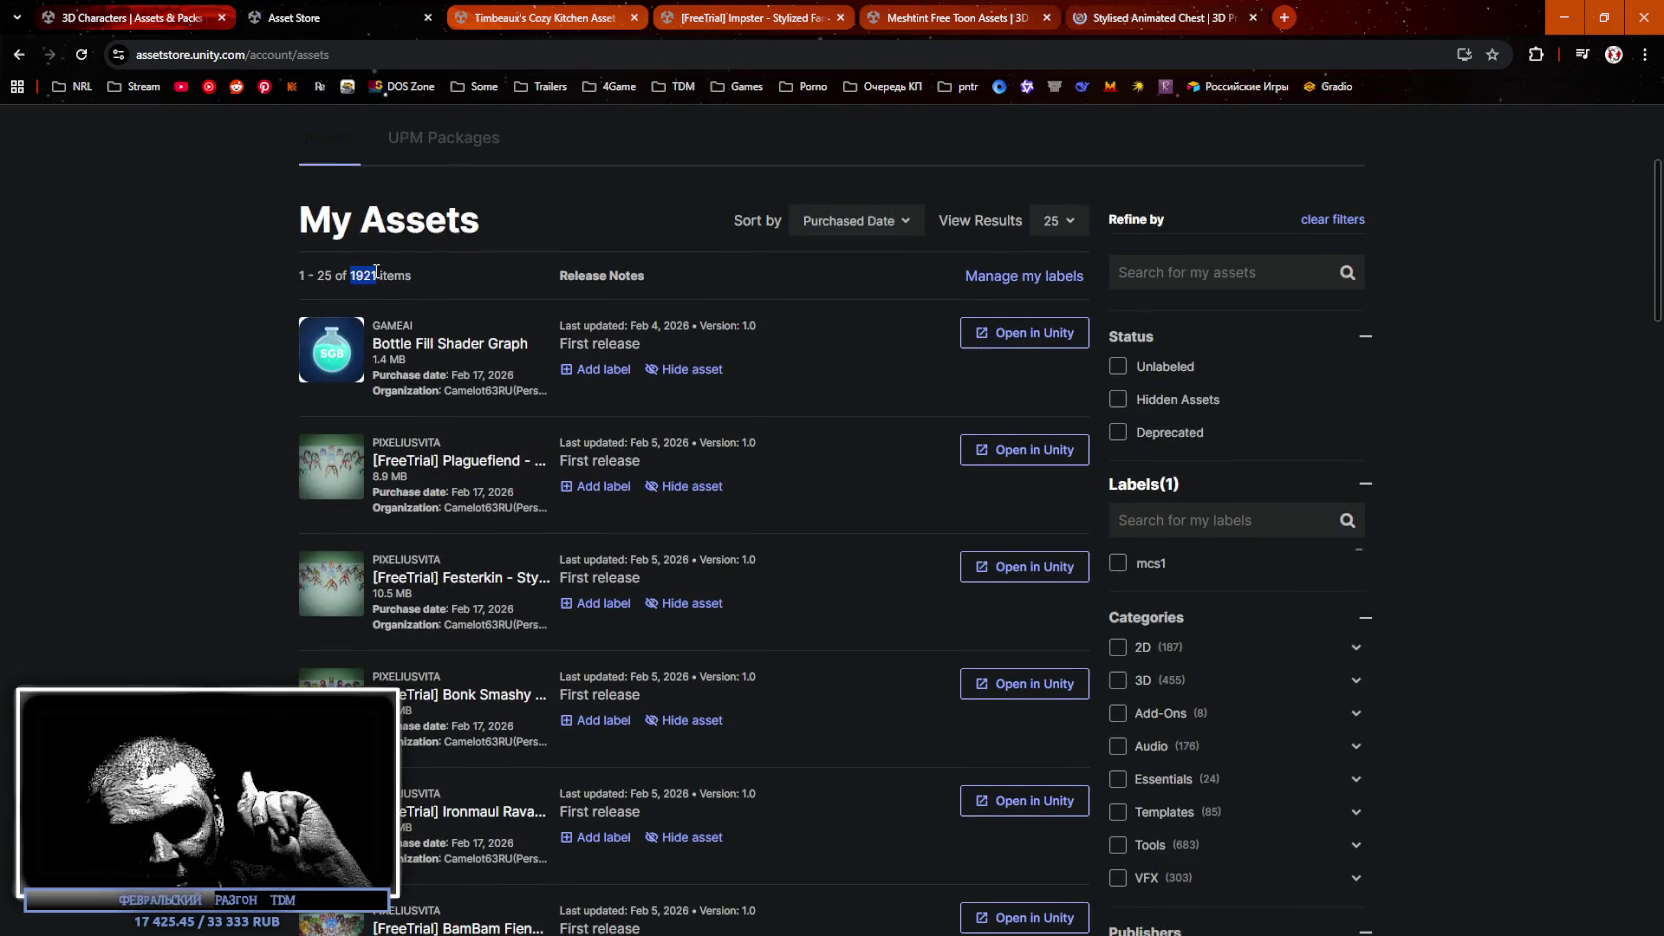
pyautogui.scroll(-14, 694, 563)
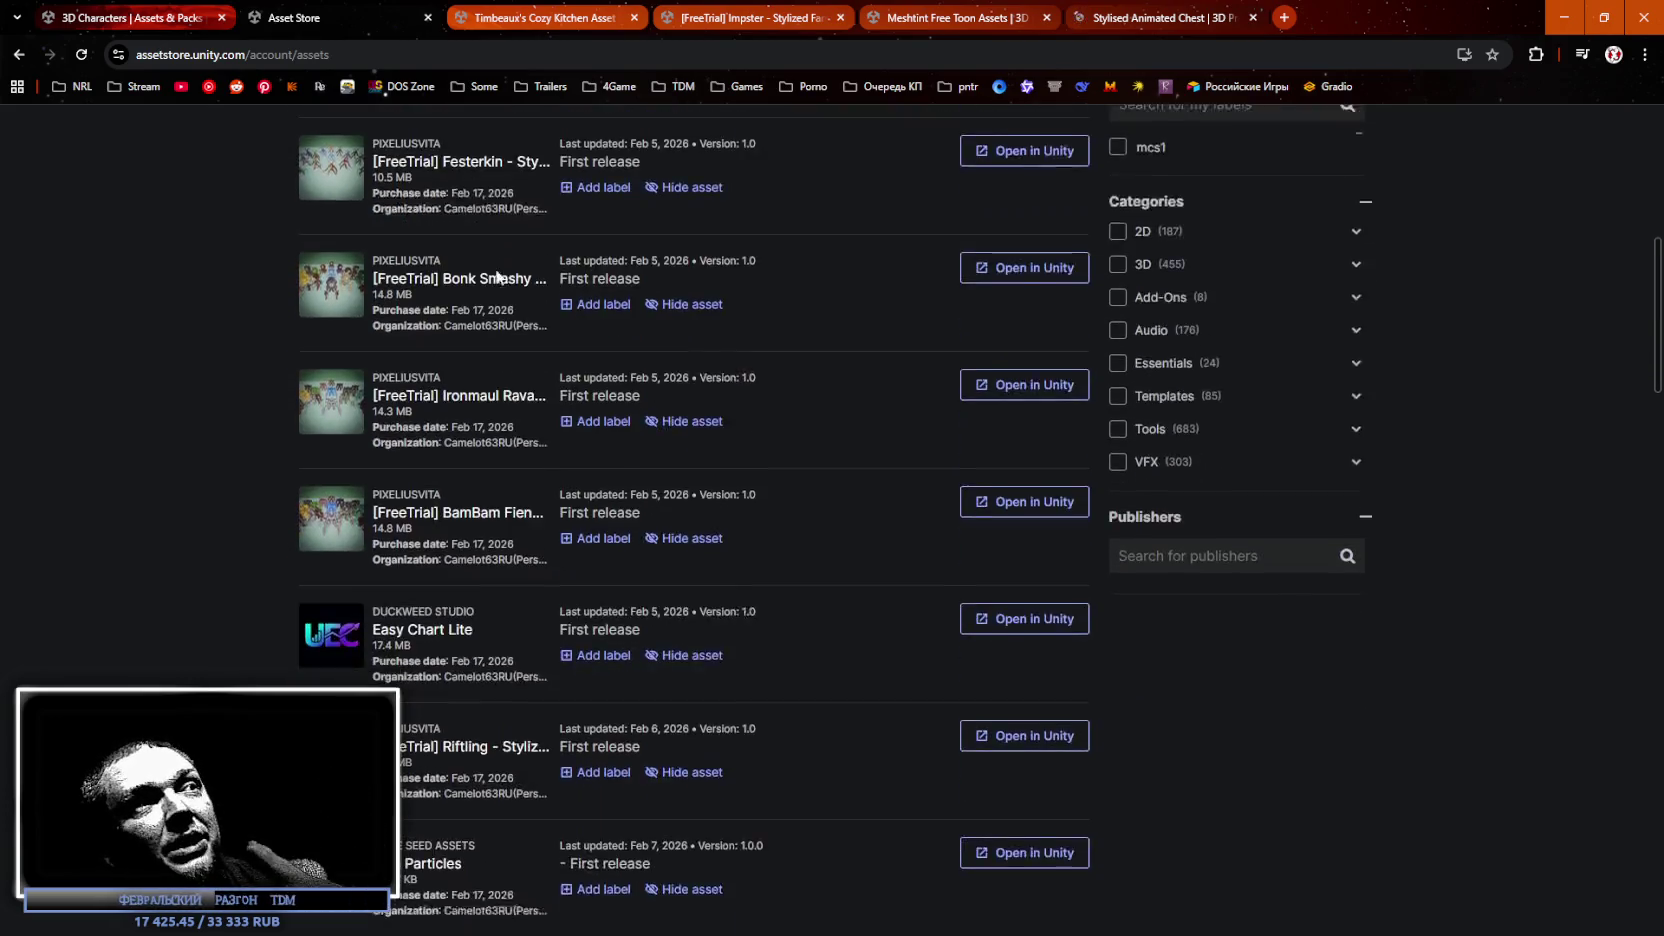
pyautogui.scroll(-12, 531, 348)
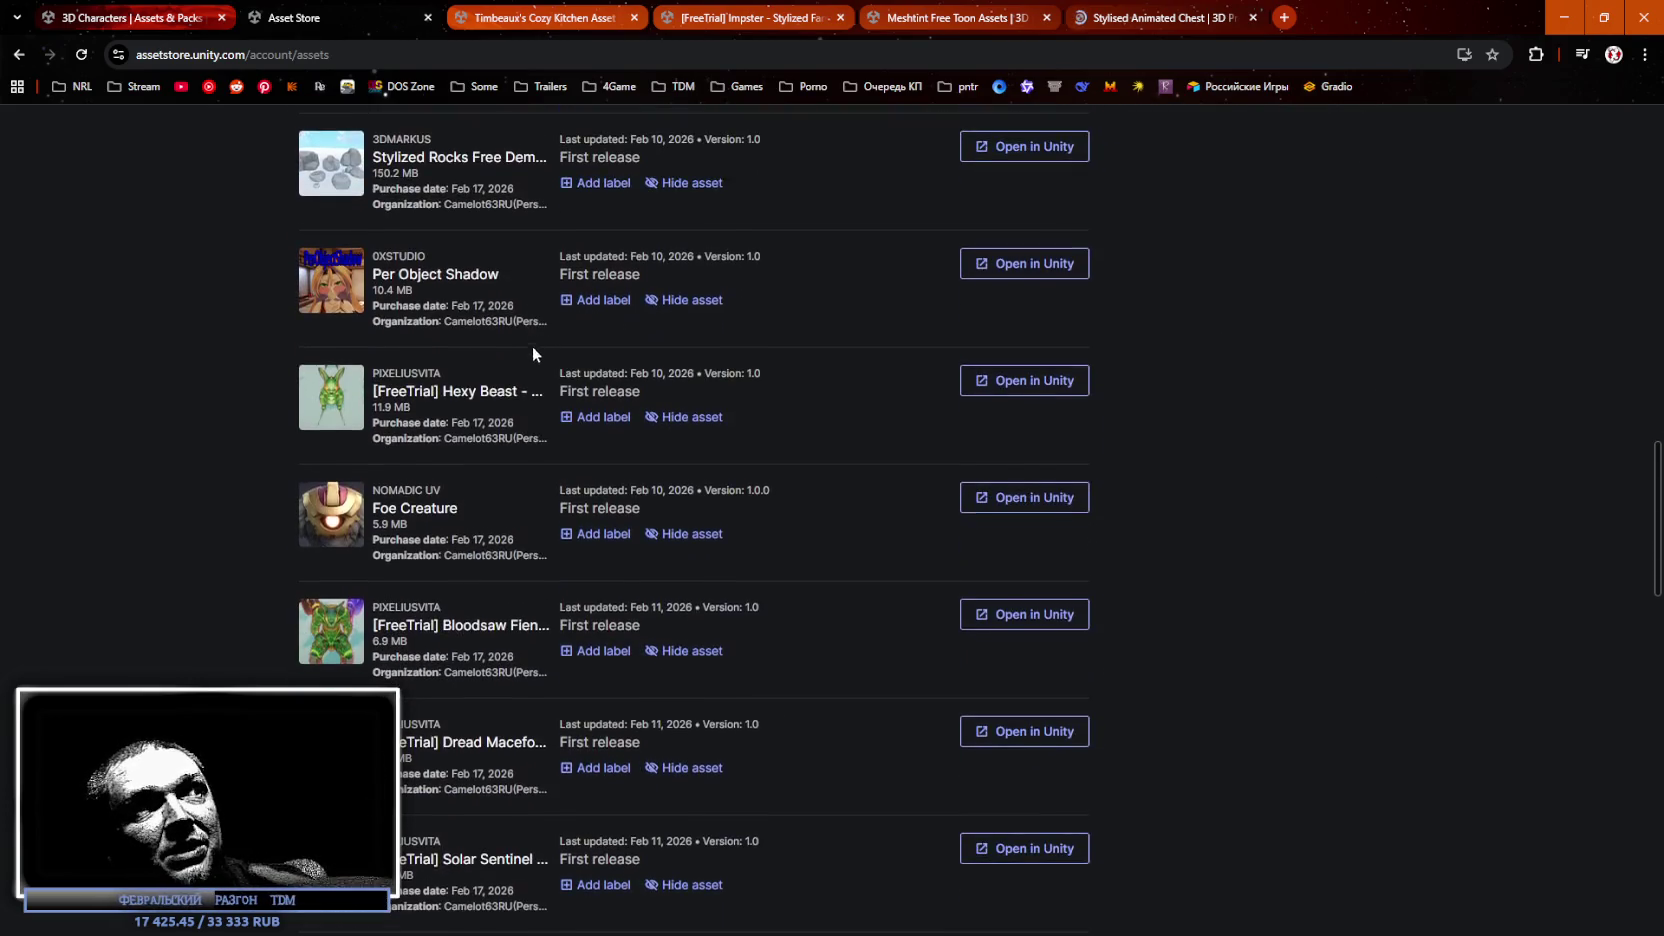
pyautogui.scroll(-1, 484, 346)
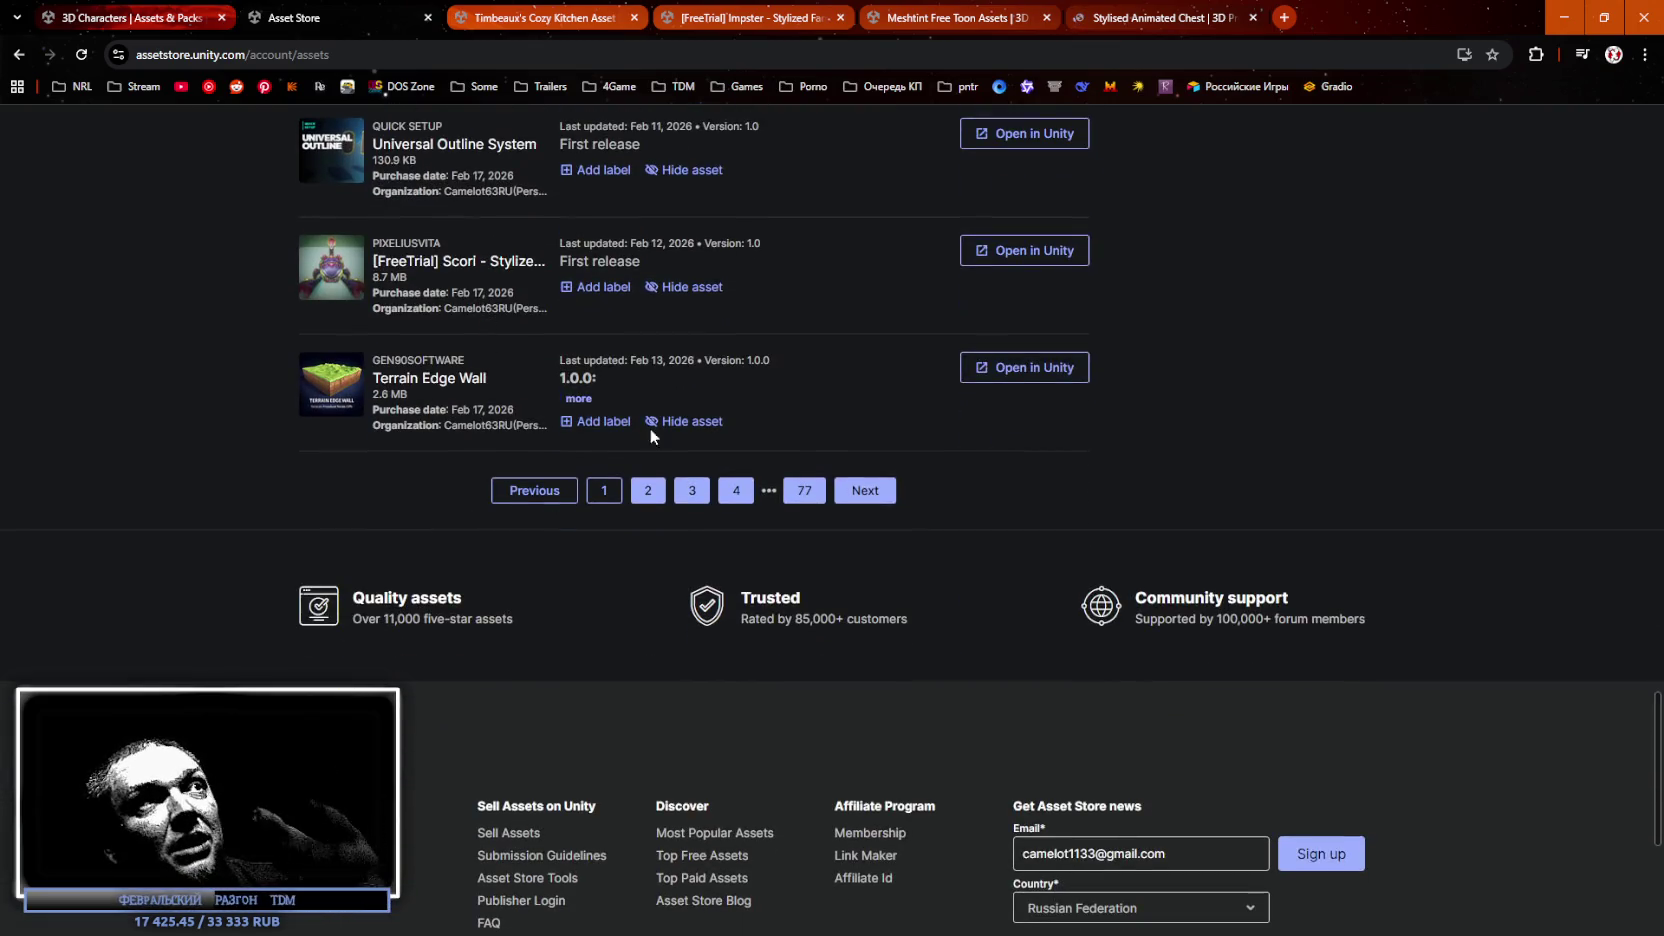
pyautogui.click(648, 488)
# Jump to the last page, 77, and scroll through the oldest 2018 purchases.
pyautogui.scroll(-15, 783, 514)
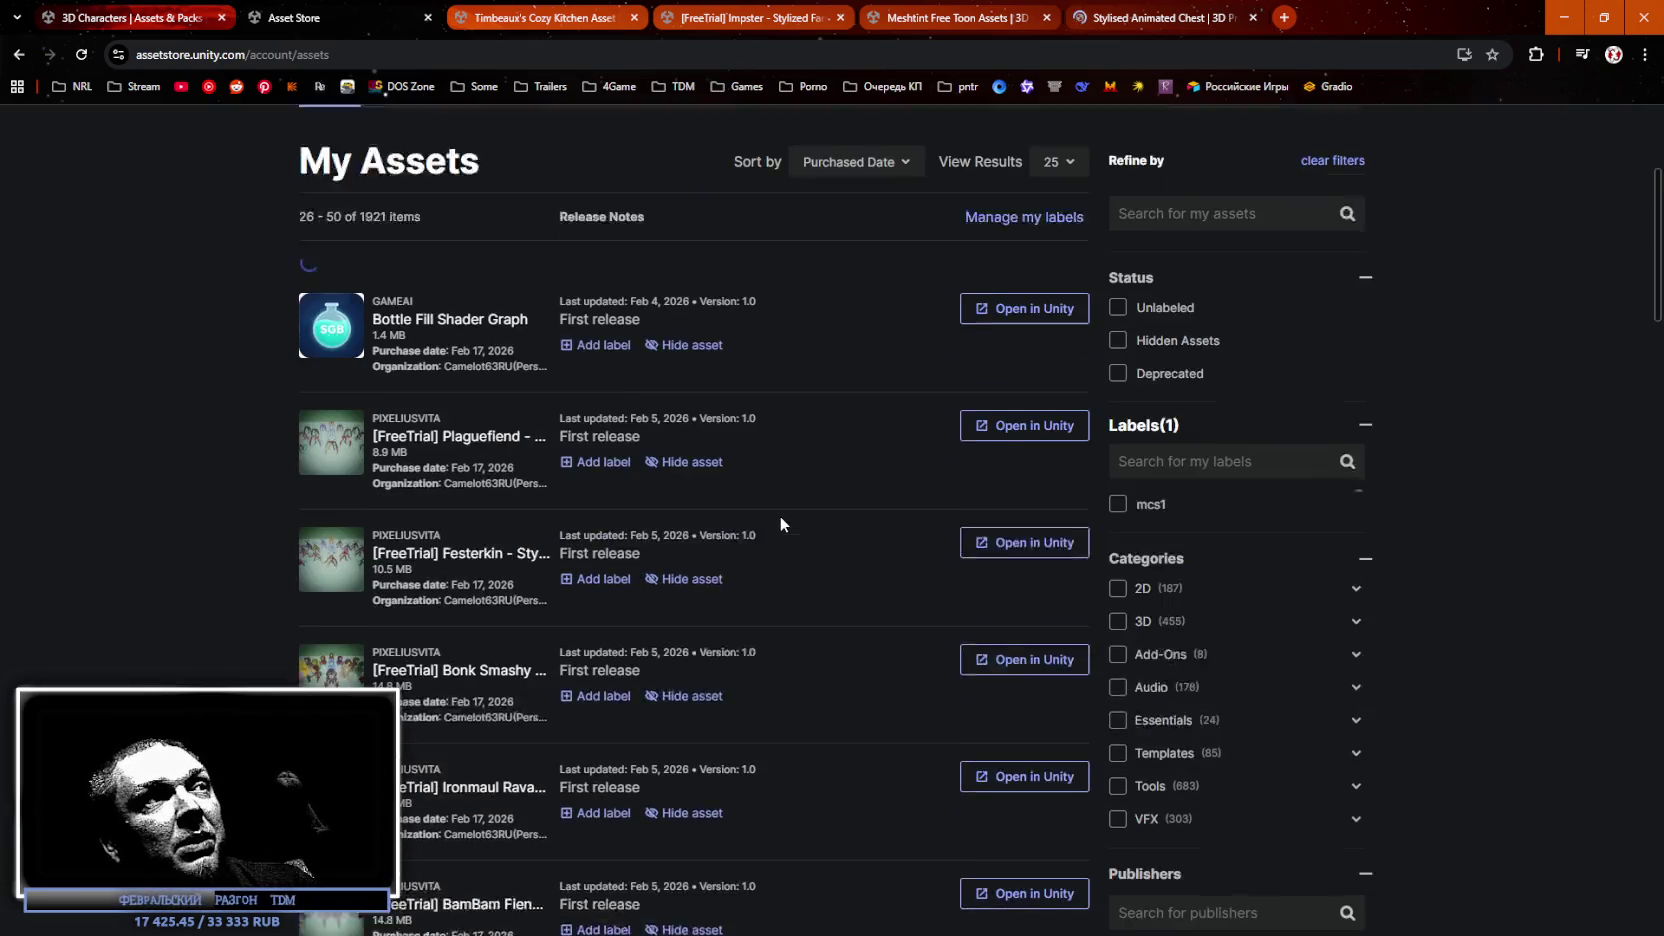
pyautogui.scroll(-20, 754, 490)
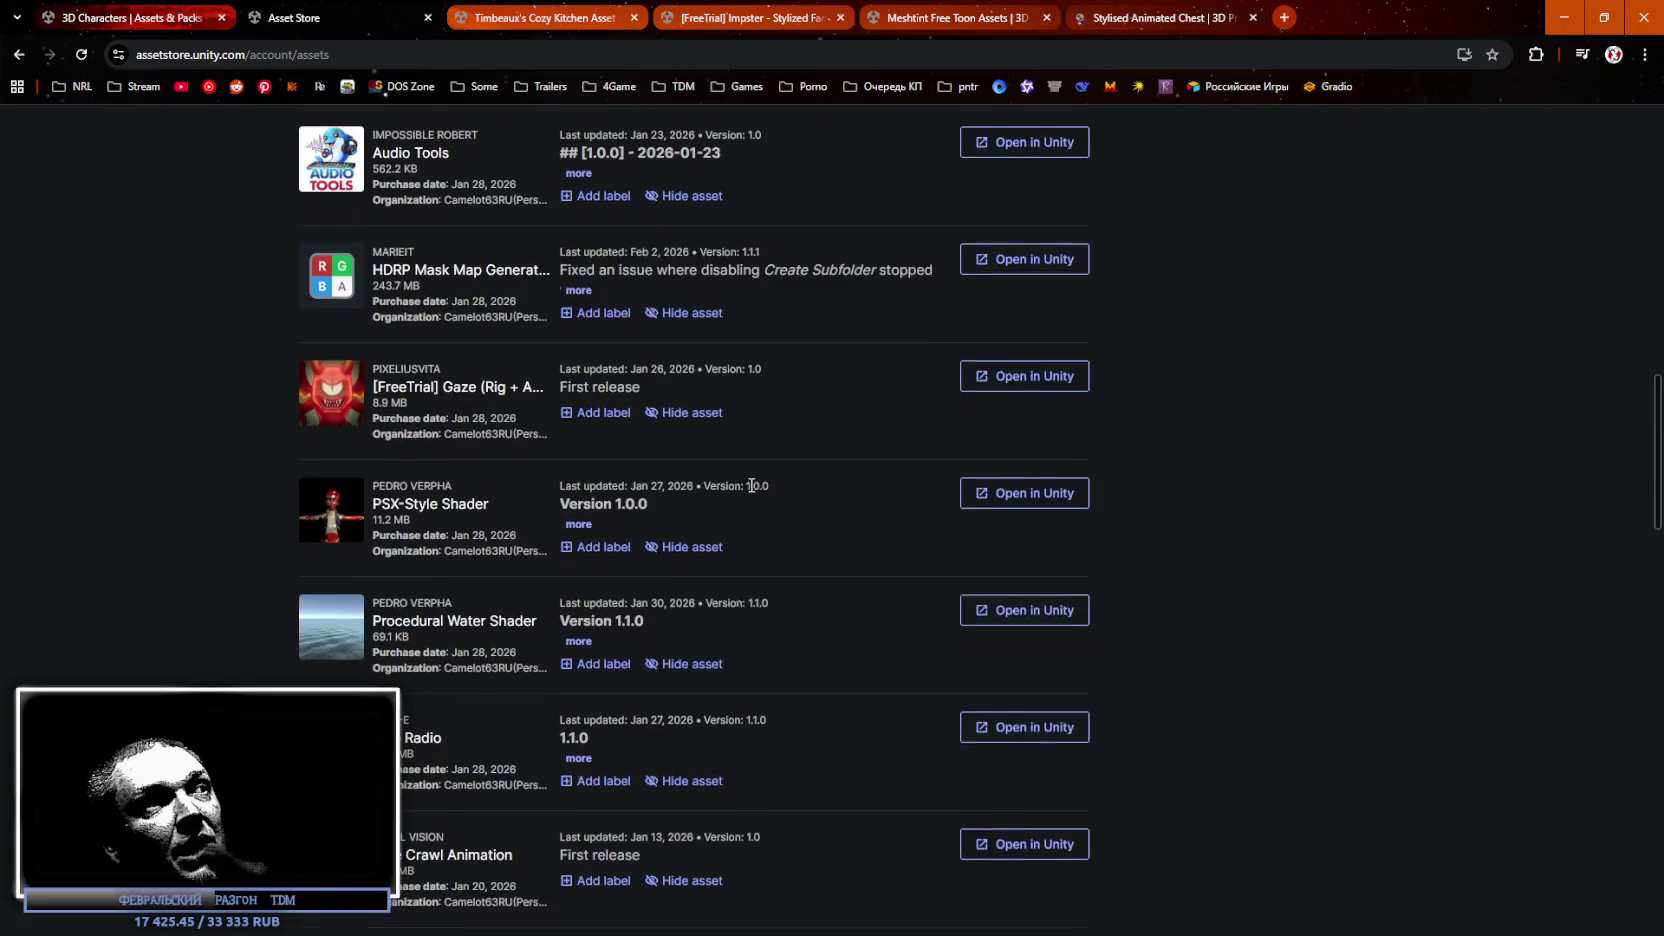
pyautogui.scroll(5, 820, 520)
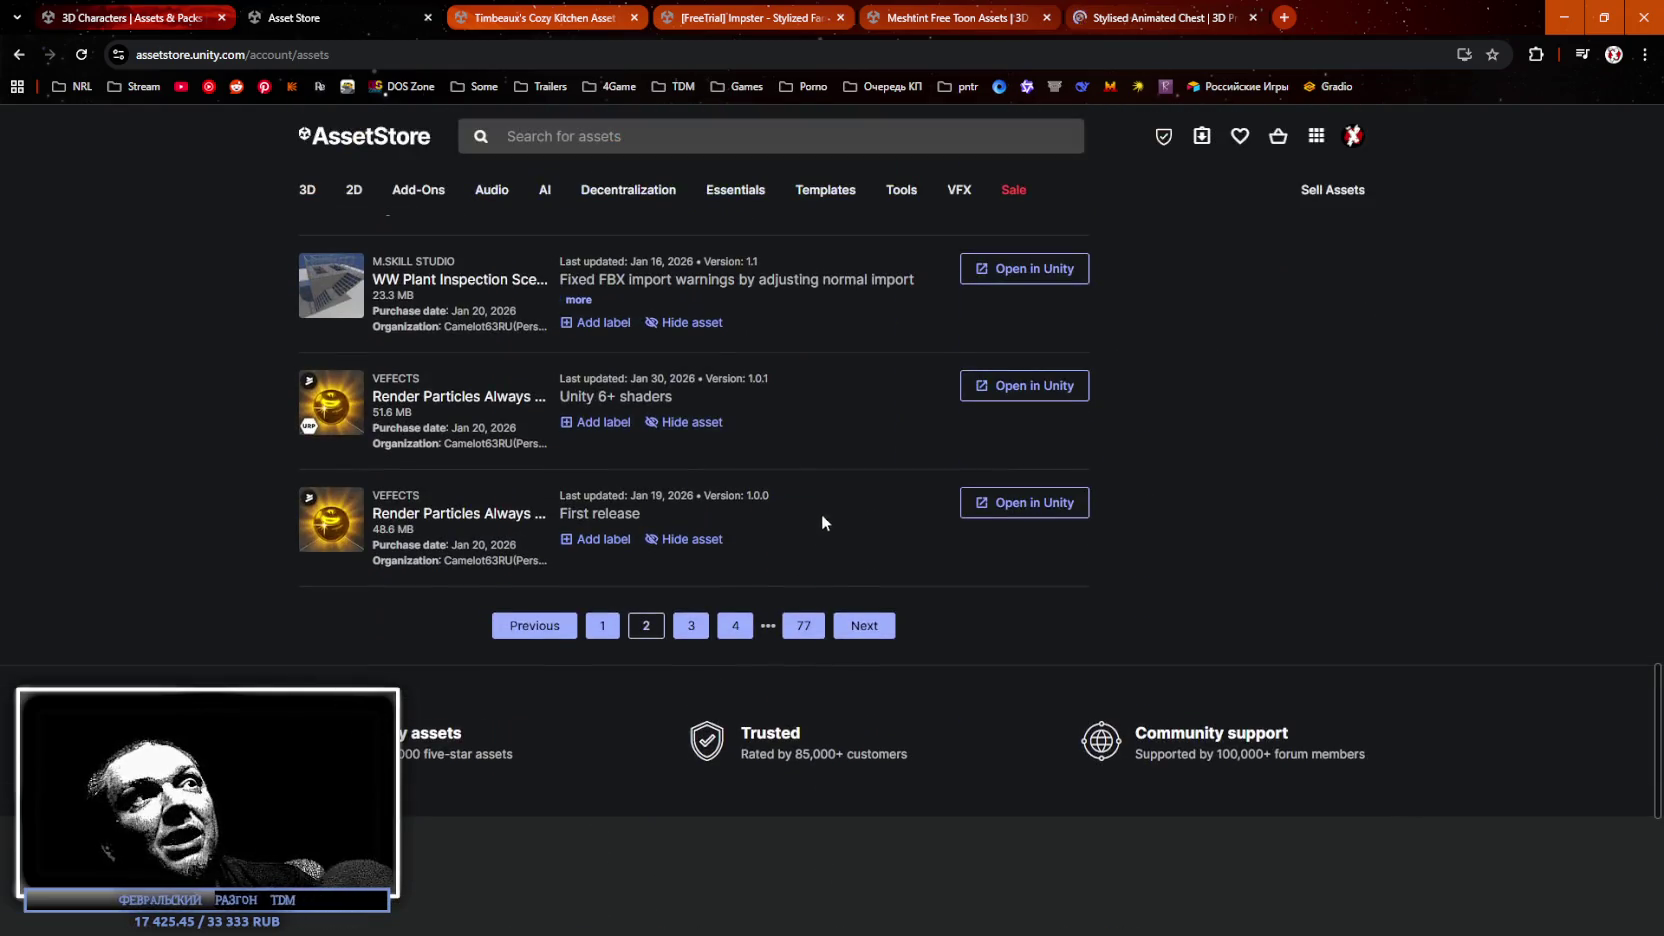
pyautogui.click(803, 624)
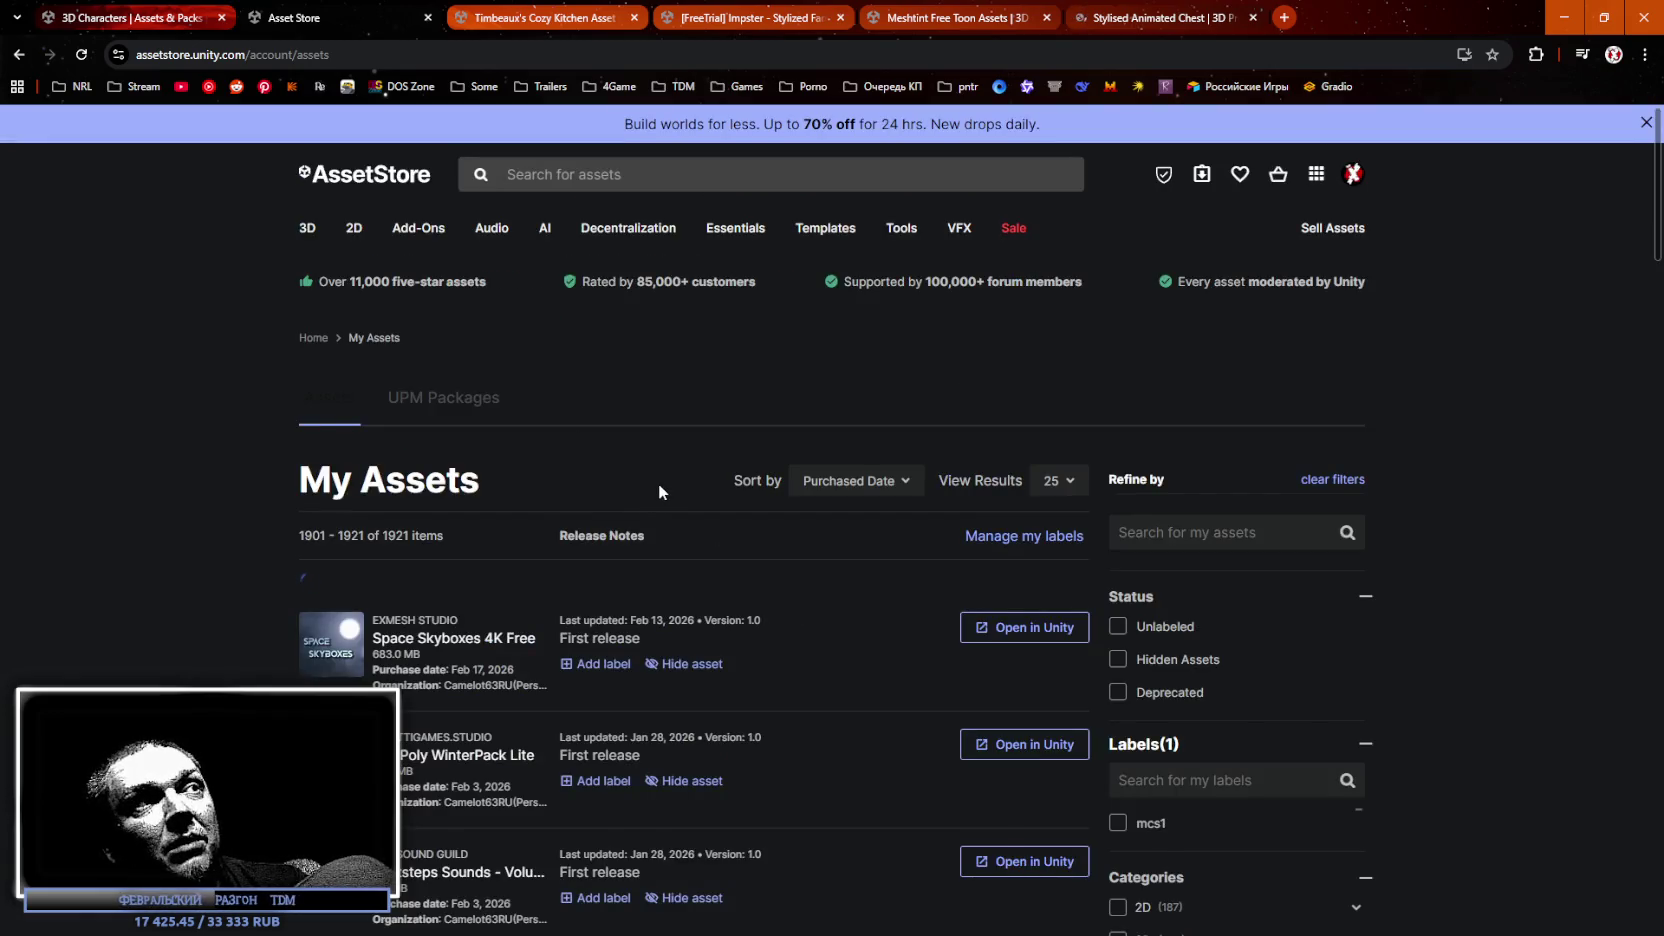
pyautogui.scroll(-3, 474, 250)
pyautogui.scroll(-3, 490, 265)
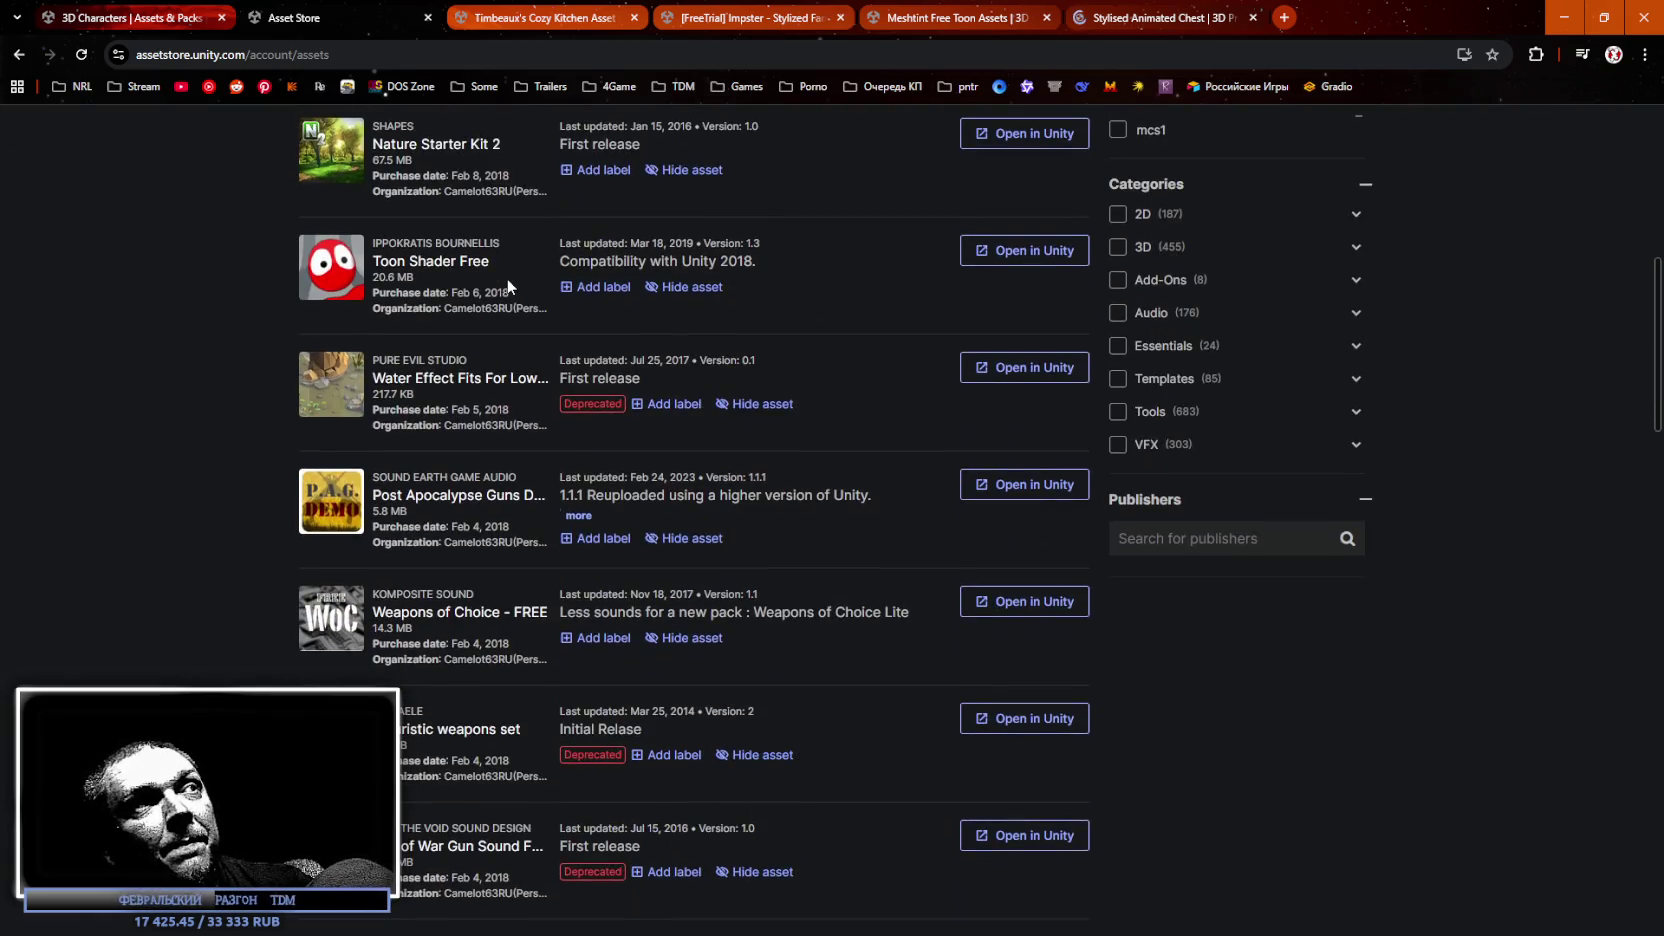
pyautogui.scroll(-3, 757, 430)
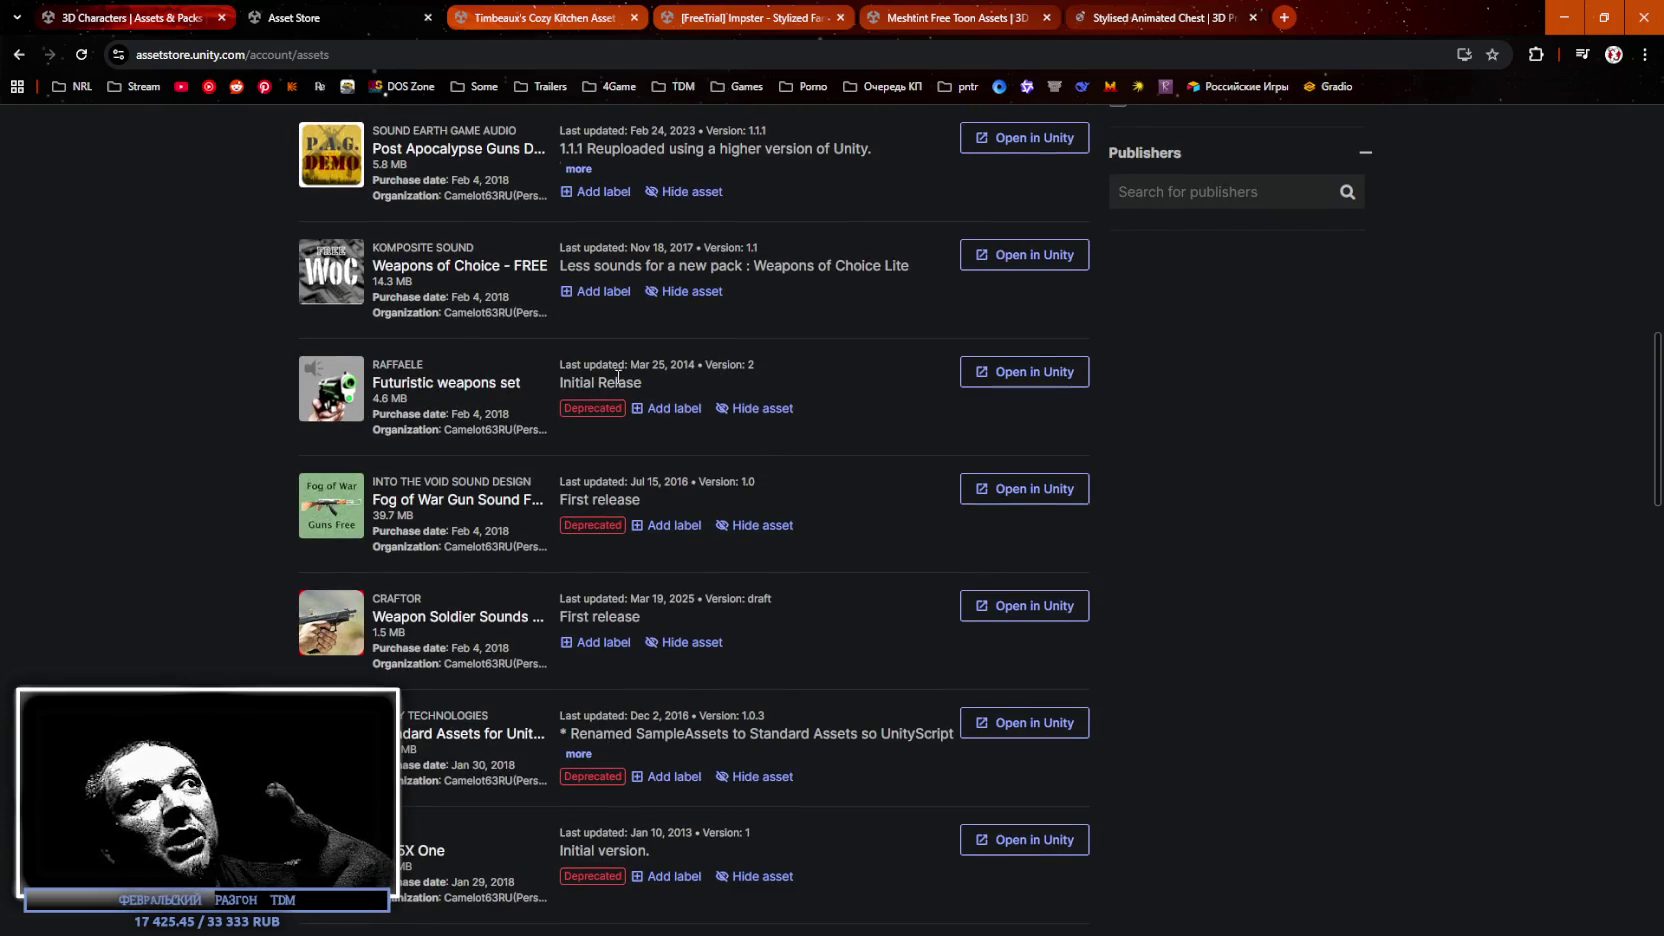
pyautogui.scroll(-1, 519, 375)
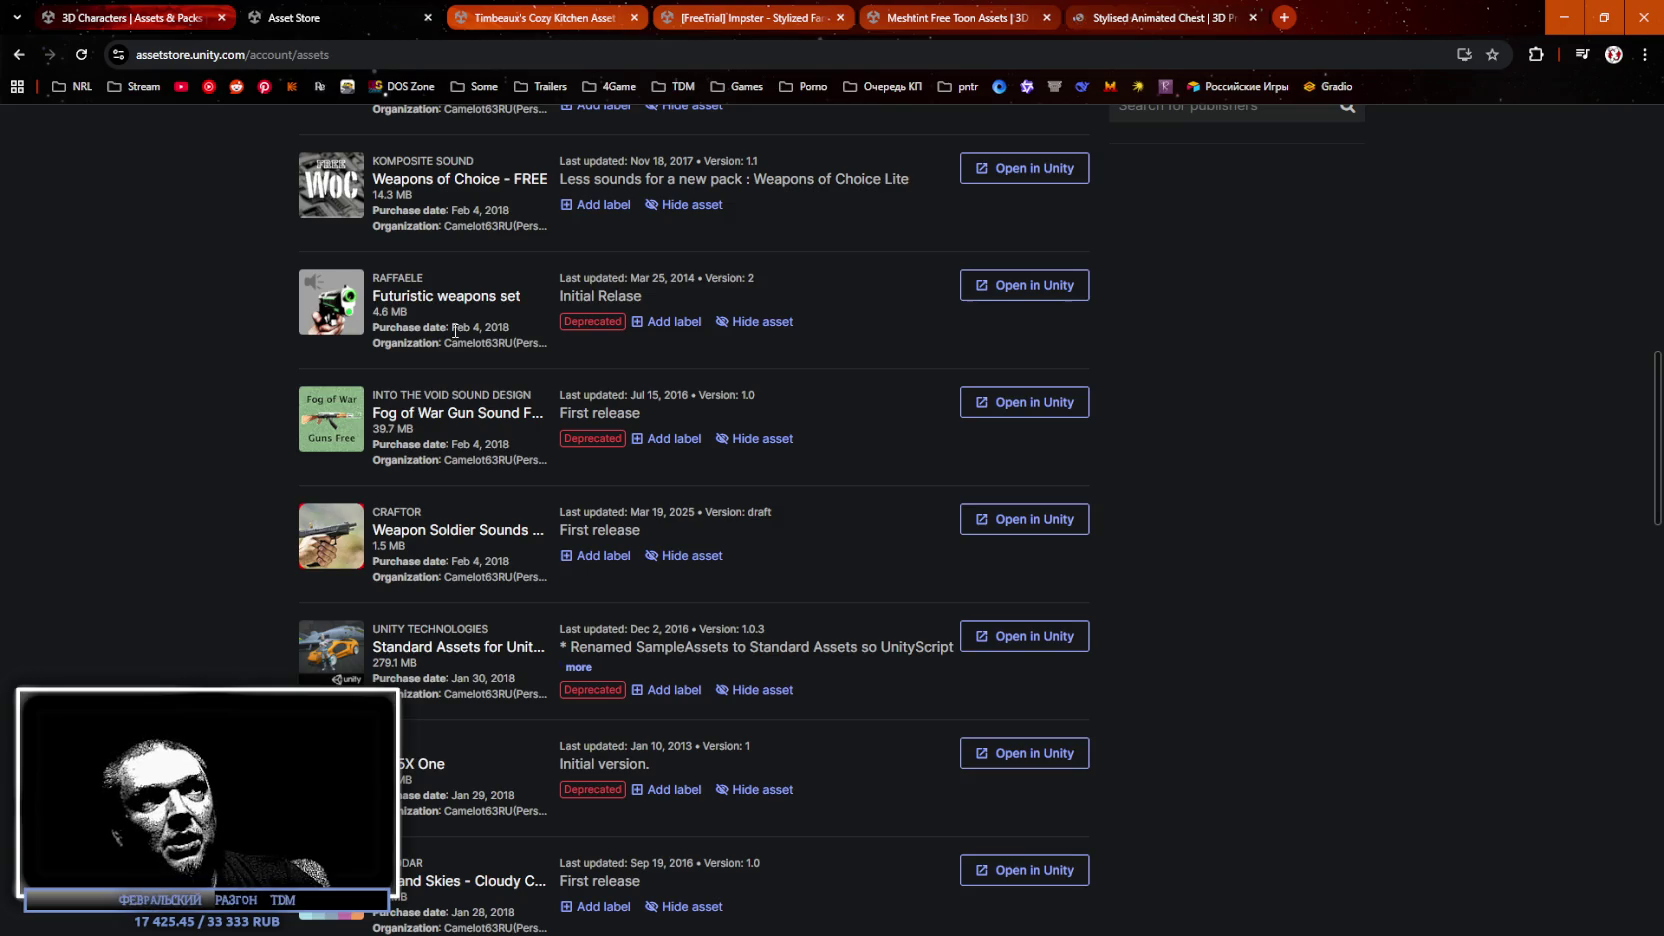
pyautogui.hotkey('alt', 'Tab')
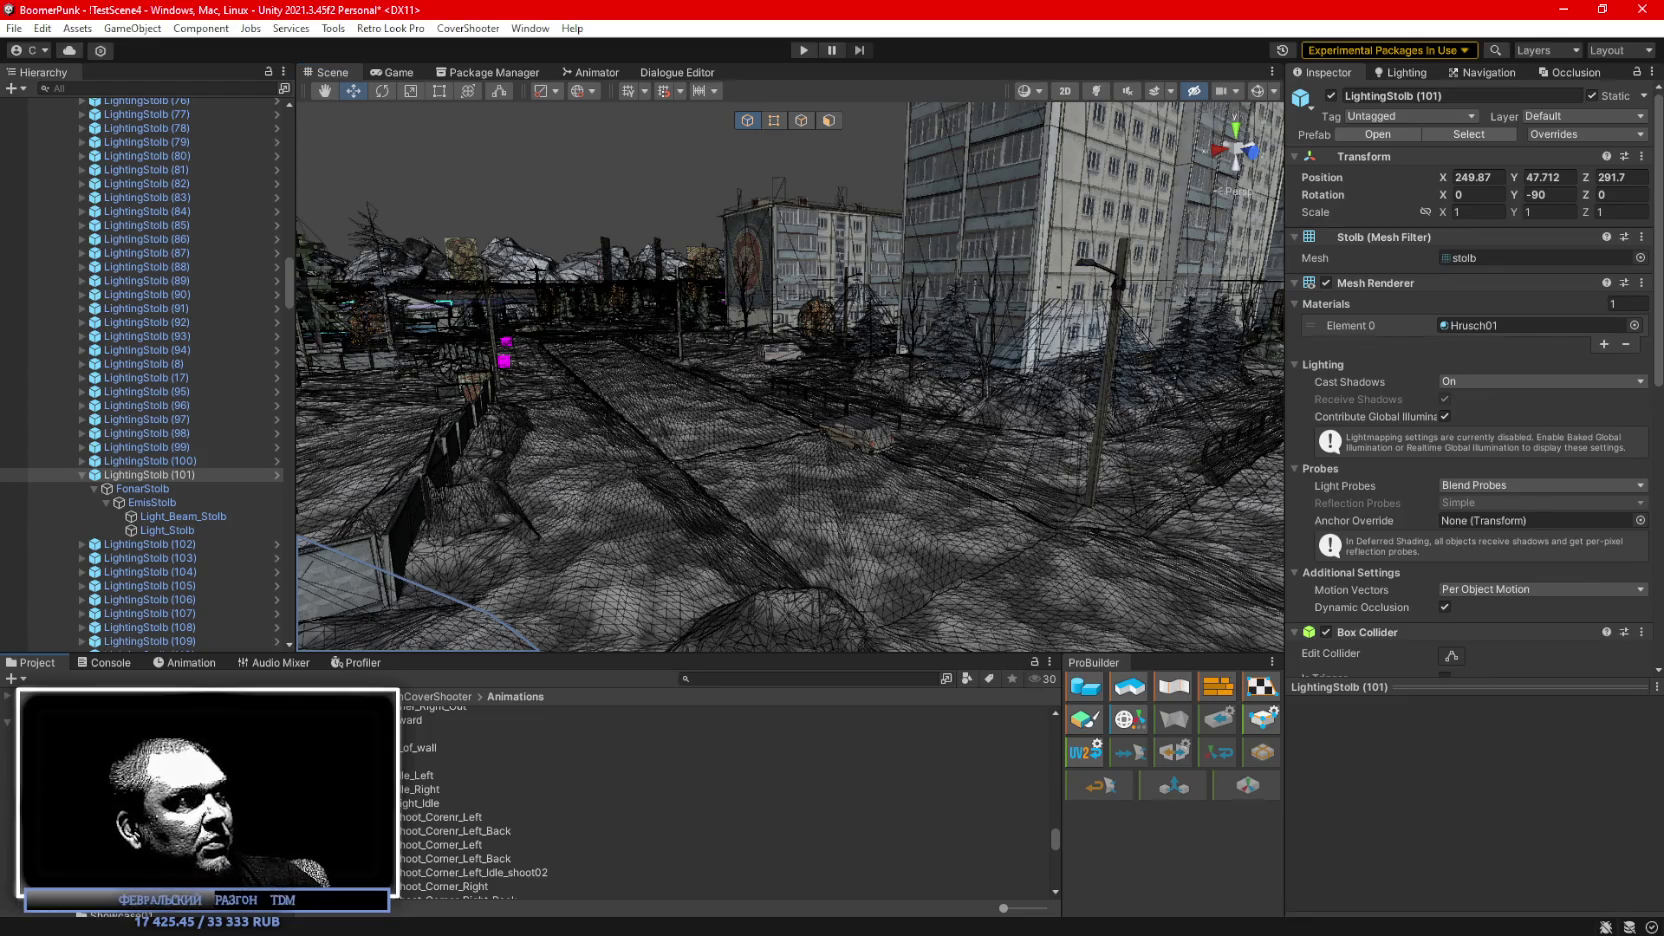
# Browse project folders while flying the scene camera toward the street.
pyautogui.click(60, 803)
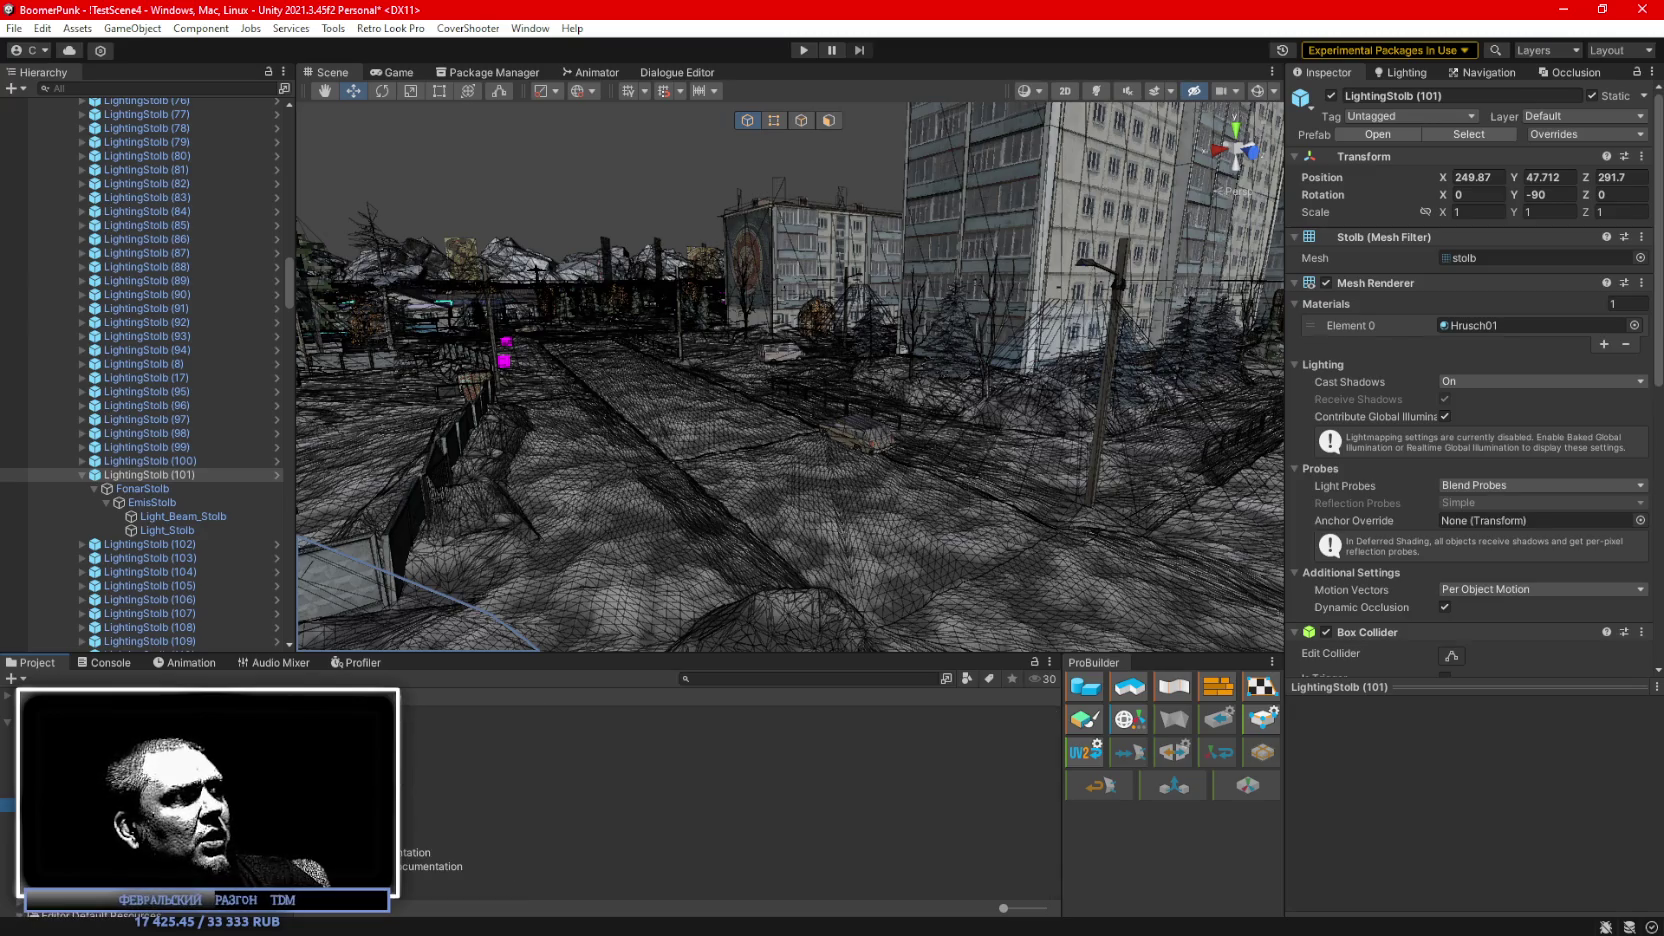
pyautogui.moveTo(848, 490)
pyautogui.mouseDown()
pyautogui.moveTo(985, 445)
pyautogui.moveTo(876, 328)
pyautogui.moveTo(750, 386)
pyautogui.moveTo(409, 345)
pyautogui.moveTo(625, 345)
pyautogui.moveTo(700, 250)
pyautogui.moveTo(799, 212)
pyautogui.moveTo(353, 193)
pyautogui.moveTo(526, 261)
pyautogui.moveTo(705, 245)
pyautogui.moveTo(403, 312)
pyautogui.mouseUp()
pyautogui.click(60, 790)
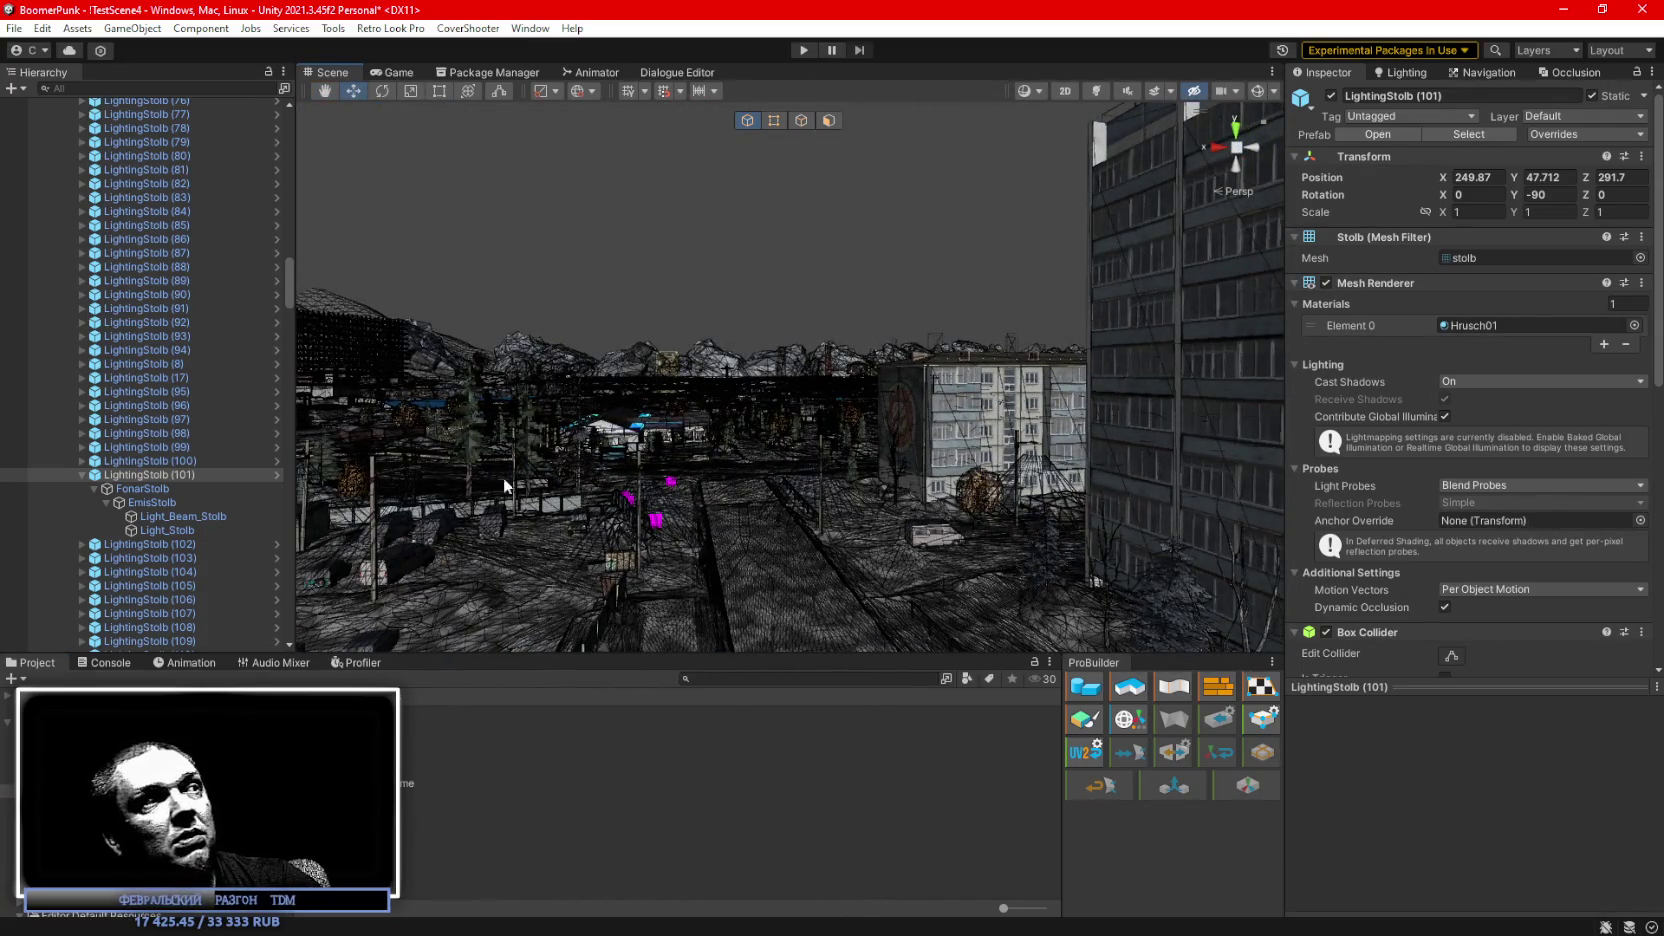
pyautogui.moveTo(610, 453); pyautogui.dragTo(565, 470)
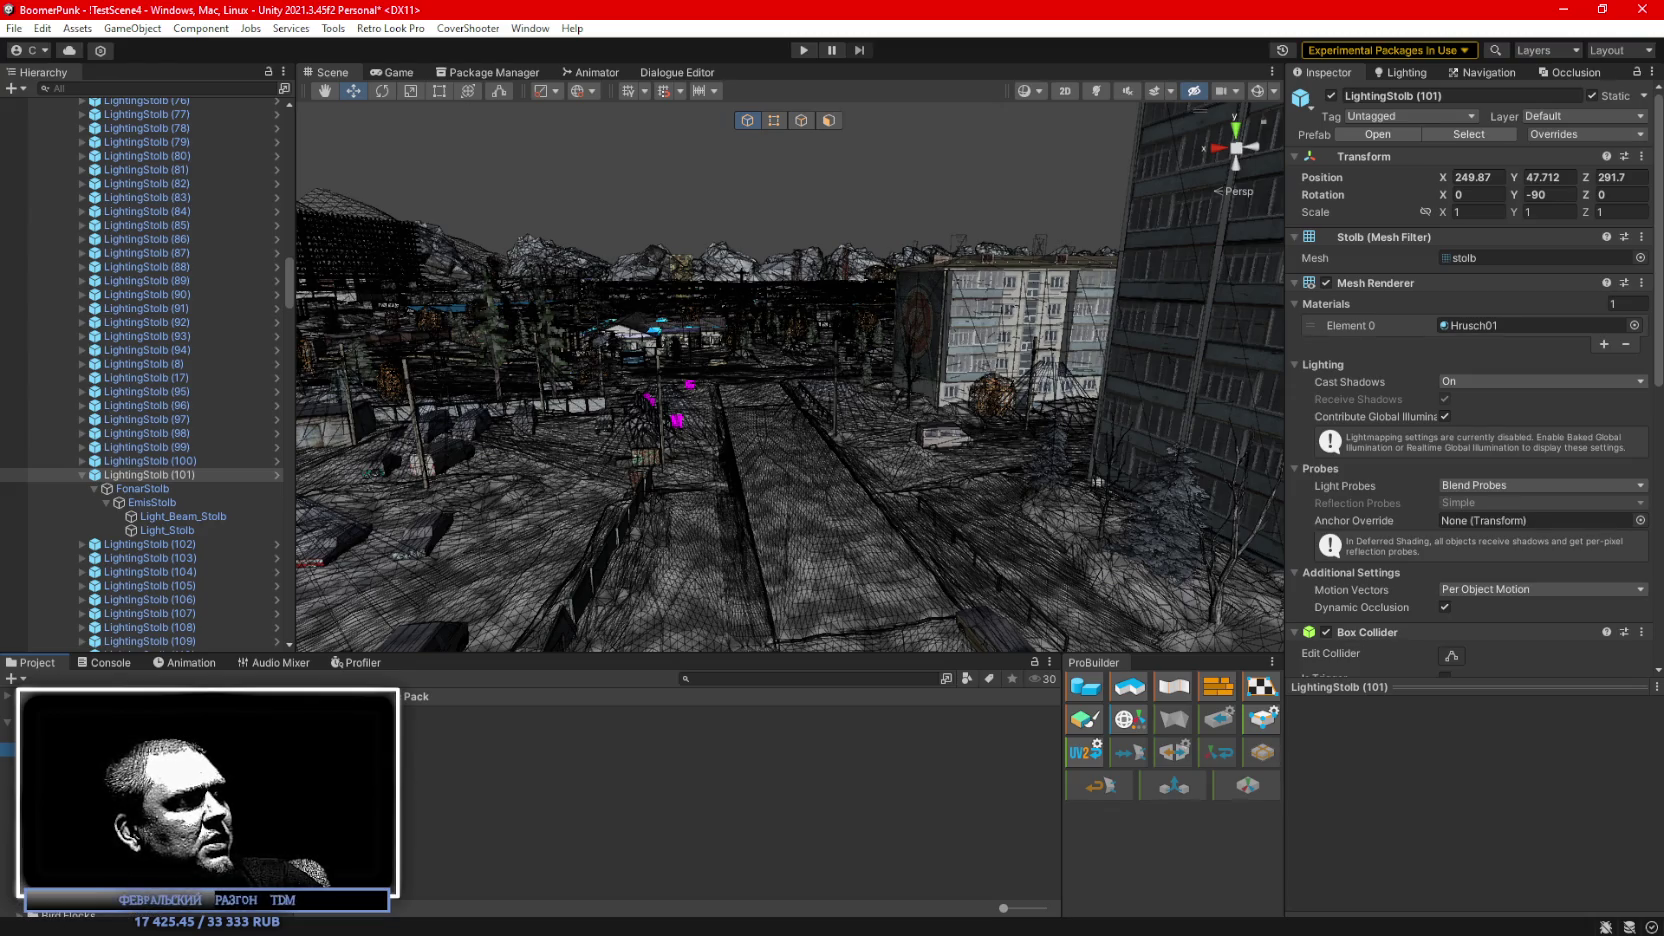
# Open Constructions02 > Prefab and inspect the Constructions02 building prefab.
pyautogui.click(40, 738)
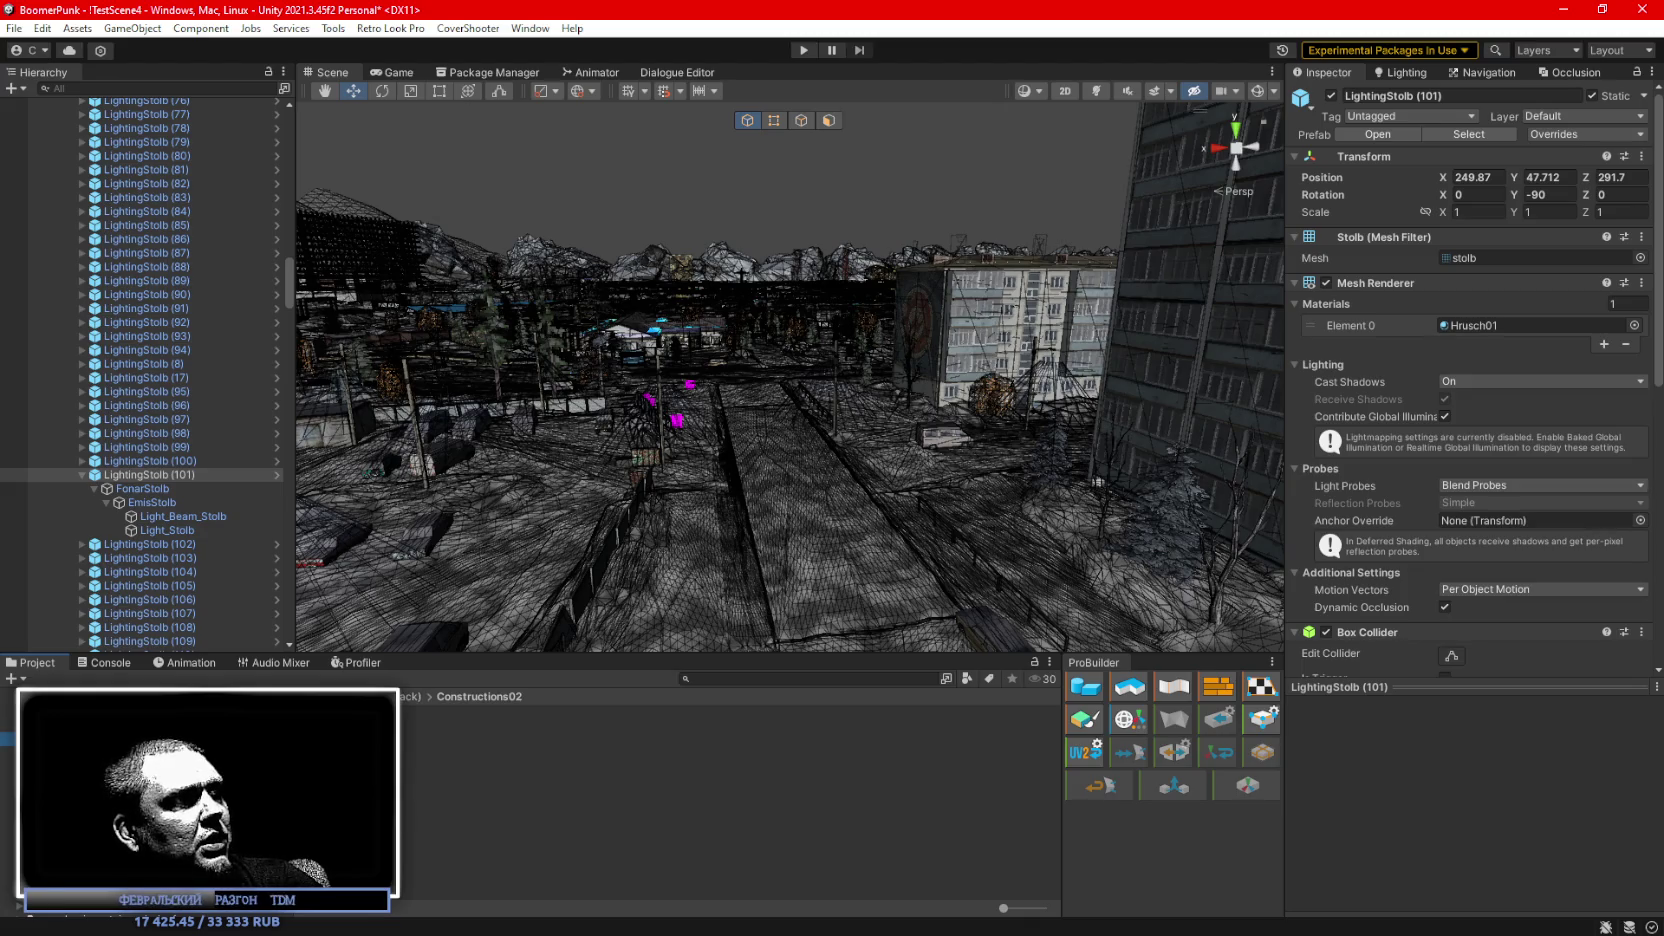
pyautogui.click(450, 741)
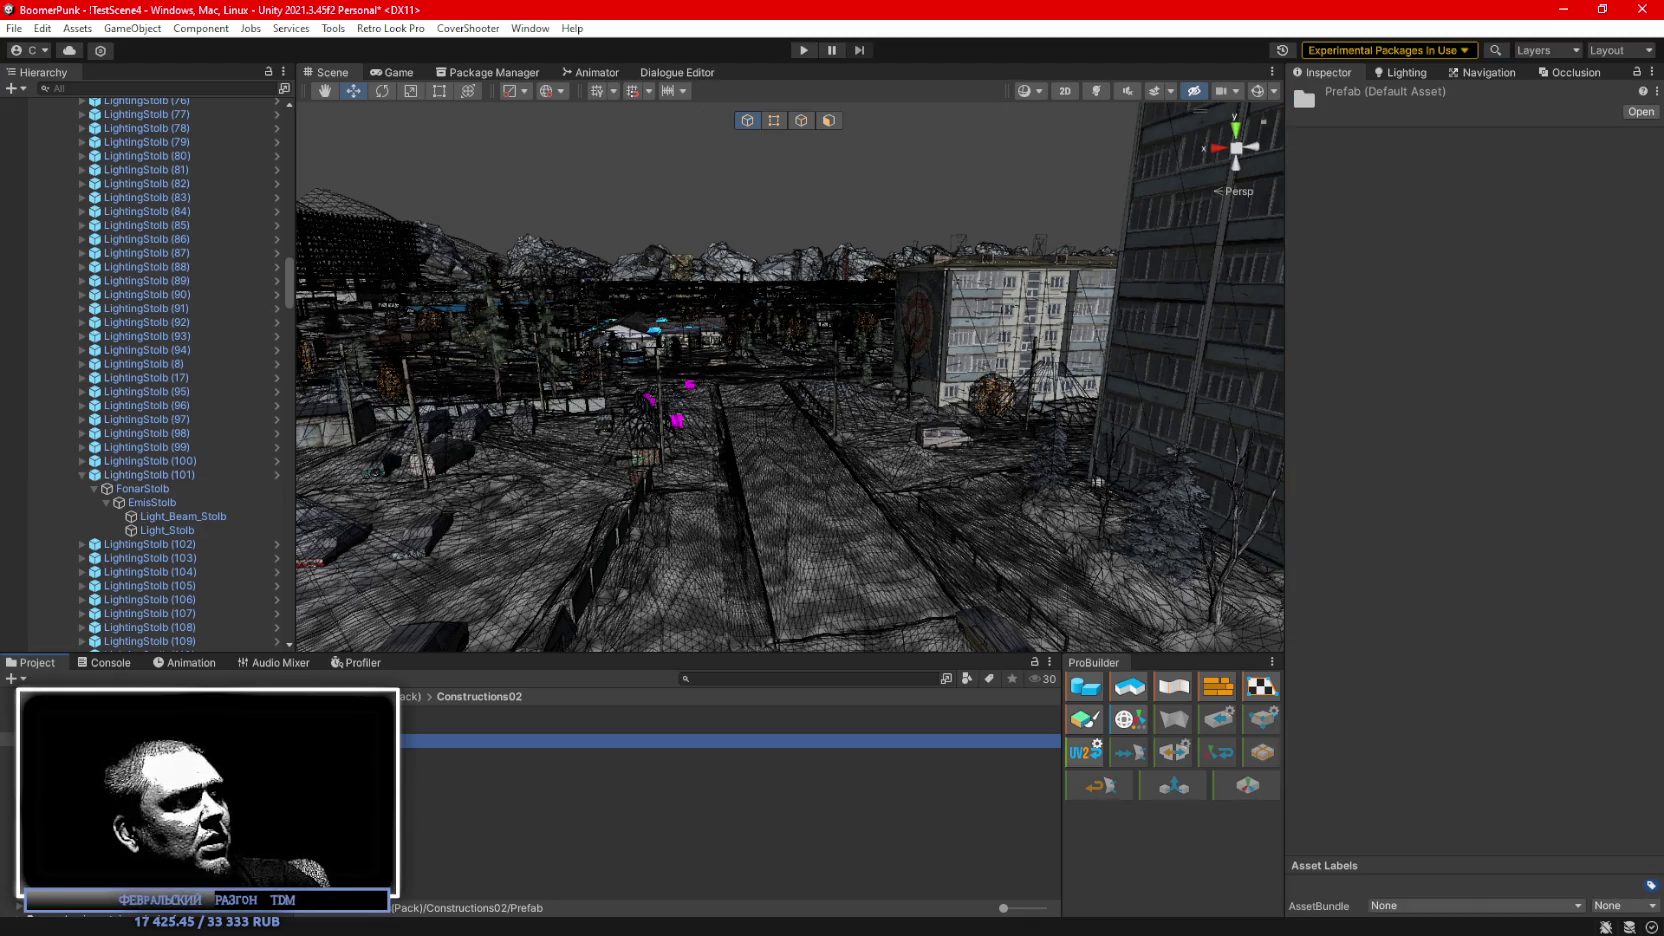
pyautogui.doubleClick(450, 741)
pyautogui.click(450, 712)
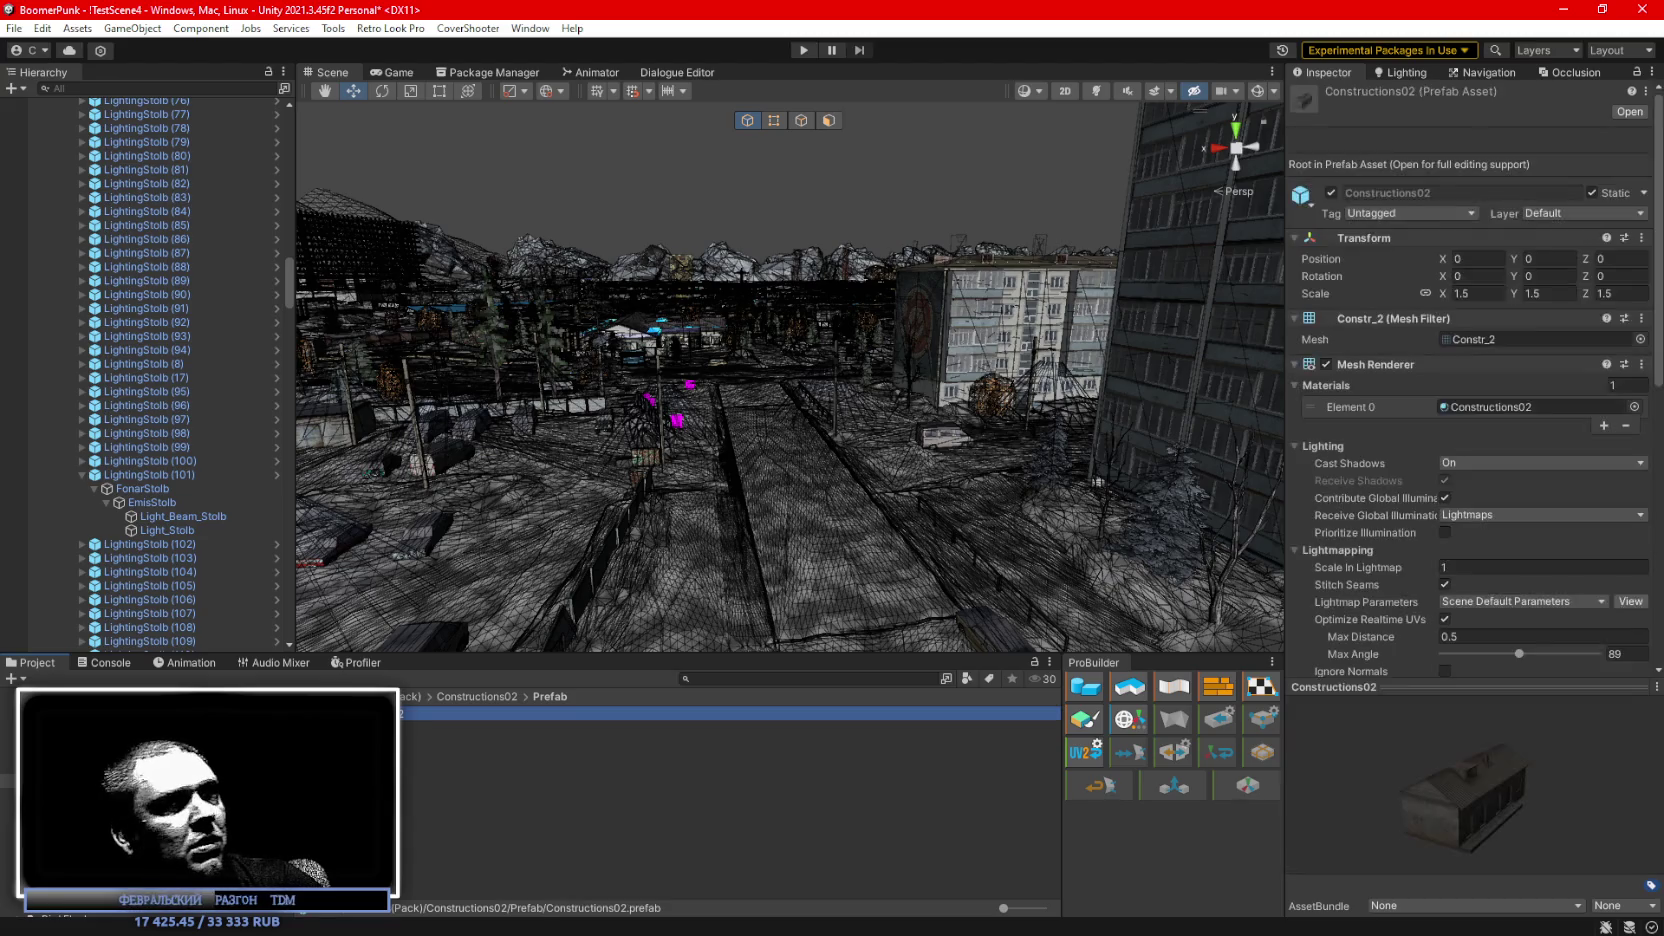
pyautogui.moveTo(1443, 818); pyautogui.dragTo(1340, 750)
# Select the green-and-white building and the brick building in the scene.
pyautogui.moveTo(700, 400)
pyautogui.mouseDown()
pyautogui.moveTo(250, 391)
pyautogui.moveTo(560, 400)
pyautogui.moveTo(587, 397)
pyautogui.moveTo(607, 352)
pyautogui.moveTo(1102, 387)
pyautogui.moveTo(984, 401)
pyautogui.mouseUp()
pyautogui.click(531, 396)
pyautogui.click(958, 394)
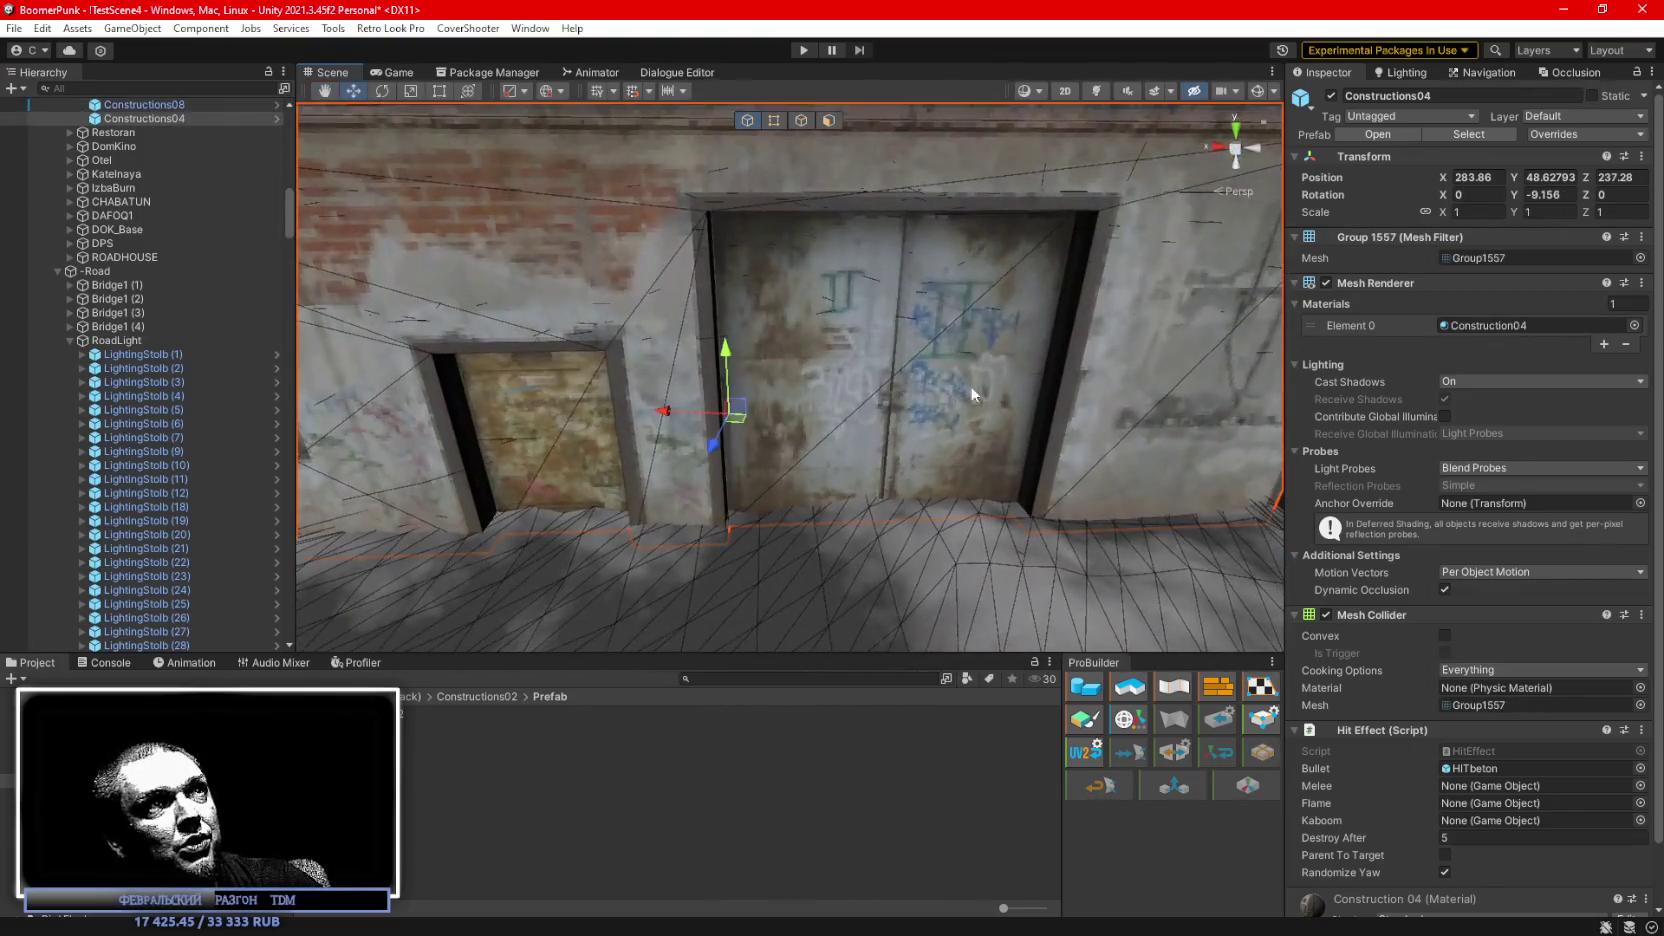
pyautogui.scroll(-5, 958, 394)
pyautogui.scroll(10, 755, 337)
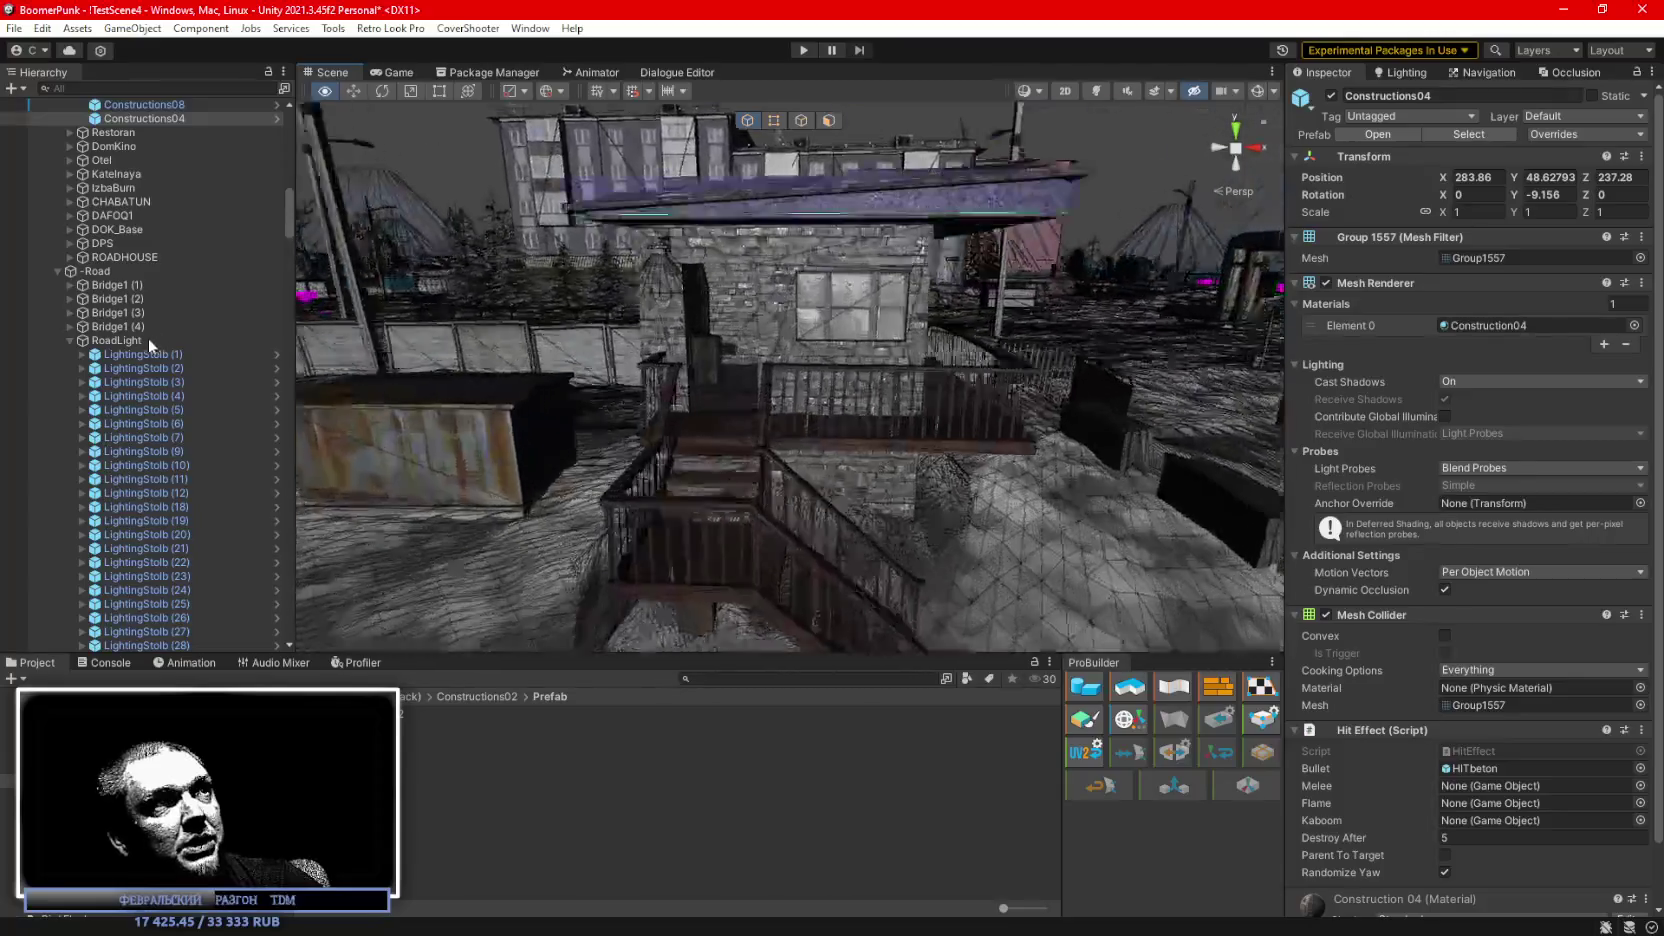
pyautogui.click(755, 337)
pyautogui.moveTo(753, 337)
pyautogui.mouseDown()
pyautogui.moveTo(993, 337)
pyautogui.moveTo(929, 427)
pyautogui.moveTo(933, 317)
pyautogui.moveTo(916, 315)
pyautogui.mouseUp()
pyautogui.click(921, 475)
pyautogui.click(798, 372)
pyautogui.moveTo(798, 372)
pyautogui.mouseDown()
pyautogui.moveTo(1010, 483)
pyautogui.moveTo(930, 450)
pyautogui.moveTo(861, 343)
pyautogui.moveTo(1443, 346)
pyautogui.moveTo(627, 442)
pyautogui.mouseUp()
pyautogui.click(930, 450)
pyautogui.click(861, 343)
pyautogui.click(627, 442)
pyautogui.moveTo(970, 363)
pyautogui.mouseDown()
pyautogui.moveTo(451, 243)
pyautogui.moveTo(292, 246)
pyautogui.moveTo(667, 299)
pyautogui.moveTo(603, 305)
pyautogui.moveTo(640, 353)
pyautogui.moveTo(984, 446)
pyautogui.moveTo(913, 356)
pyautogui.moveTo(734, 368)
pyautogui.moveTo(782, 338)
pyautogui.moveTo(953, 381)
pyautogui.moveTo(1247, 371)
pyautogui.moveTo(1021, 464)
pyautogui.moveTo(1065, 468)
pyautogui.moveTo(984, 483)
pyautogui.moveTo(659, 410)
pyautogui.moveTo(697, 412)
pyautogui.moveTo(750, 494)
pyautogui.moveTo(1000, 565)
pyautogui.moveTo(600, 375)
pyautogui.moveTo(661, 360)
pyautogui.moveTo(877, 527)
pyautogui.moveTo(850, 480)
pyautogui.moveTo(875, 436)
pyautogui.moveTo(767, 346)
pyautogui.moveTo(687, 342)
pyautogui.moveTo(796, 422)
pyautogui.moveTo(813, 412)
pyautogui.moveTo(364, 443)
pyautogui.moveTo(300, 362)
pyautogui.moveTo(198, 361)
pyautogui.moveTo(166, 389)
pyautogui.moveTo(254, 328)
pyautogui.moveTo(192, 322)
pyautogui.mouseUp()
pyautogui.click(668, 306)
pyautogui.click(953, 381)
pyautogui.click(697, 412)
pyautogui.click(1010, 568)
pyautogui.click(767, 346)
pyautogui.click(813, 412)
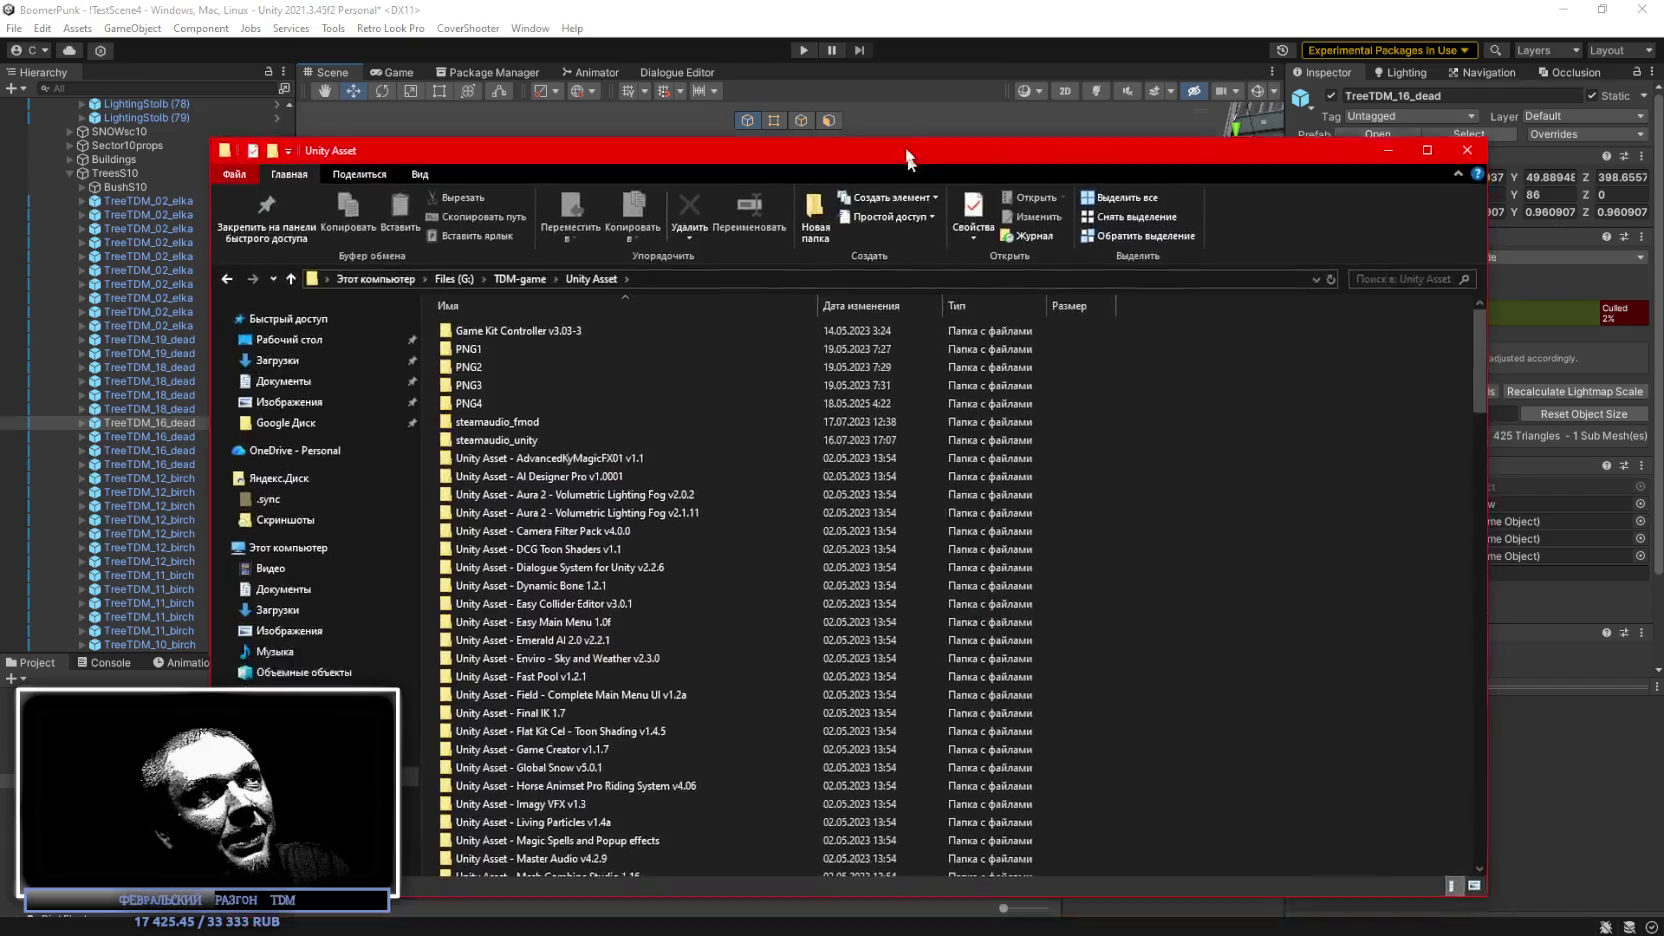
# Scroll the Unity Asset folder list and drag the Explorer window off-screen.
pyautogui.moveTo(925, 150); pyautogui.dragTo(967, 90)
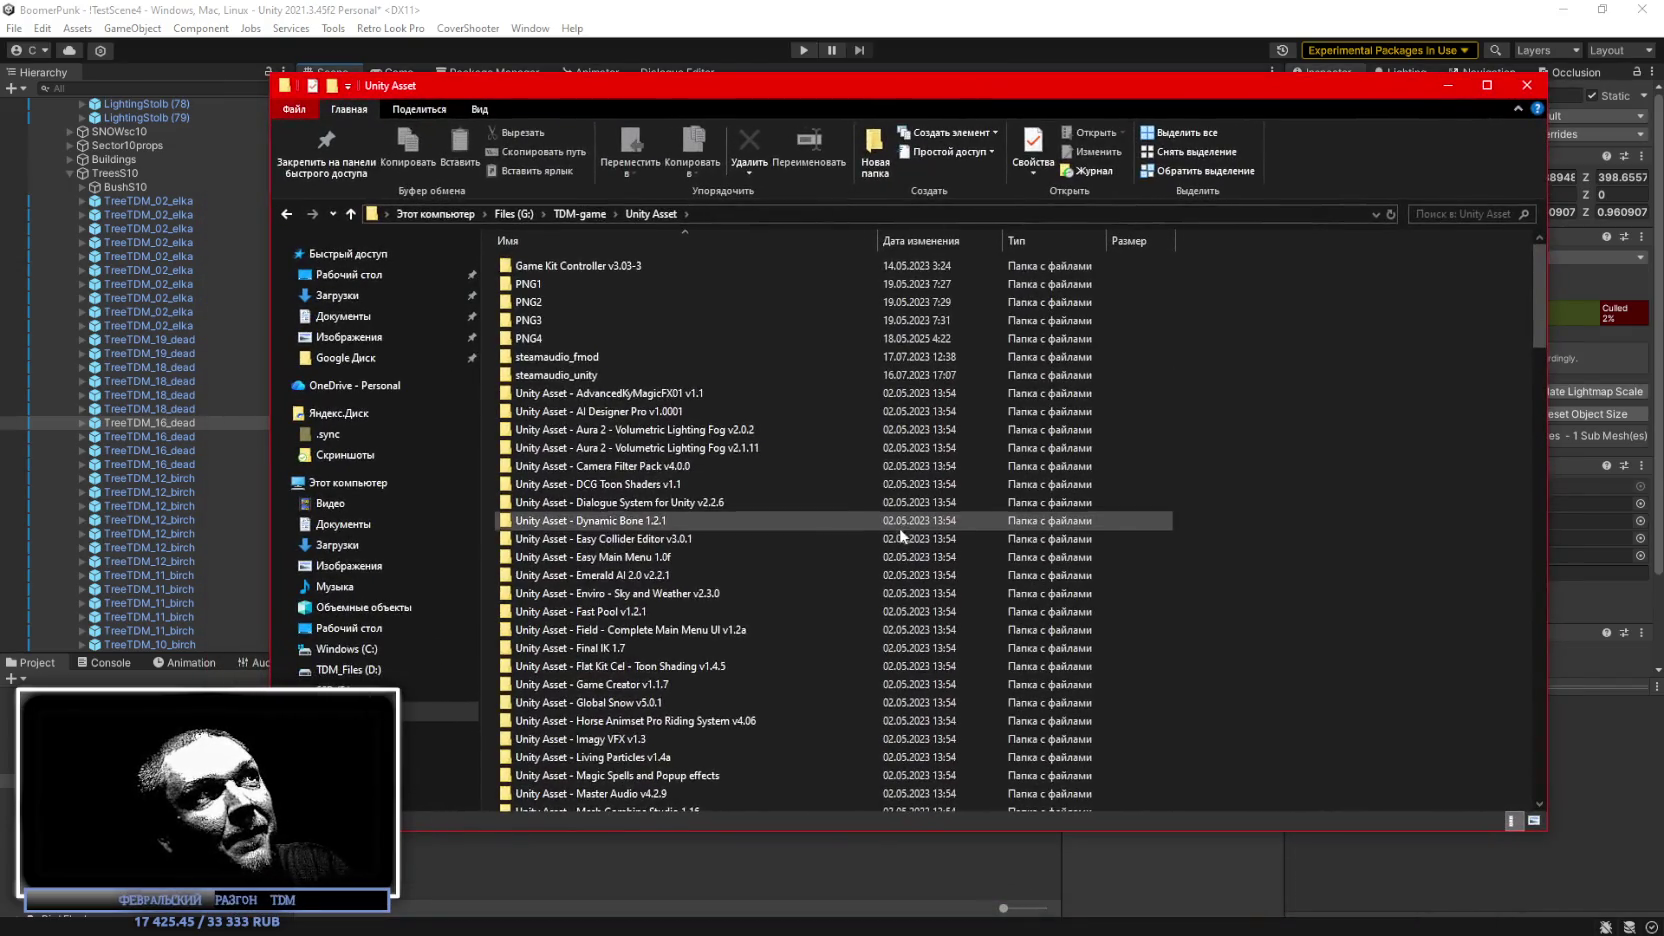
pyautogui.scroll(-20, 900, 526)
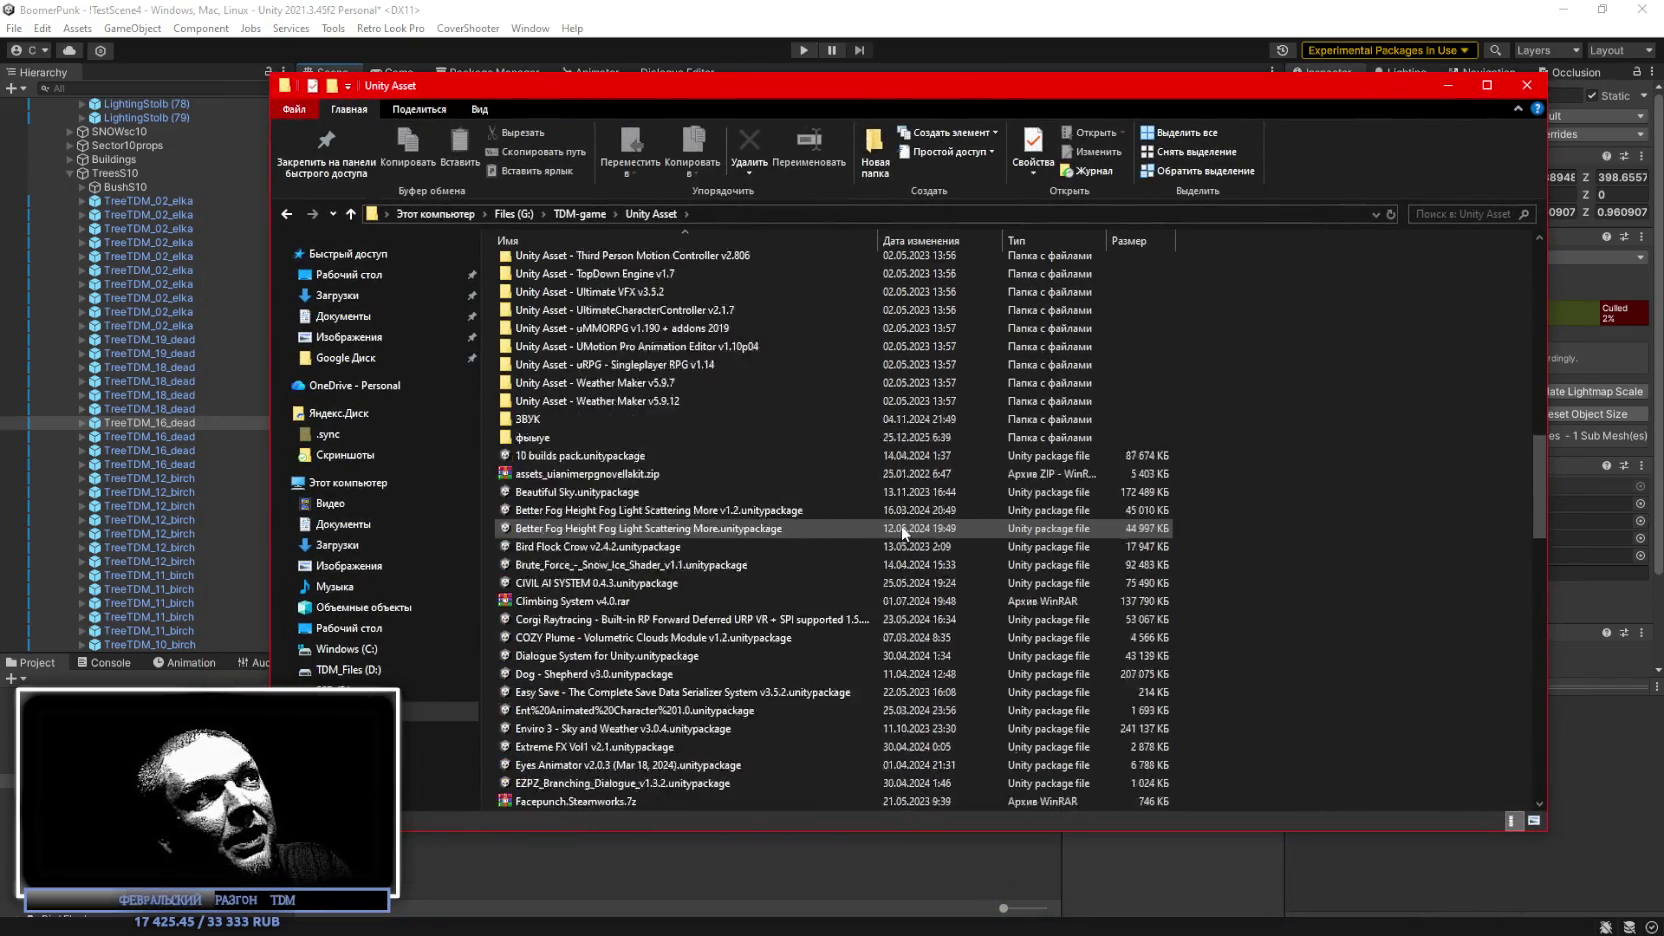
pyautogui.scroll(-20, 901, 527)
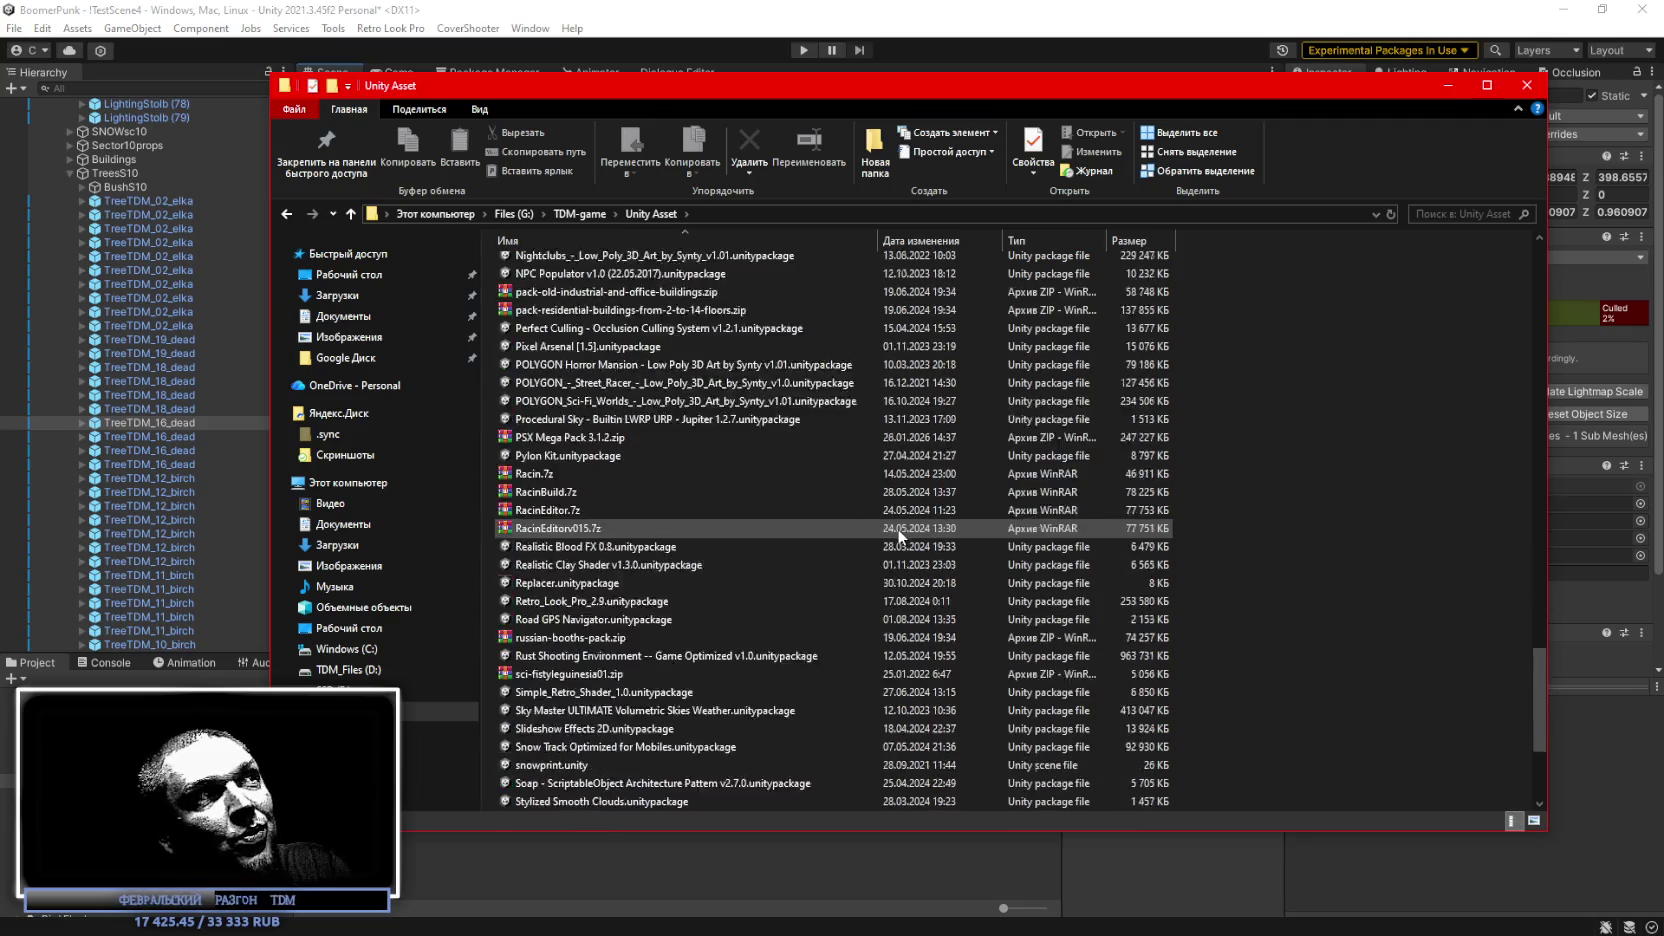
pyautogui.scroll(-5, 899, 536)
pyautogui.moveTo(618, 101)
pyautogui.mouseDown()
pyautogui.moveTo(740, 503)
pyautogui.moveTo(820, 935)
pyautogui.mouseUp()
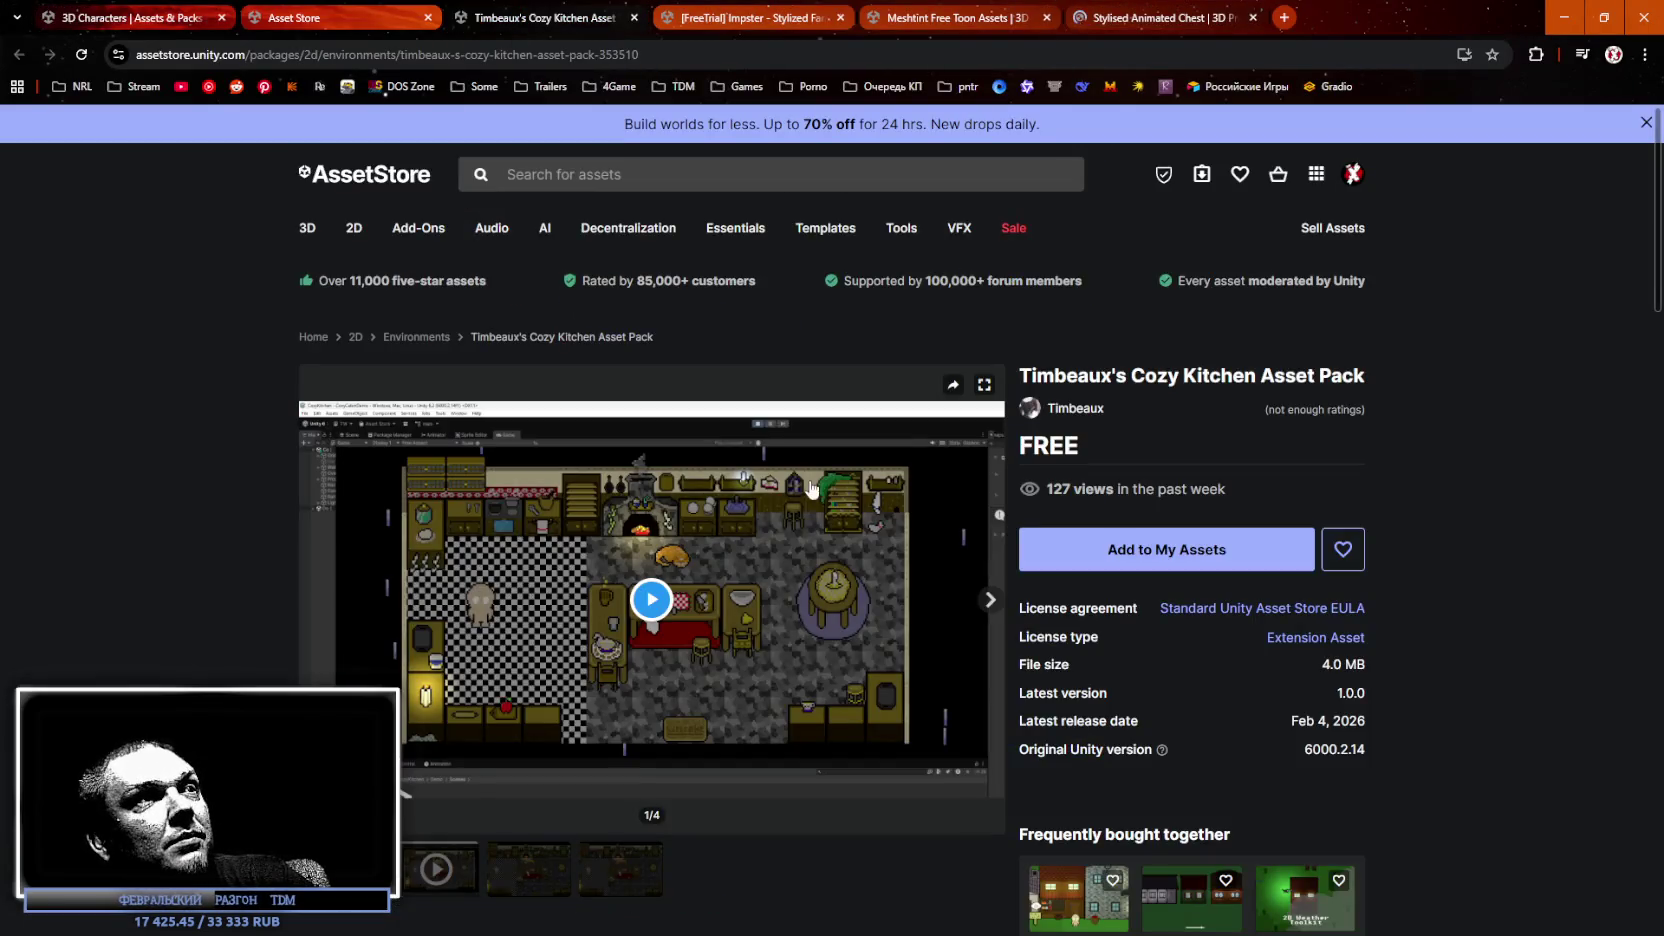
# Close the Cozy Kitchen and Asset Store pages and add Impster to My Assets.
pyautogui.moveTo(1033, 377); pyautogui.dragTo(1131, 377)
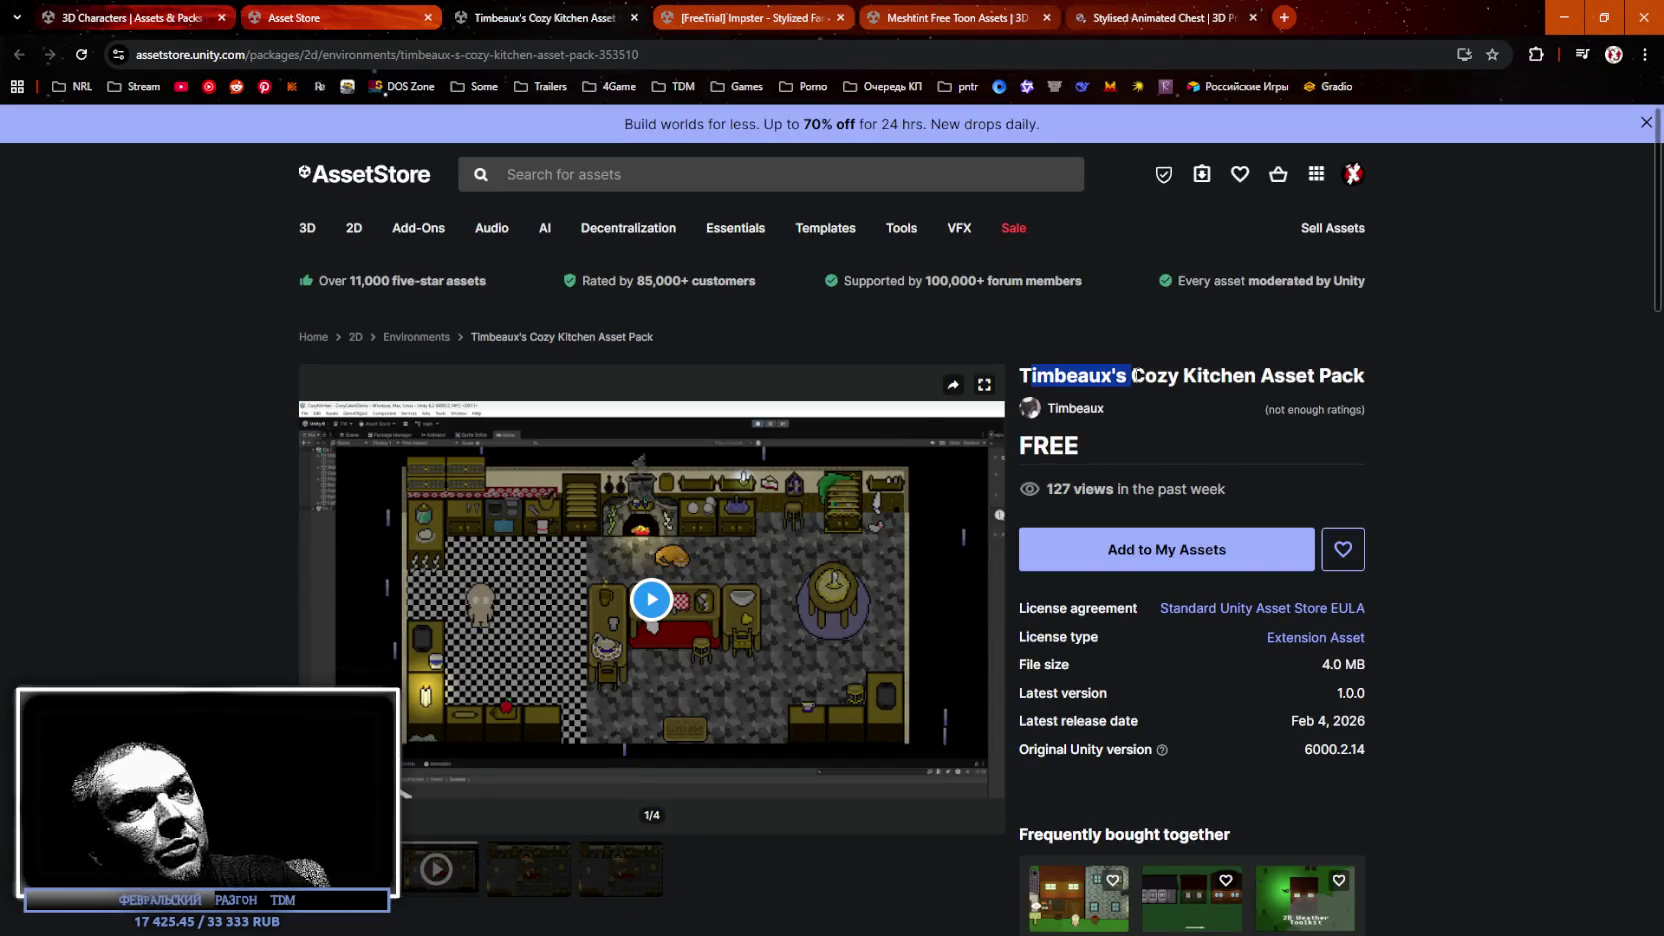
pyautogui.click(651, 599)
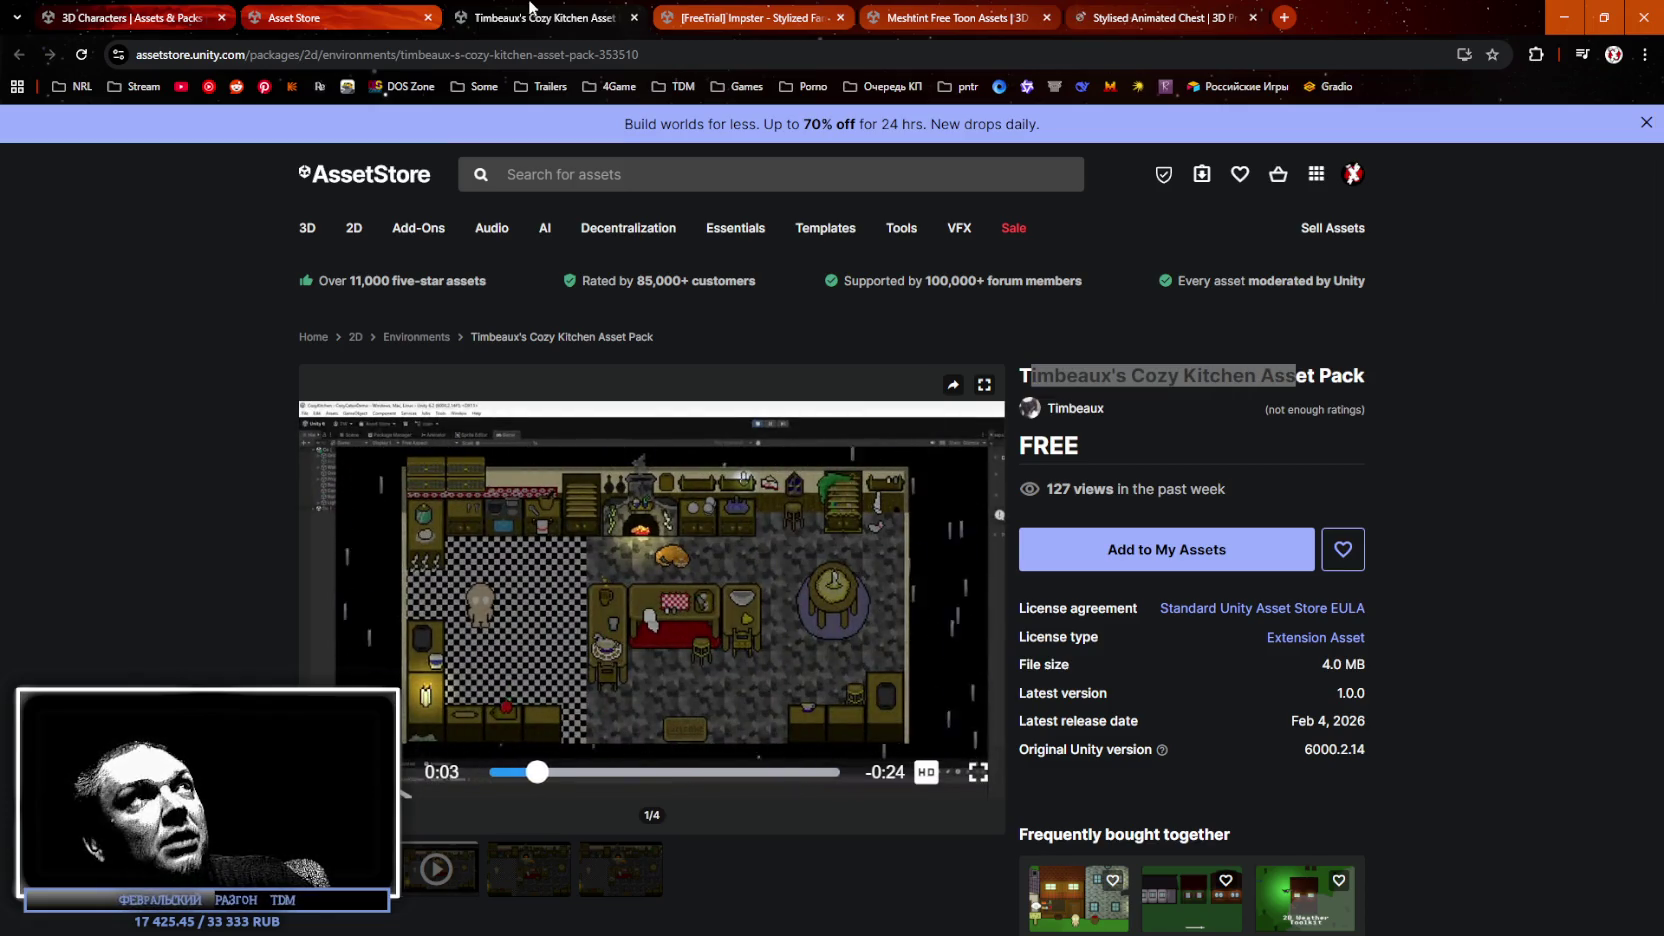
pyautogui.click(634, 17)
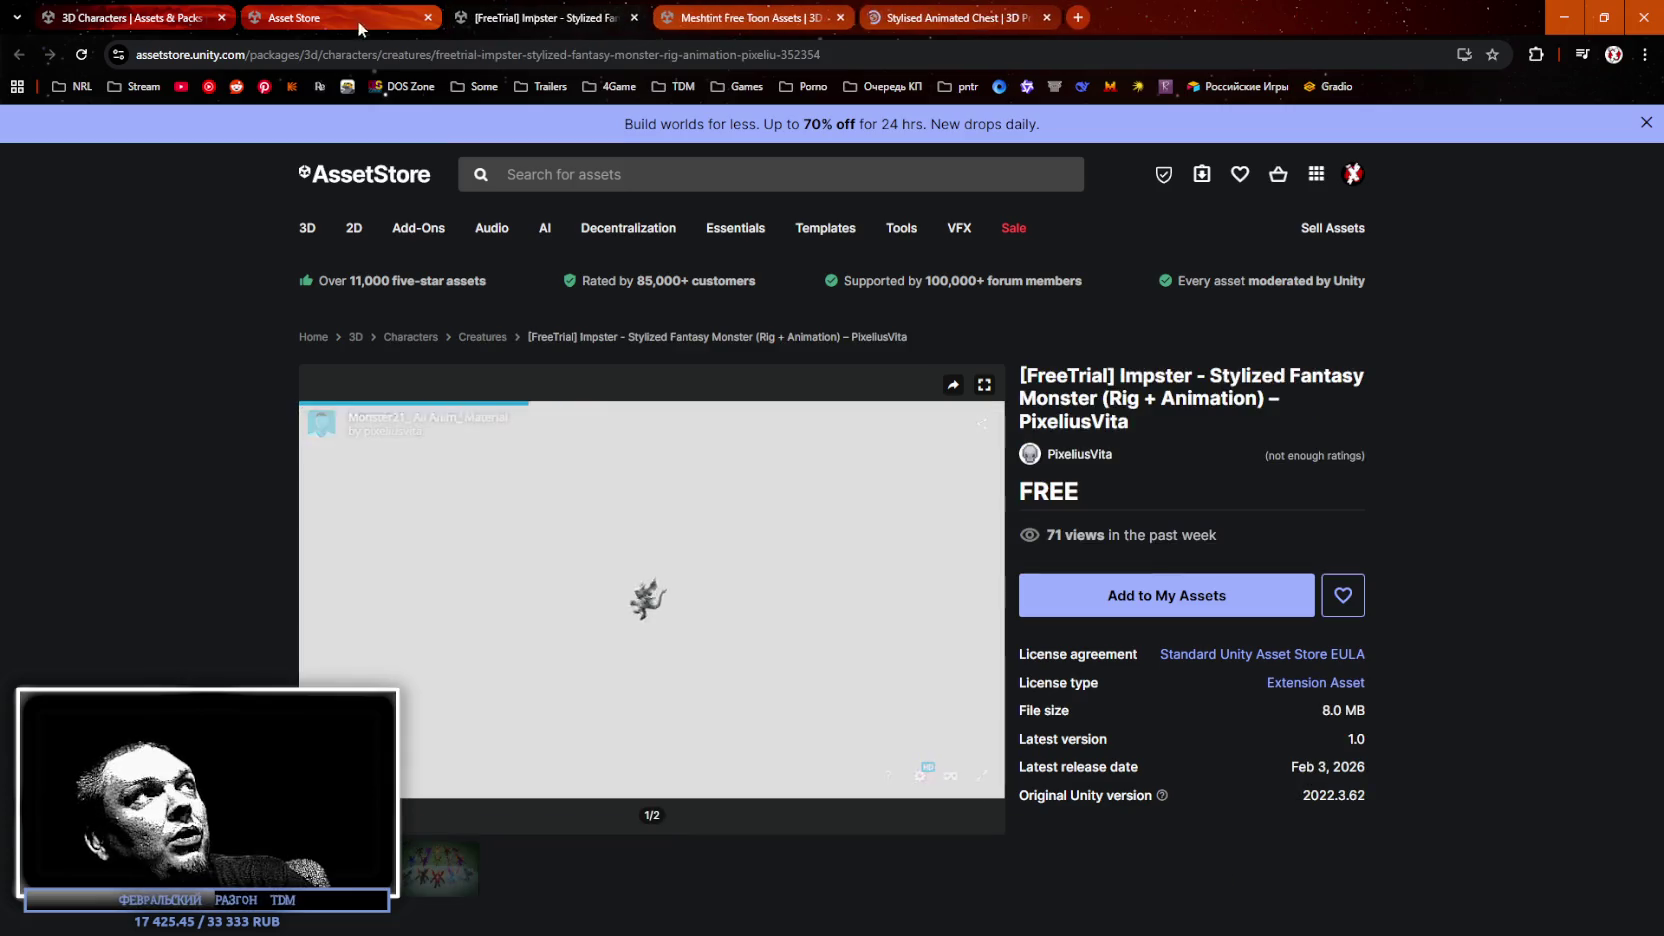
pyautogui.click(428, 17)
pyautogui.click(1118, 597)
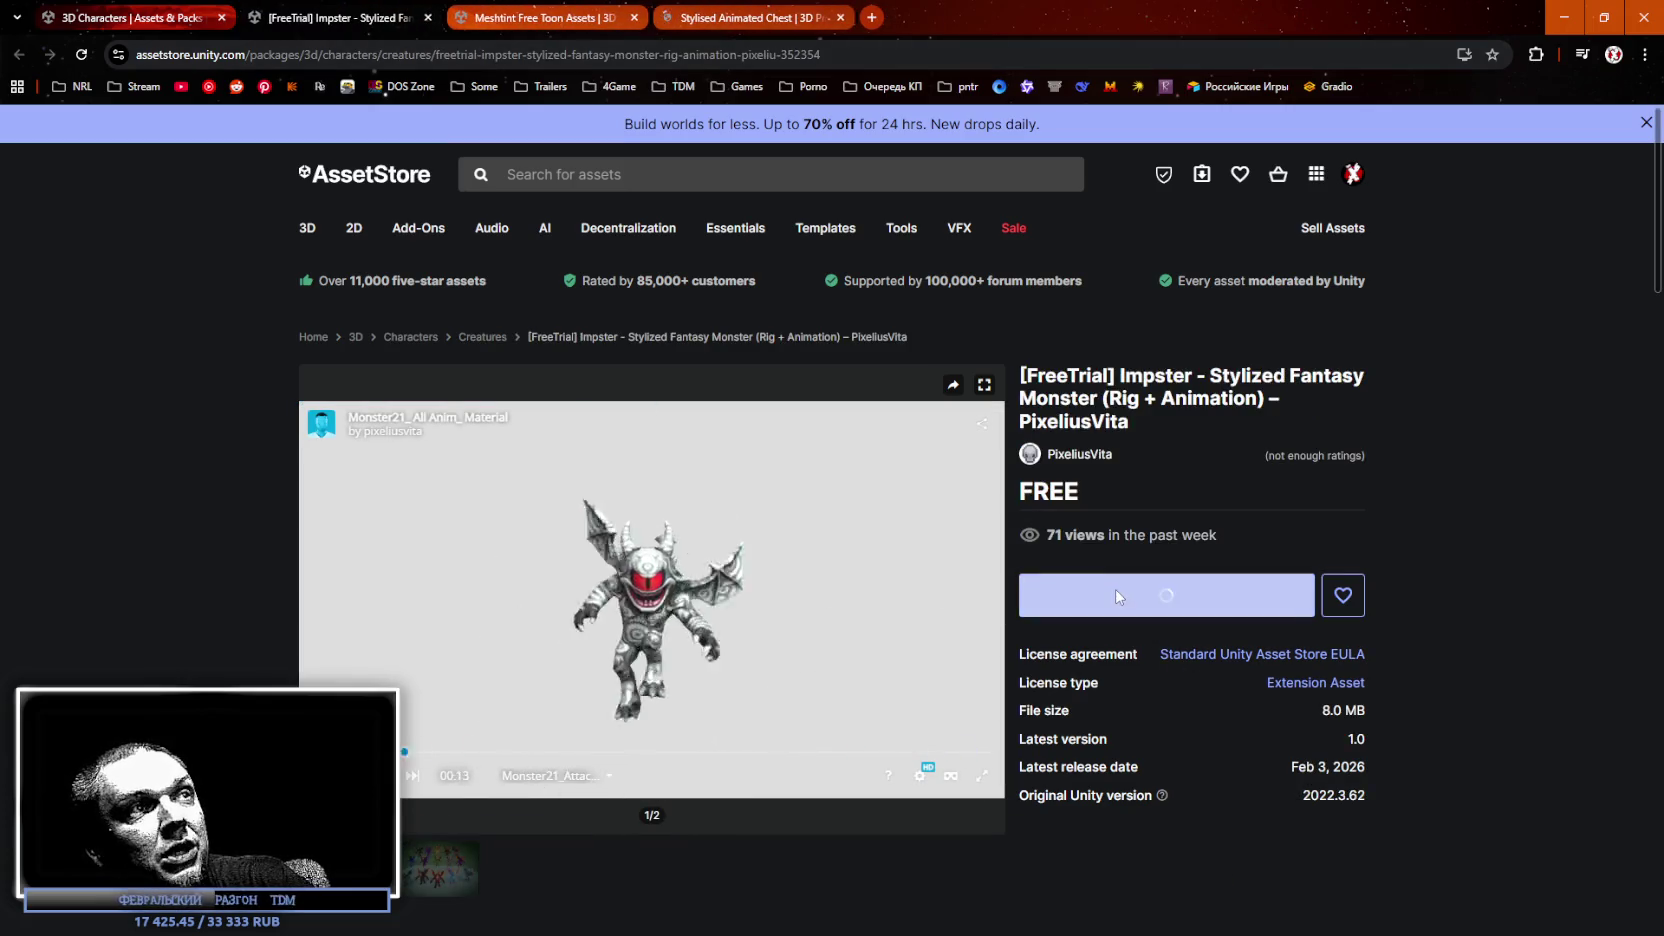
# Accept the Terms for Impster, retry the add, and dismiss the confirmation banner.
pyautogui.click(954, 613)
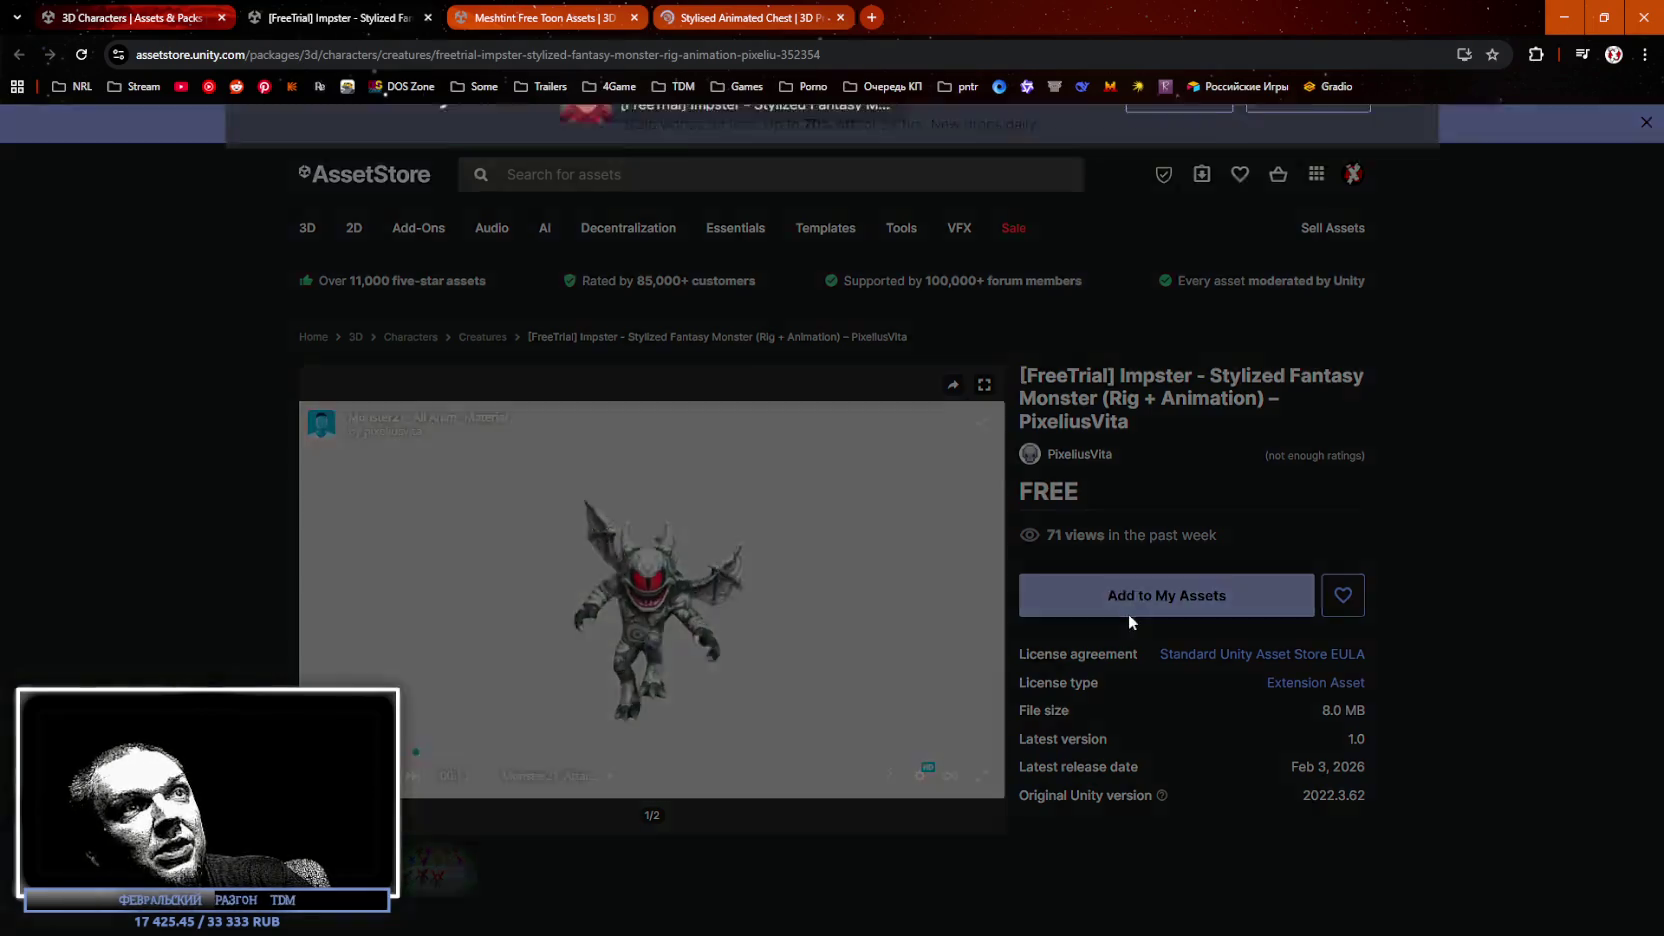
pyautogui.click(1130, 600)
pyautogui.click(955, 613)
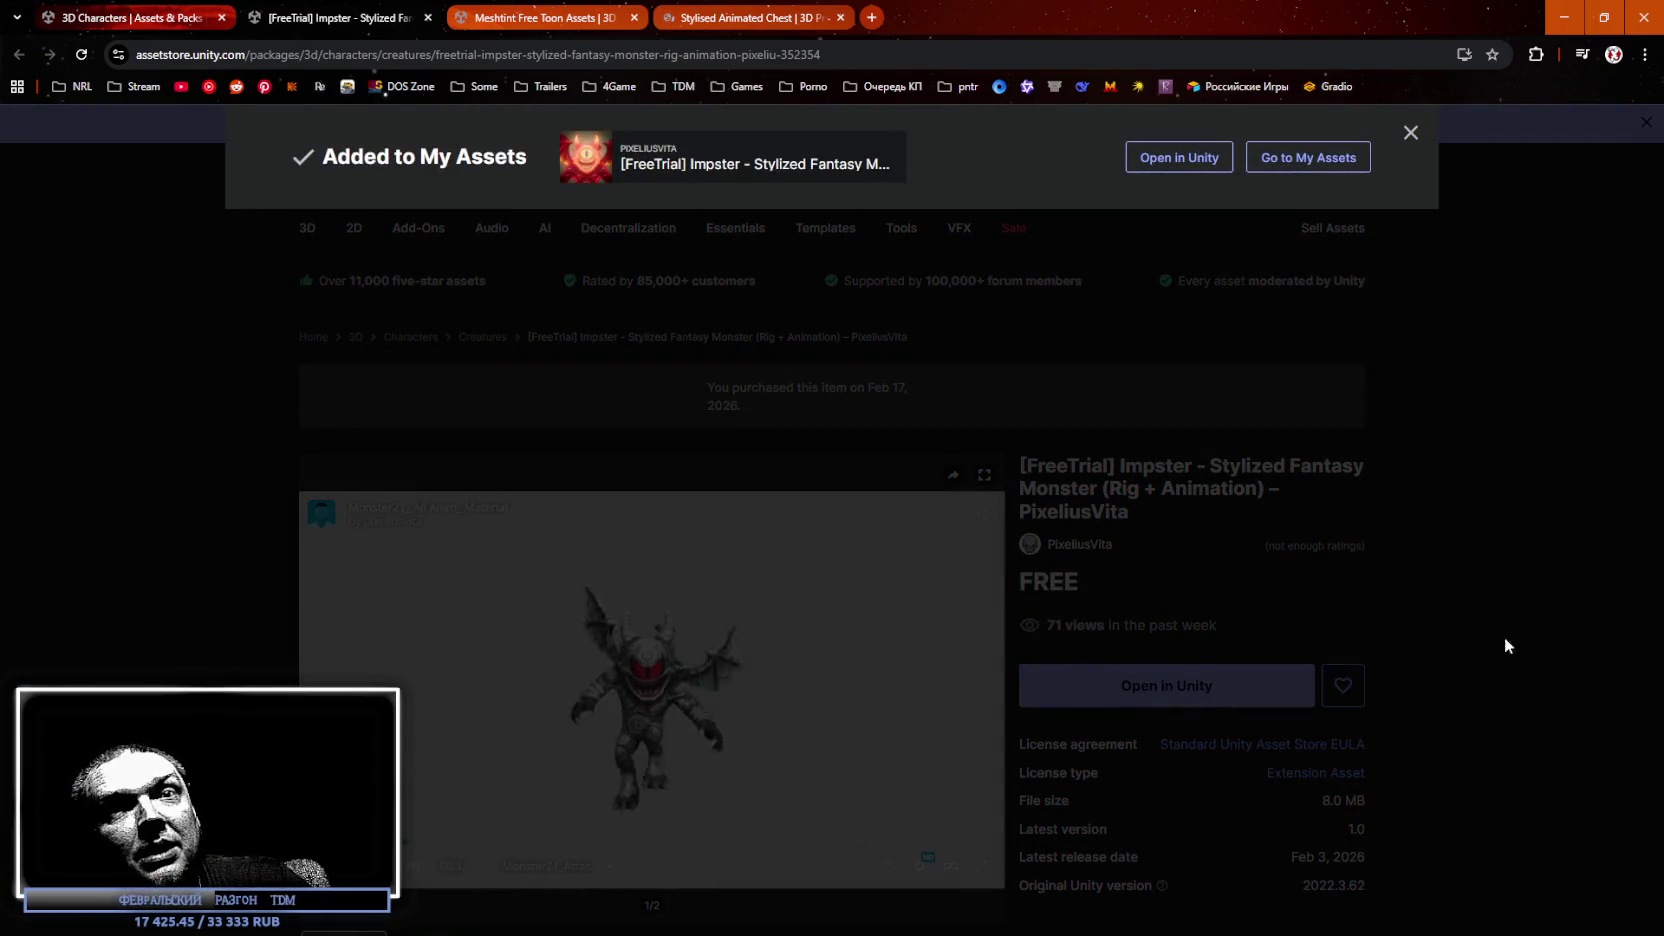
pyautogui.click(1537, 658)
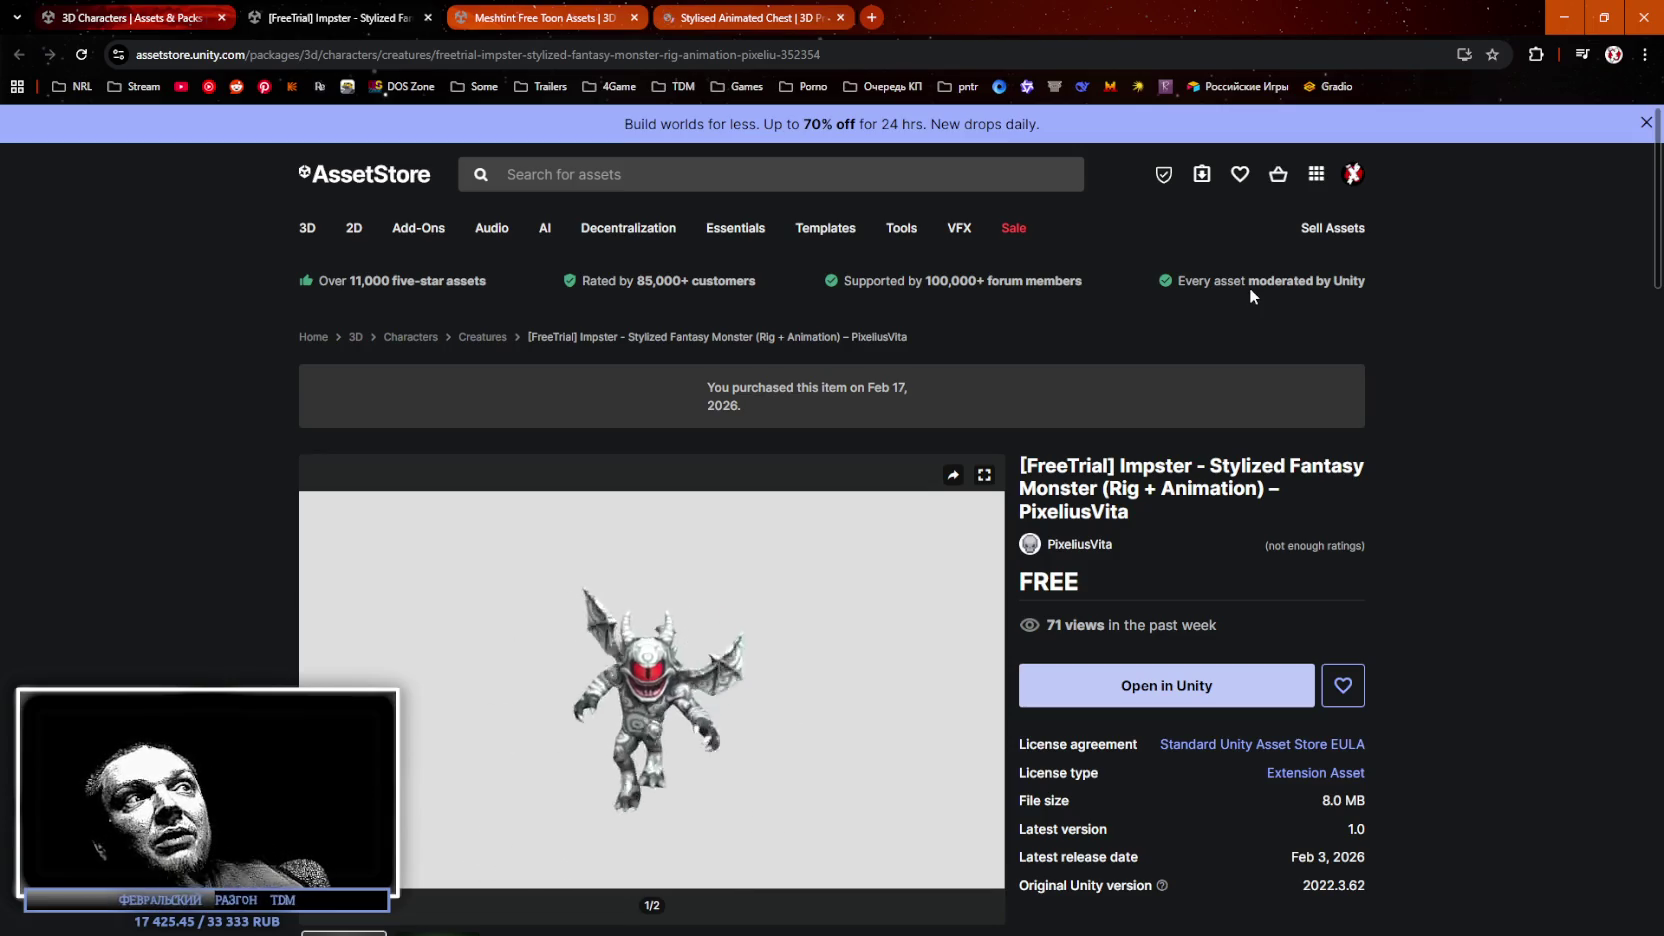
pyautogui.scroll(-2, 1412, 462)
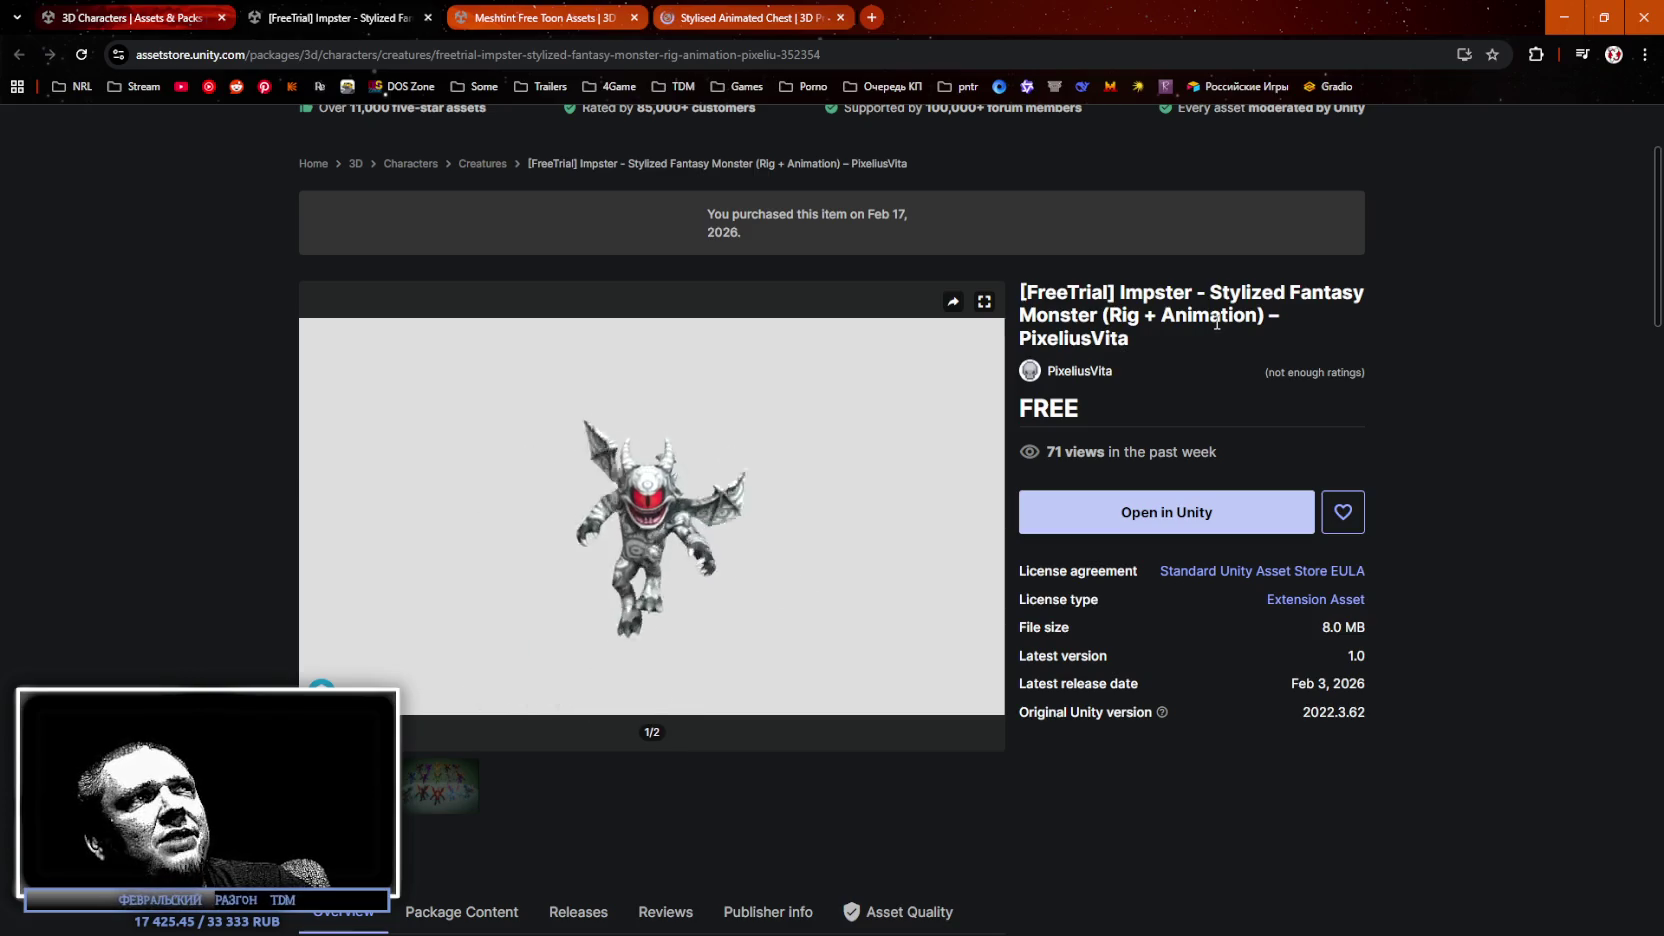
pyautogui.moveTo(1131, 339); pyautogui.dragTo(1035, 293)
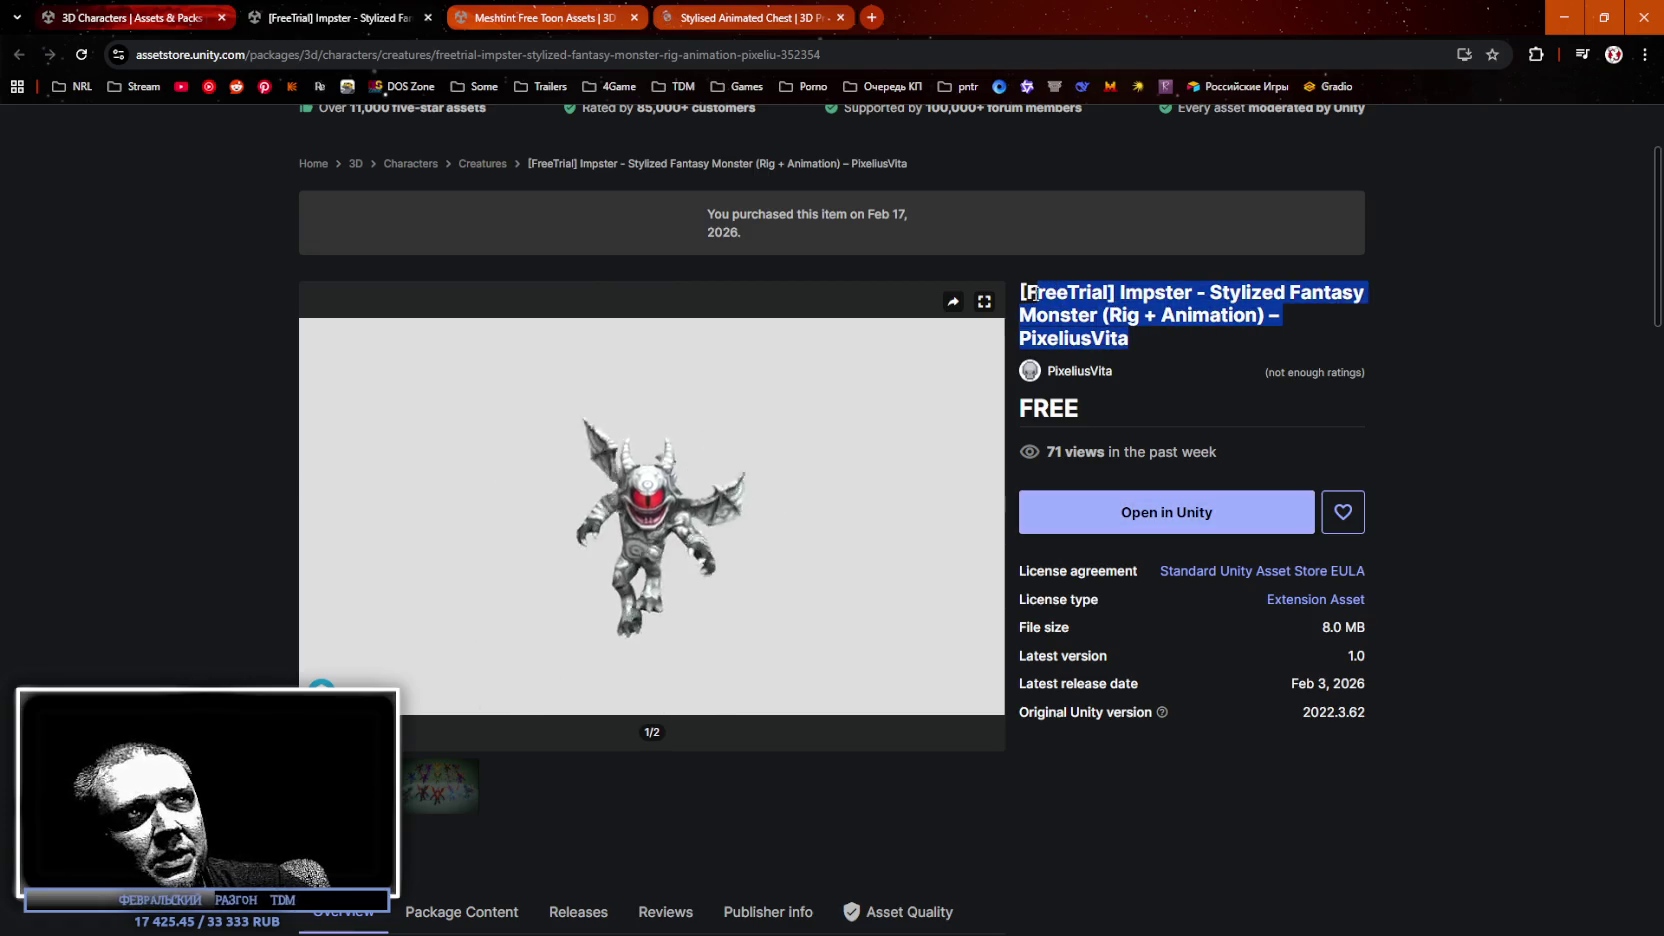
pyautogui.click(1170, 328)
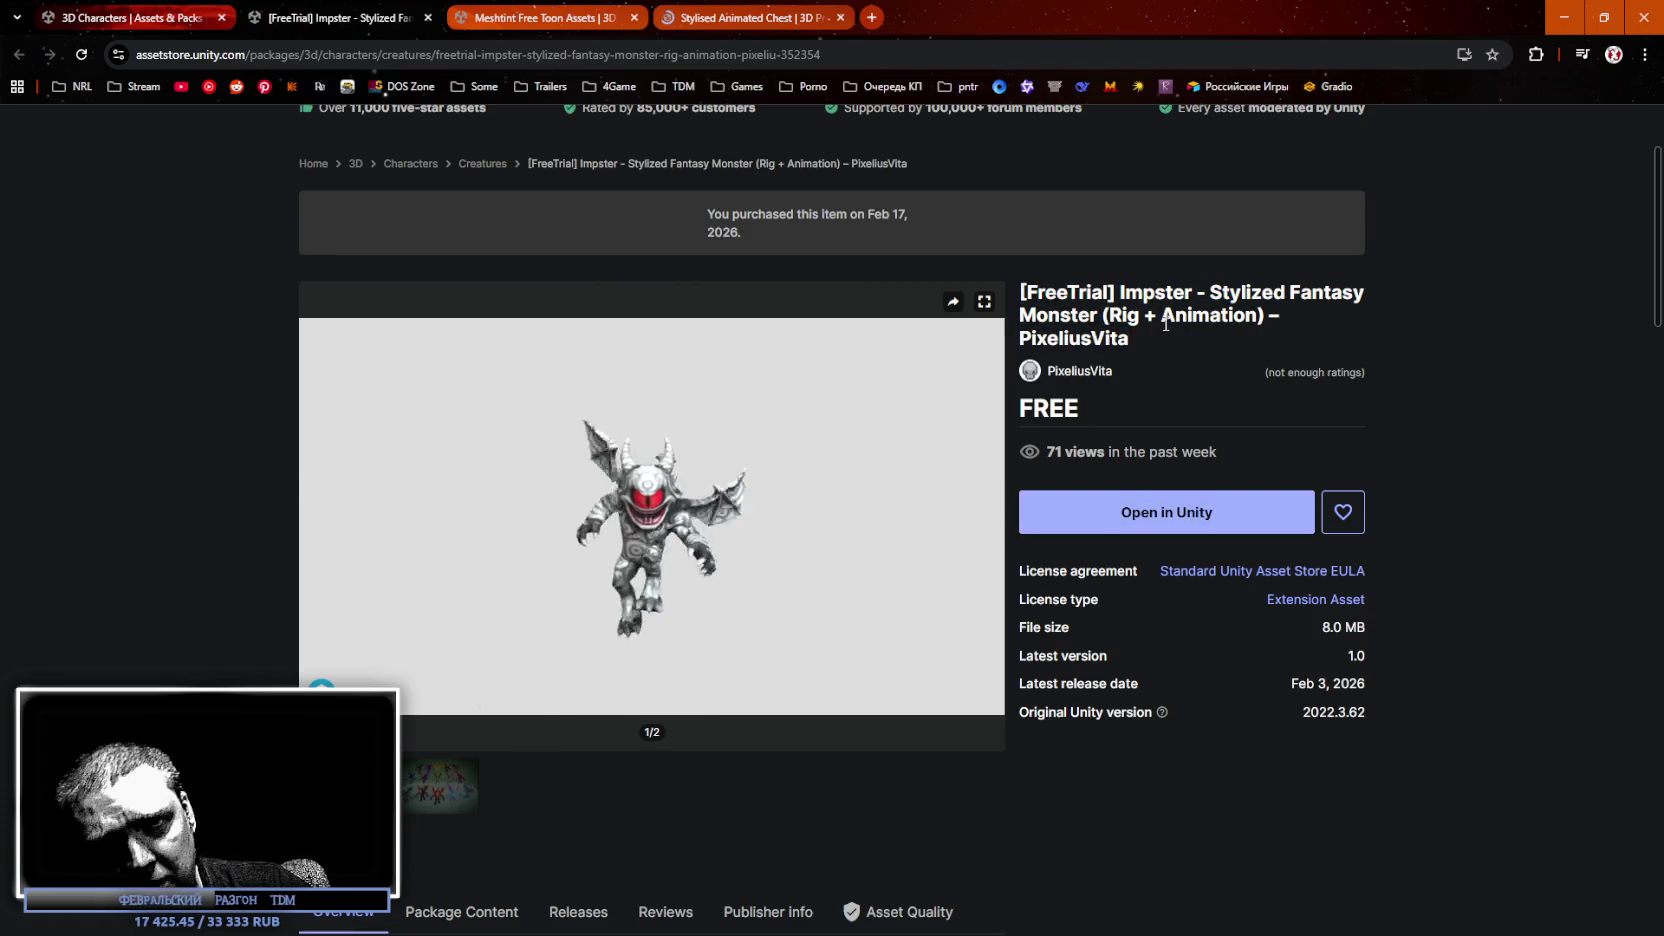
pyautogui.moveTo(1139, 341); pyautogui.dragTo(1117, 292)
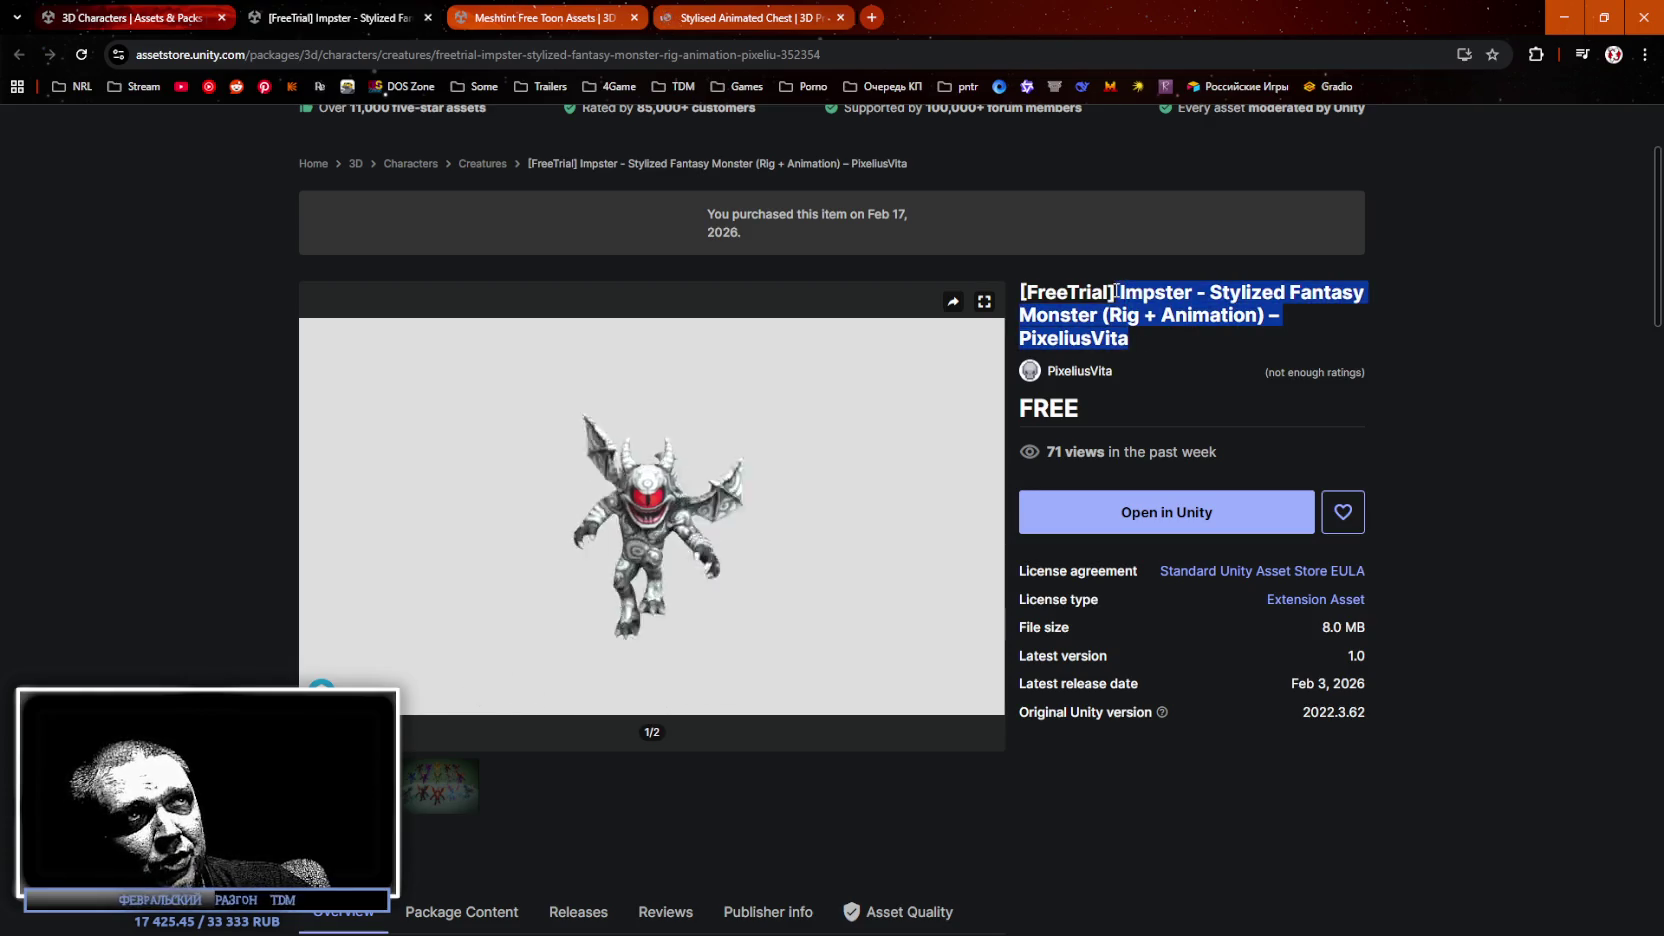
pyautogui.click(1170, 329)
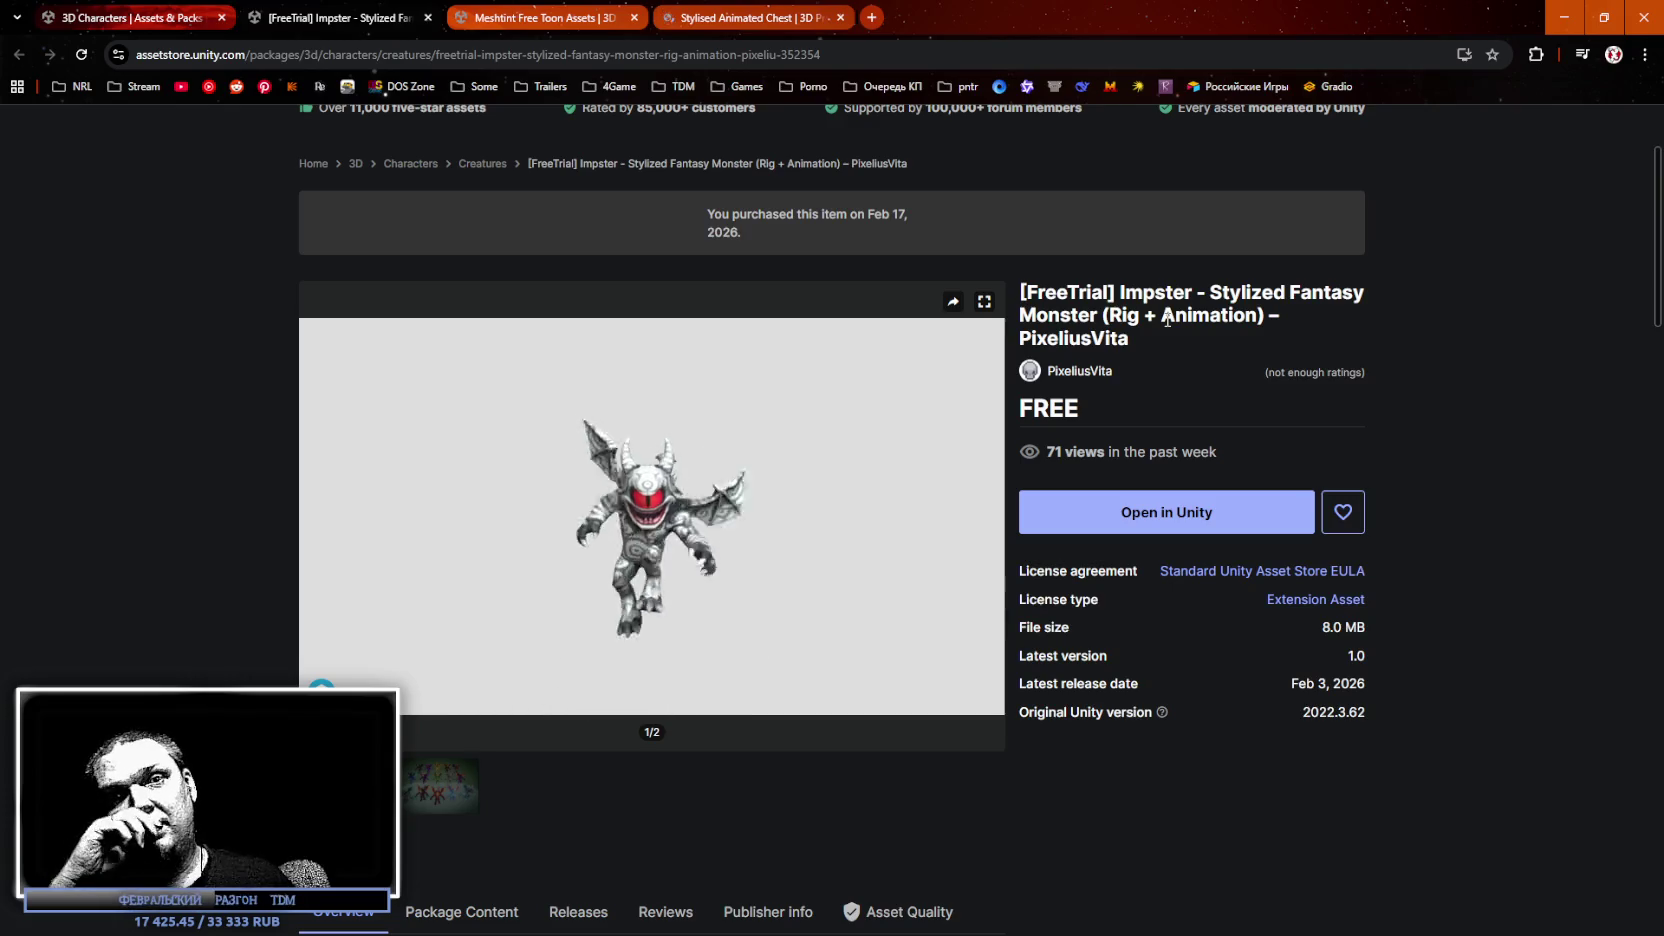
pyautogui.scroll(2, 1143, 420)
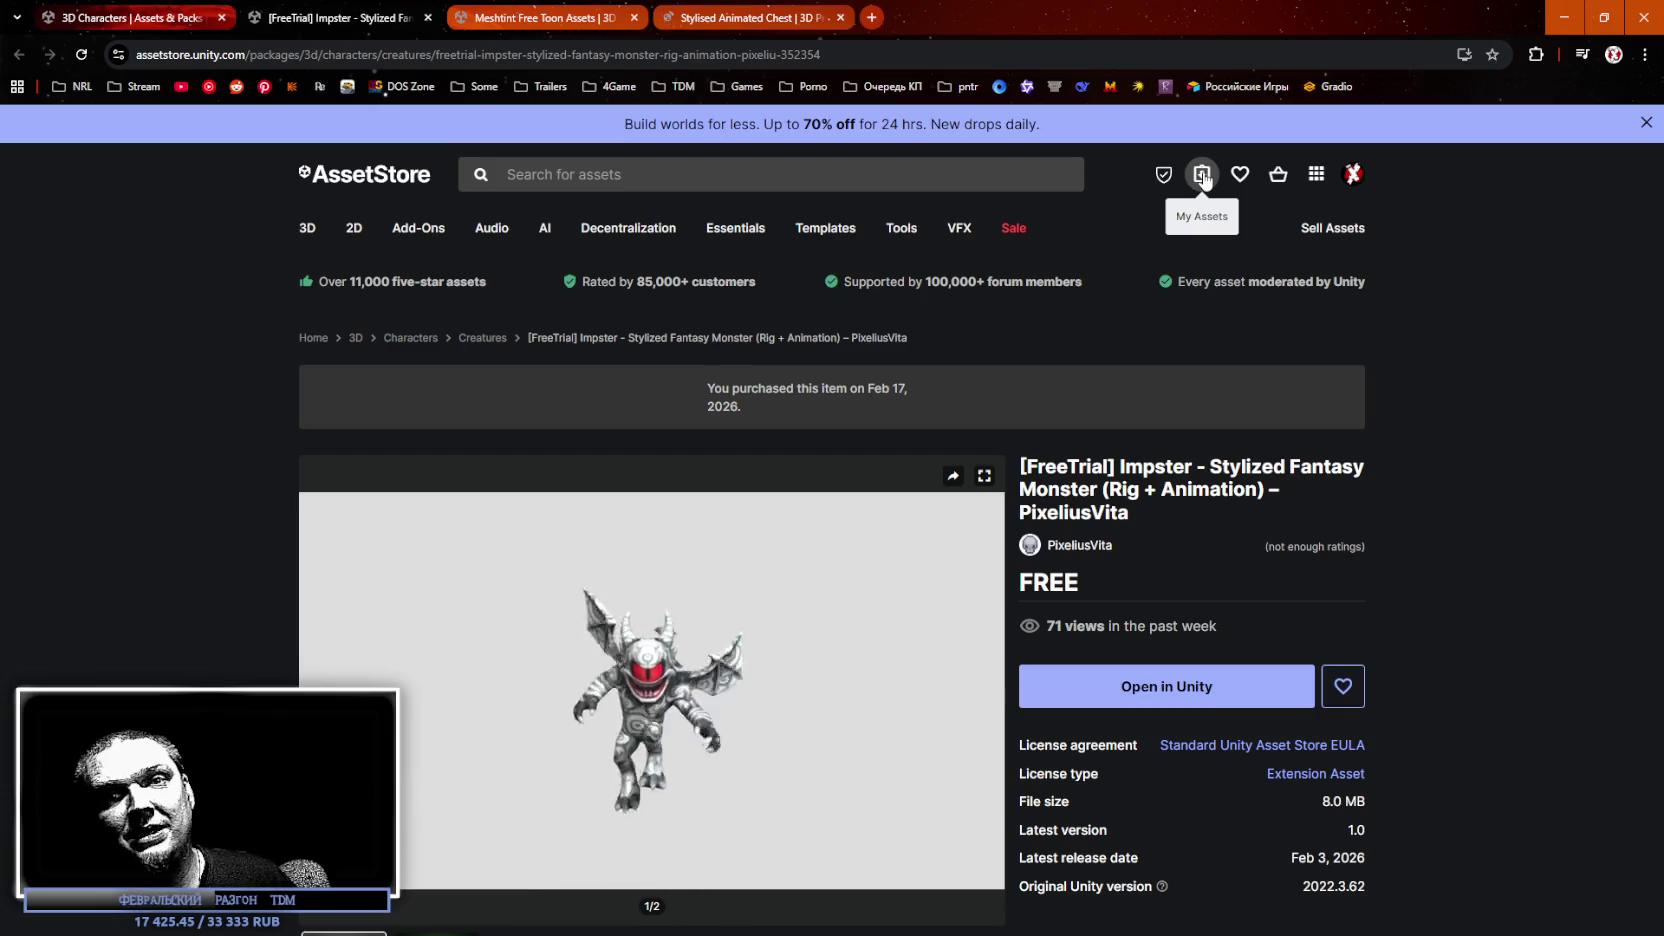
# Browse Impster's Publisher info, Asset Quality, Reviews, Releases and Overview sections.
pyautogui.scroll(-3, 1404, 332)
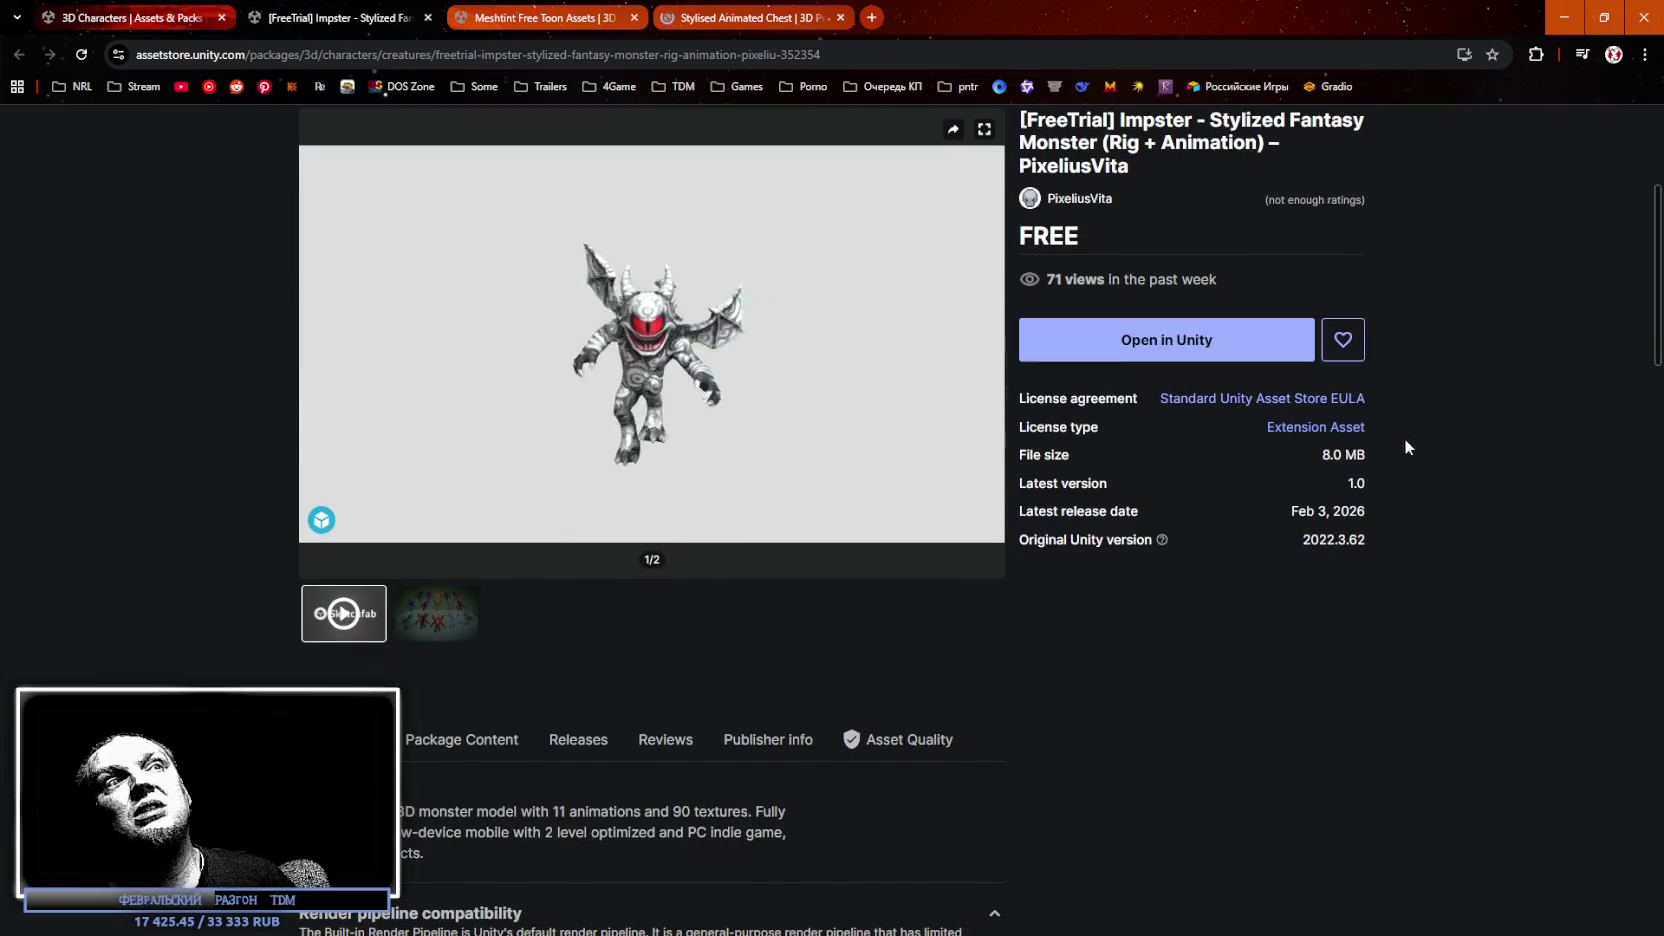
pyautogui.scroll(-3, 1193, 495)
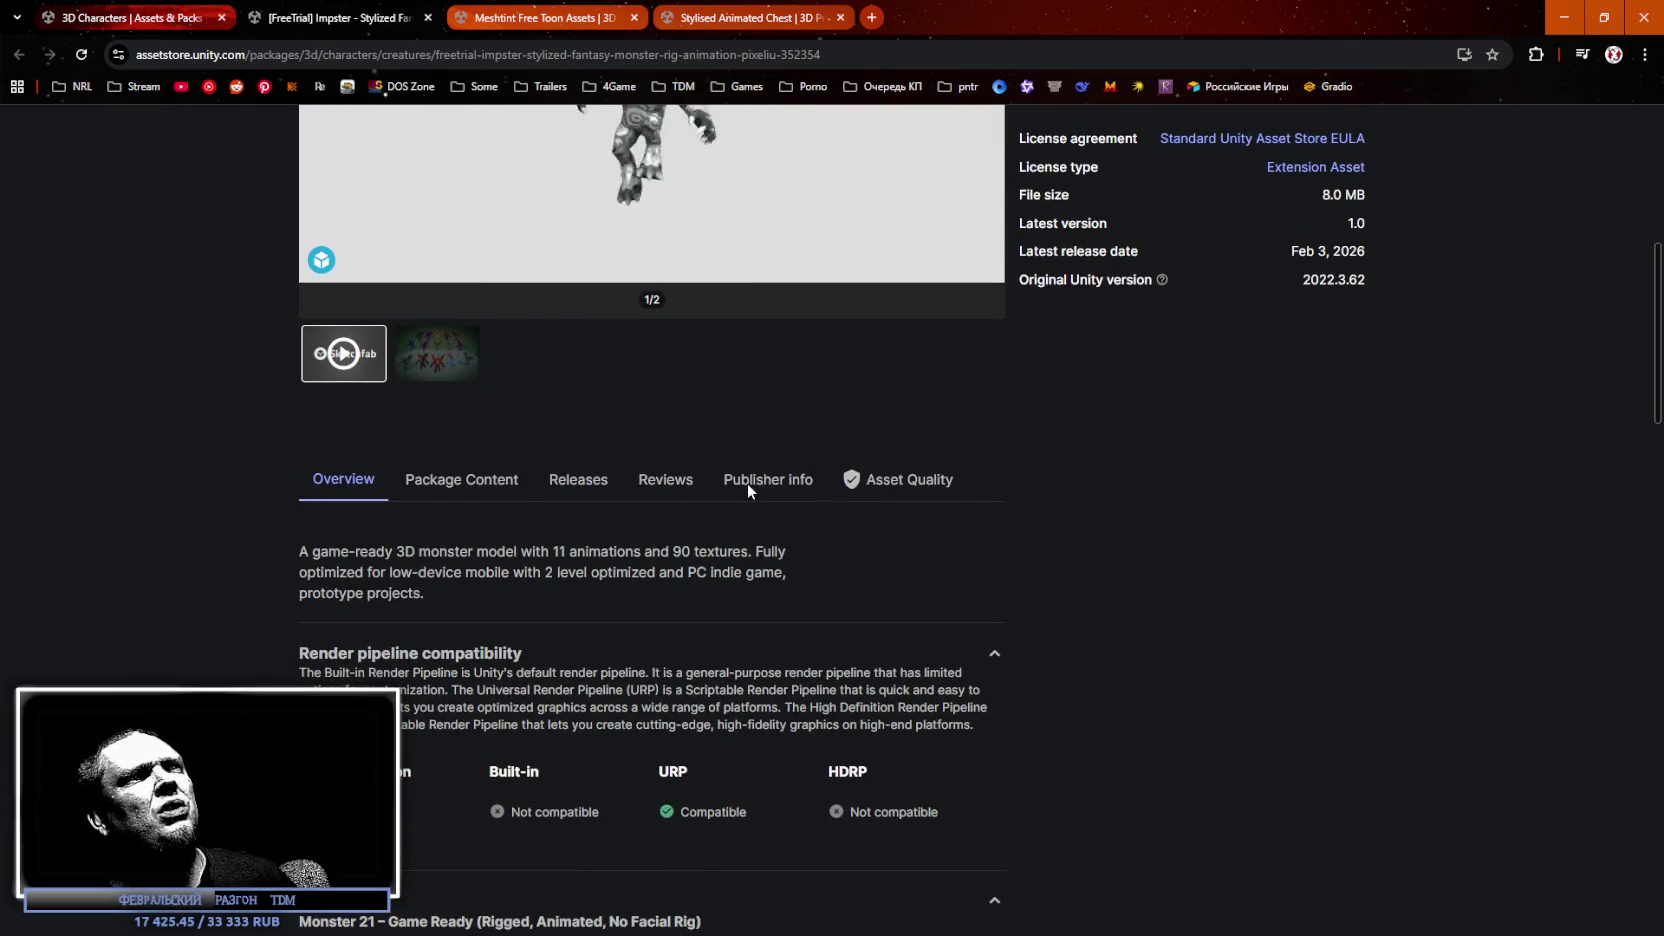
pyautogui.click(760, 481)
pyautogui.click(908, 482)
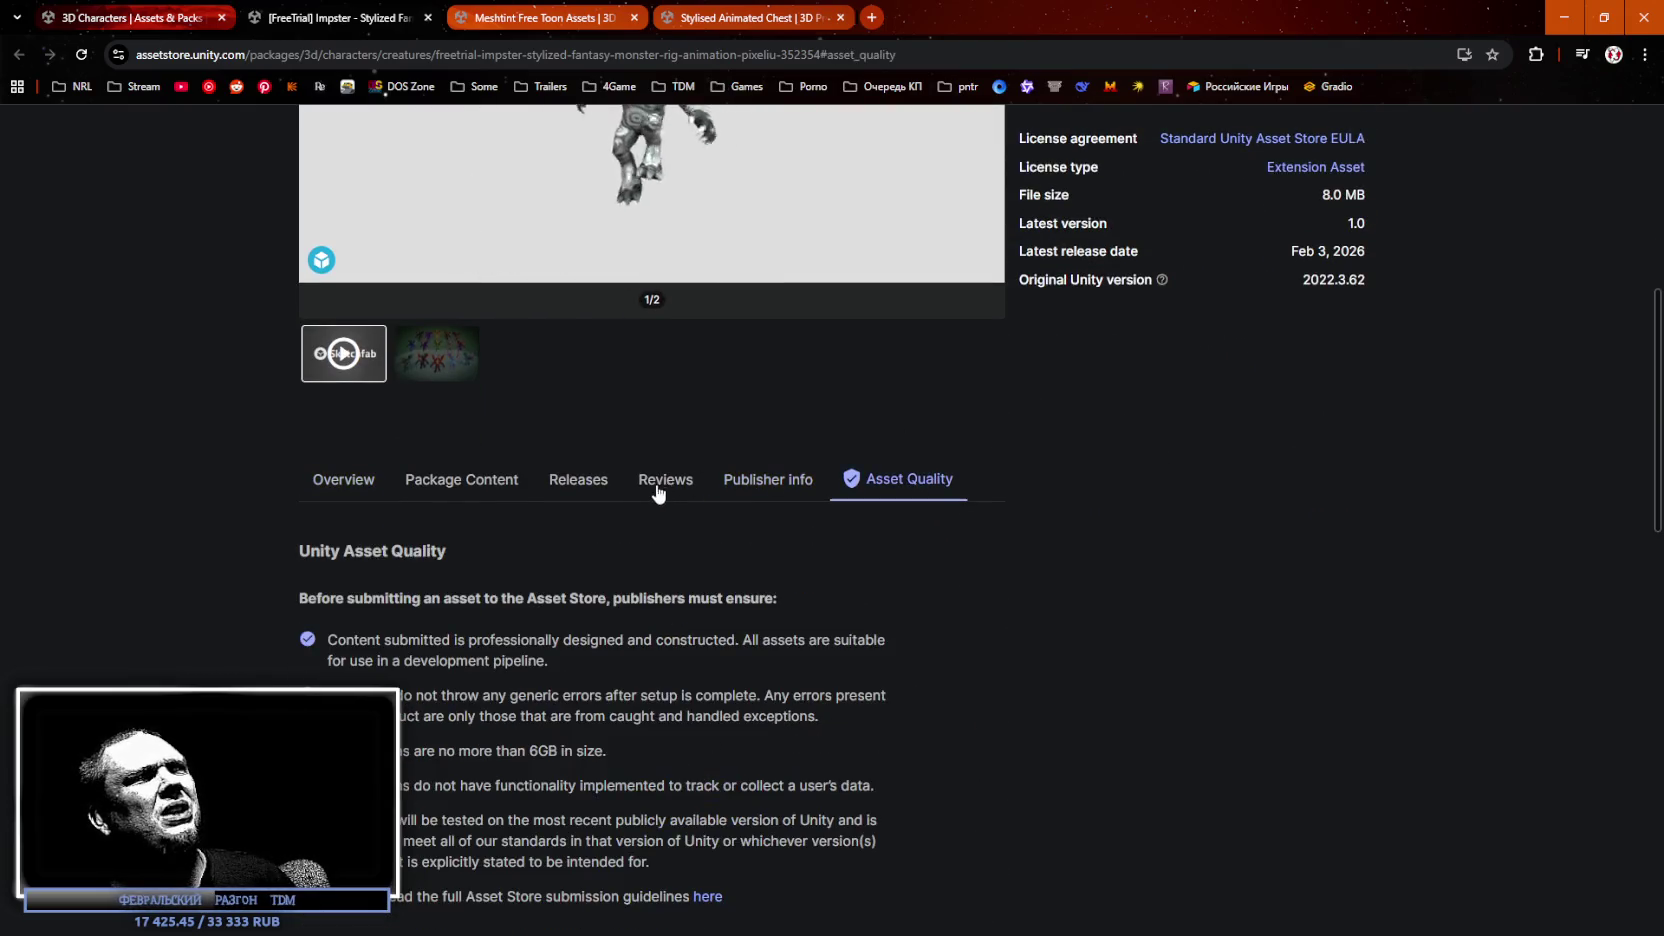
pyautogui.click(665, 480)
pyautogui.click(578, 480)
pyautogui.click(462, 480)
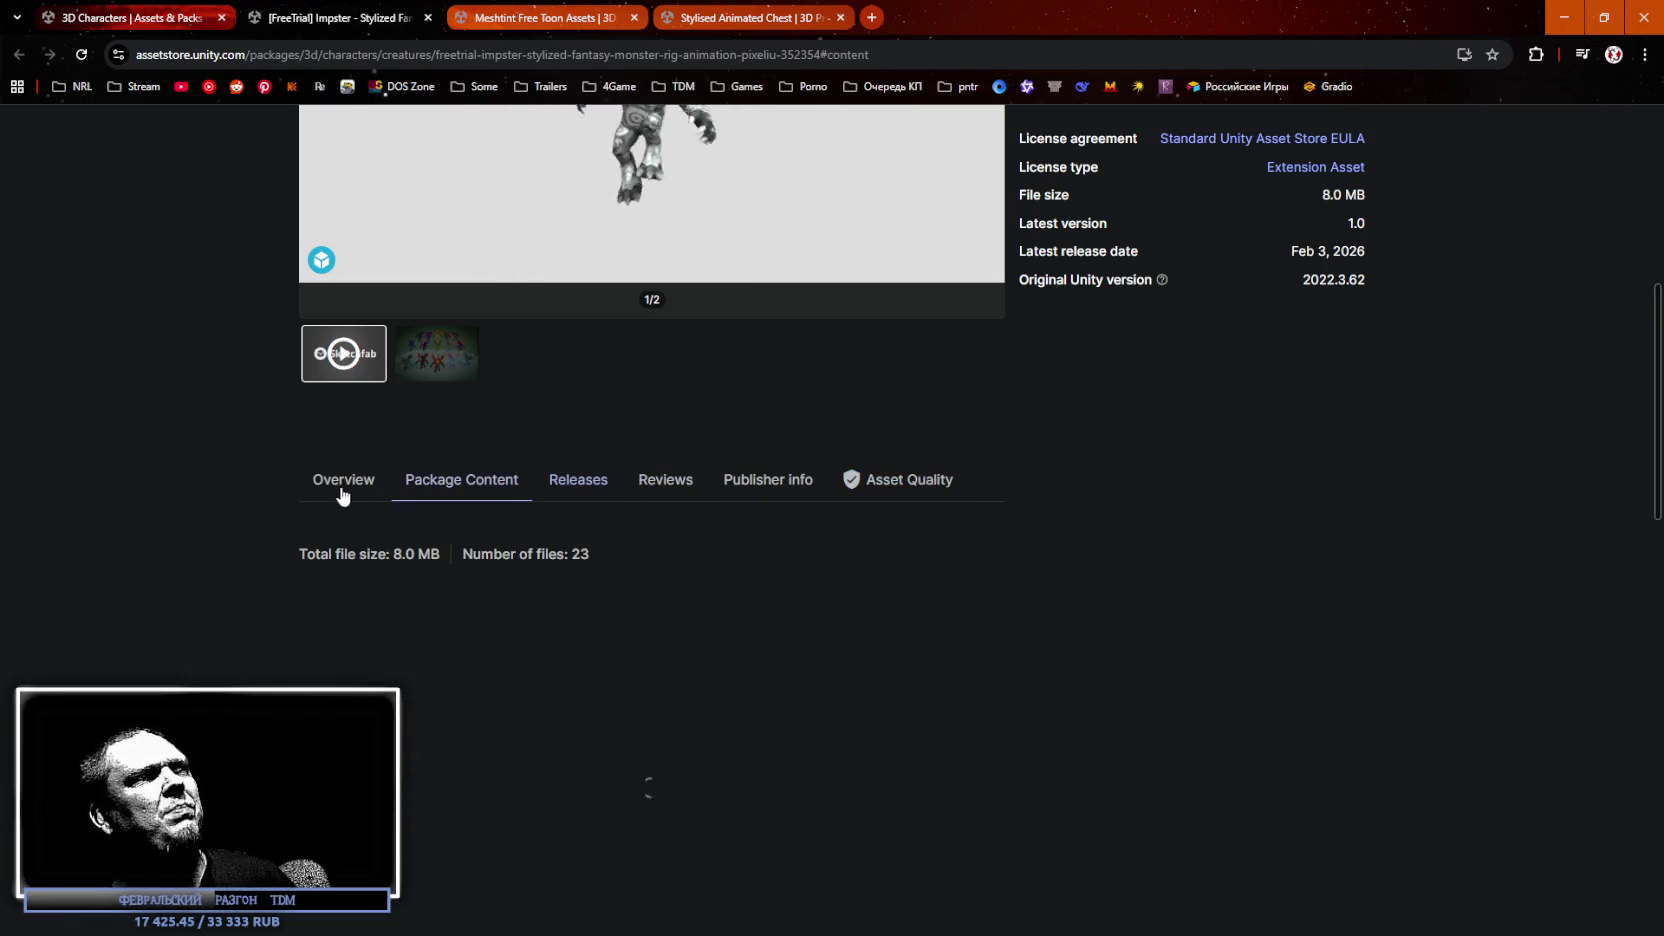
pyautogui.click(345, 481)
# Show the package file list: 23 files in the Stylized3DMonster folder.
pyautogui.scroll(-4, 600, 580)
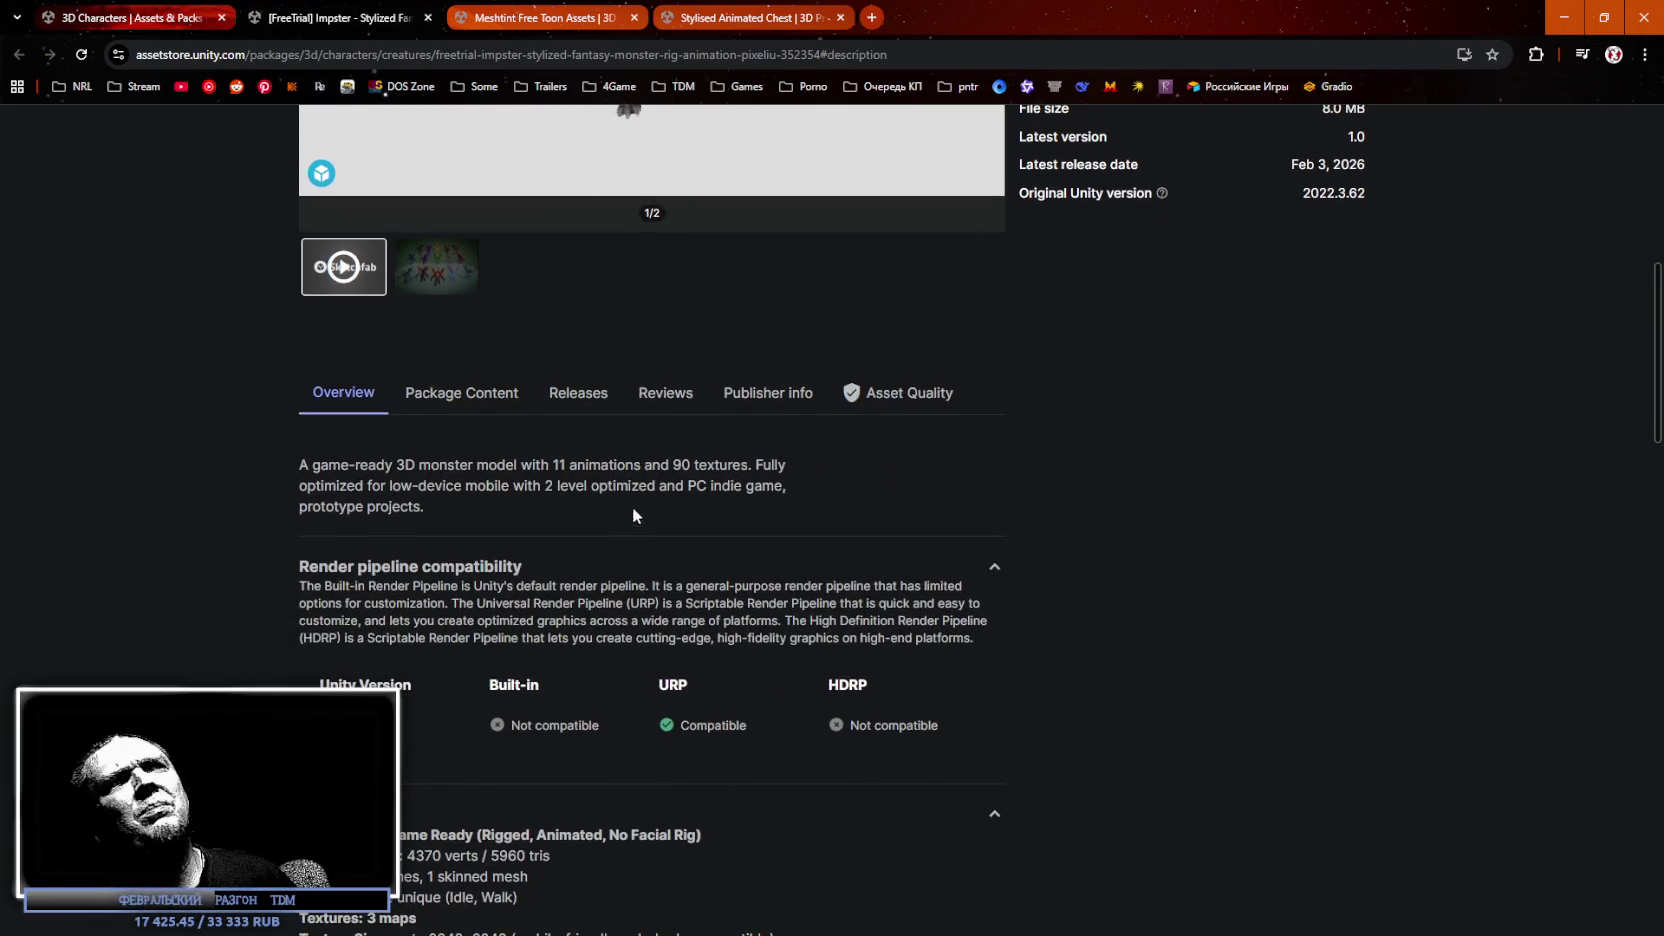
pyautogui.scroll(-3, 556, 680)
pyautogui.scroll(7, 480, 570)
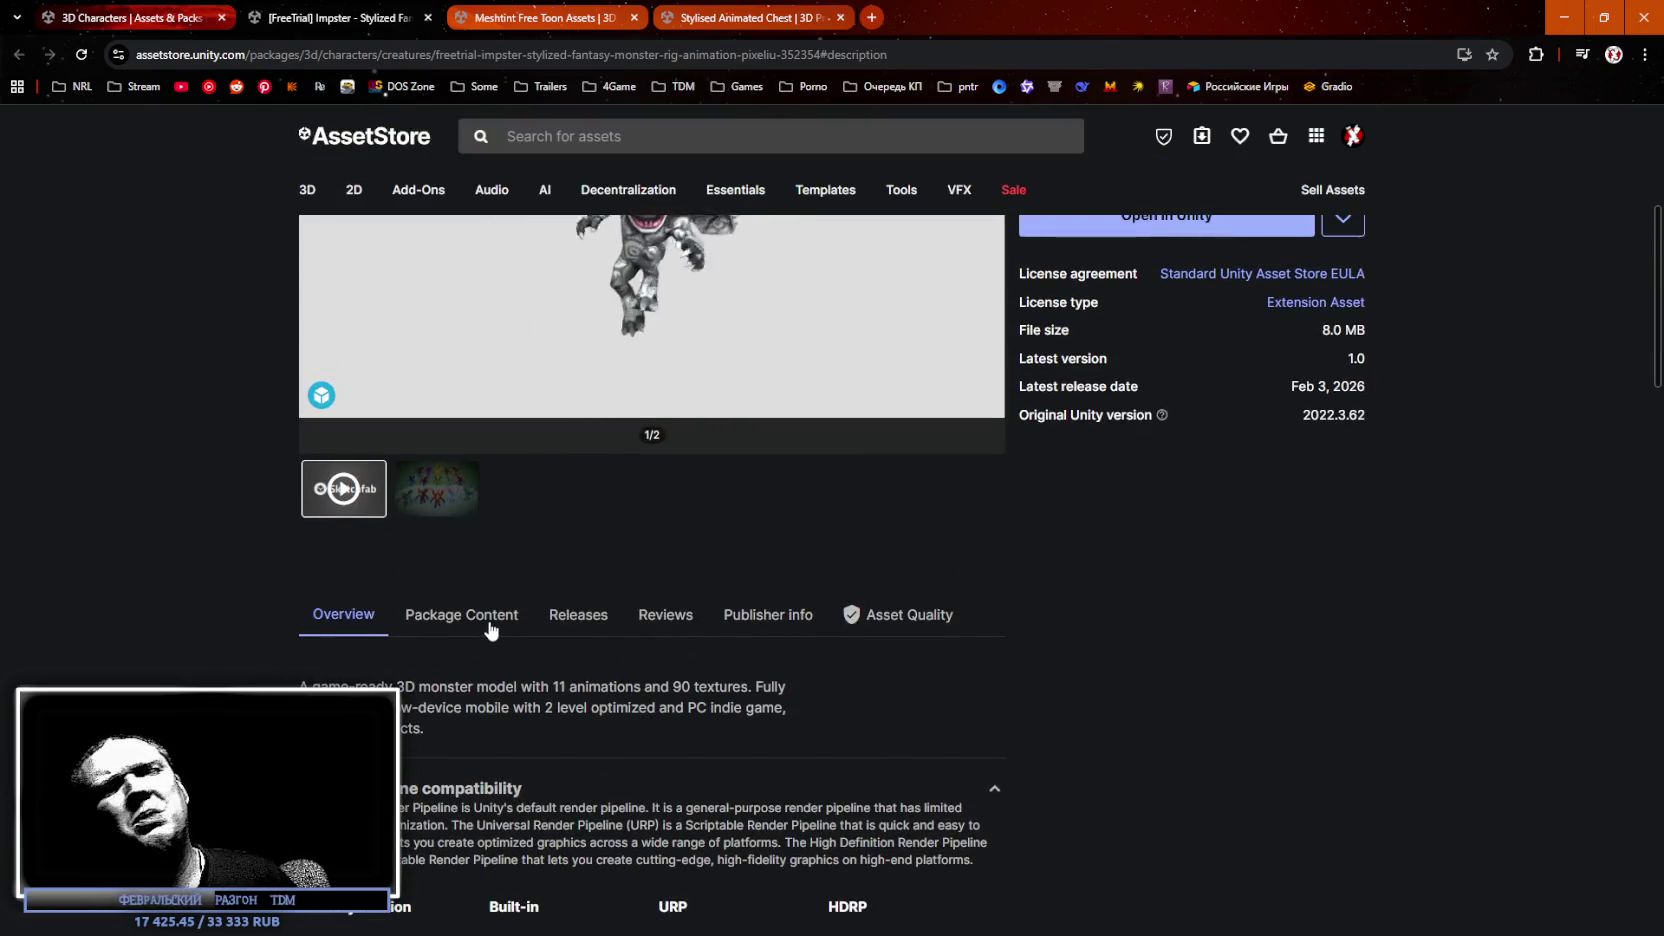
pyautogui.click(491, 628)
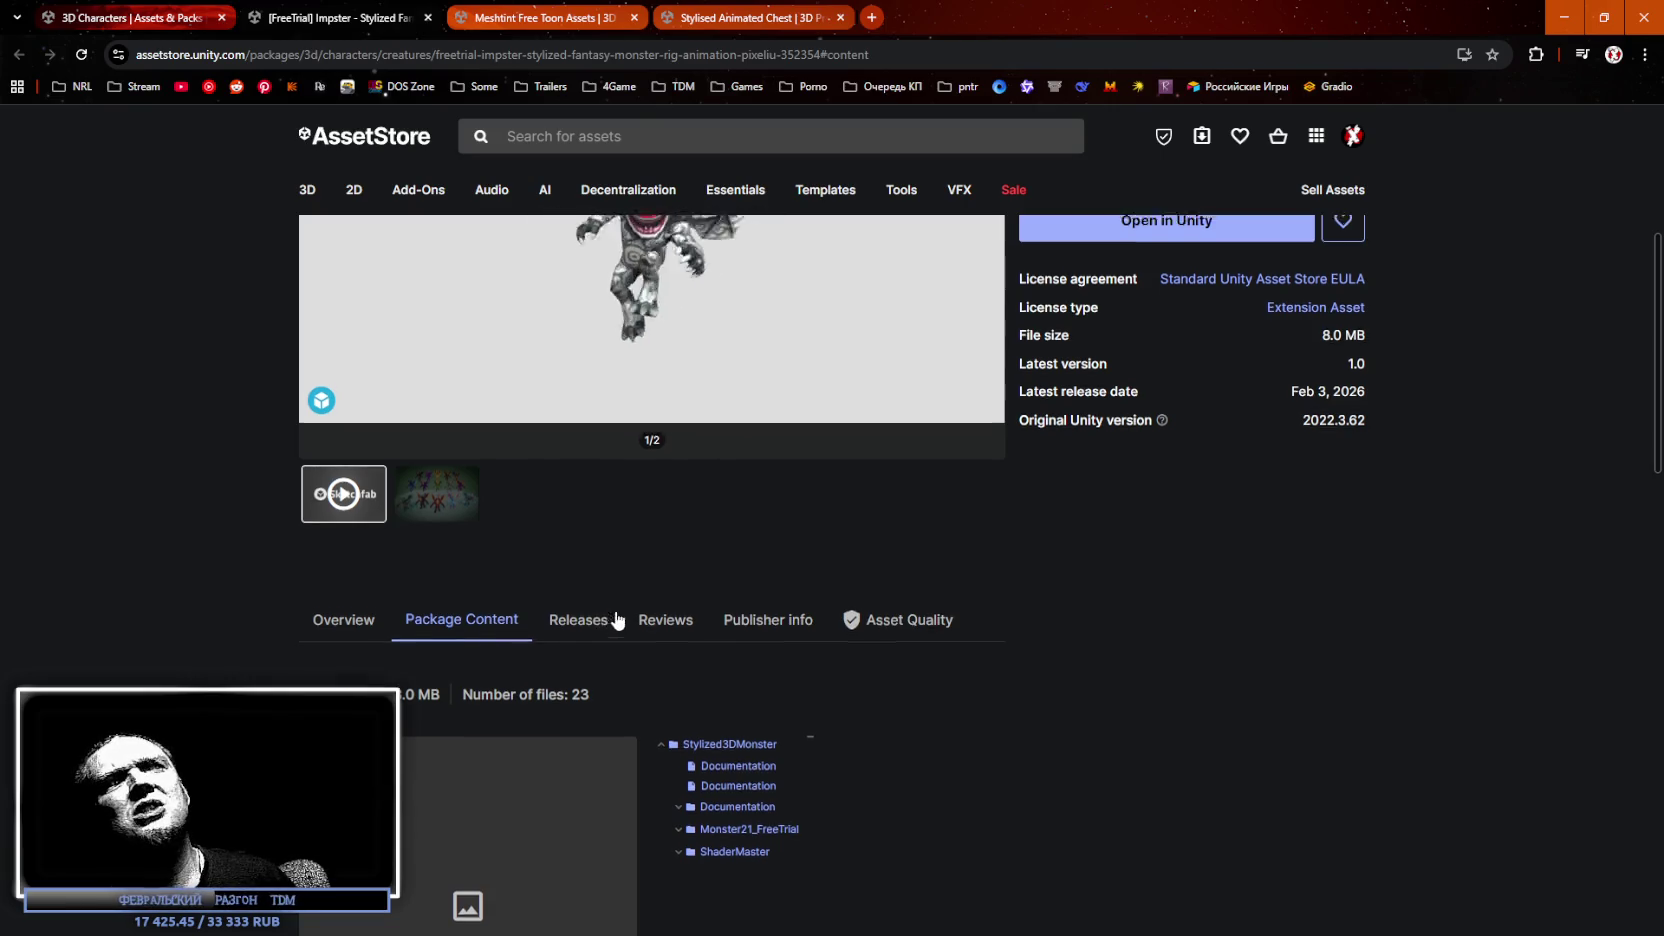
pyautogui.scroll(1, 620, 626)
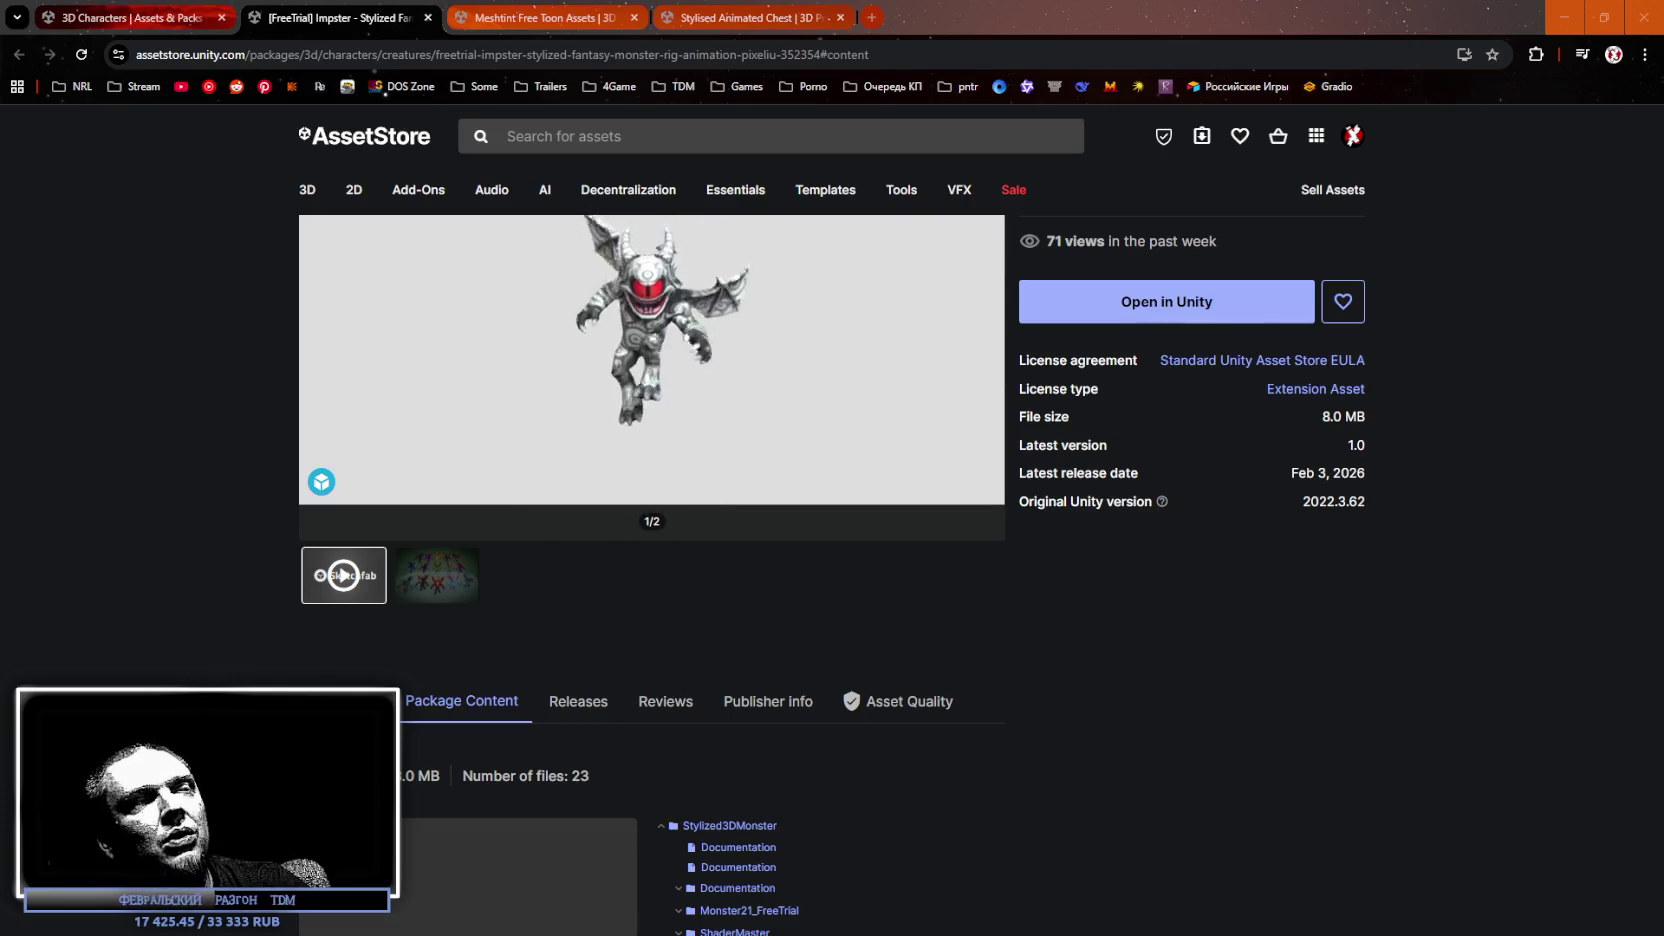
# In File Explorer, peek into the GBT4W, GBT5W, GlukoBit13BMP, JGB11BP and JGB10C folders.
pyautogui.hotkey('alt', 'Tab')
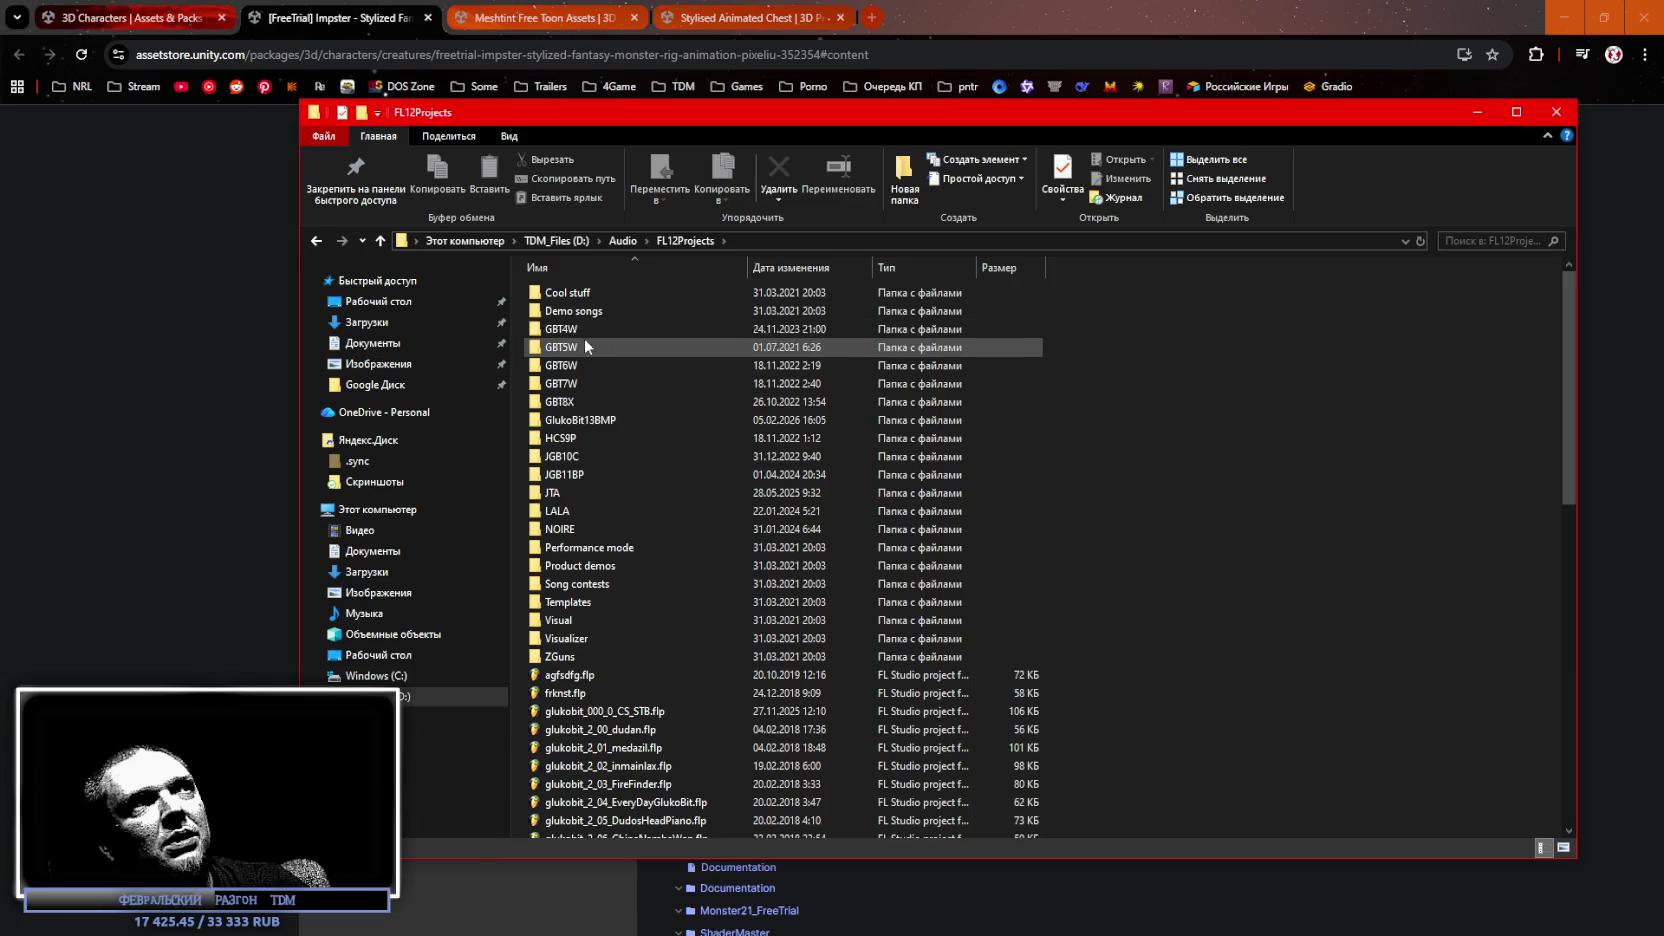
pyautogui.doubleClick(584, 331)
pyautogui.hotkey('alt', 'Left')
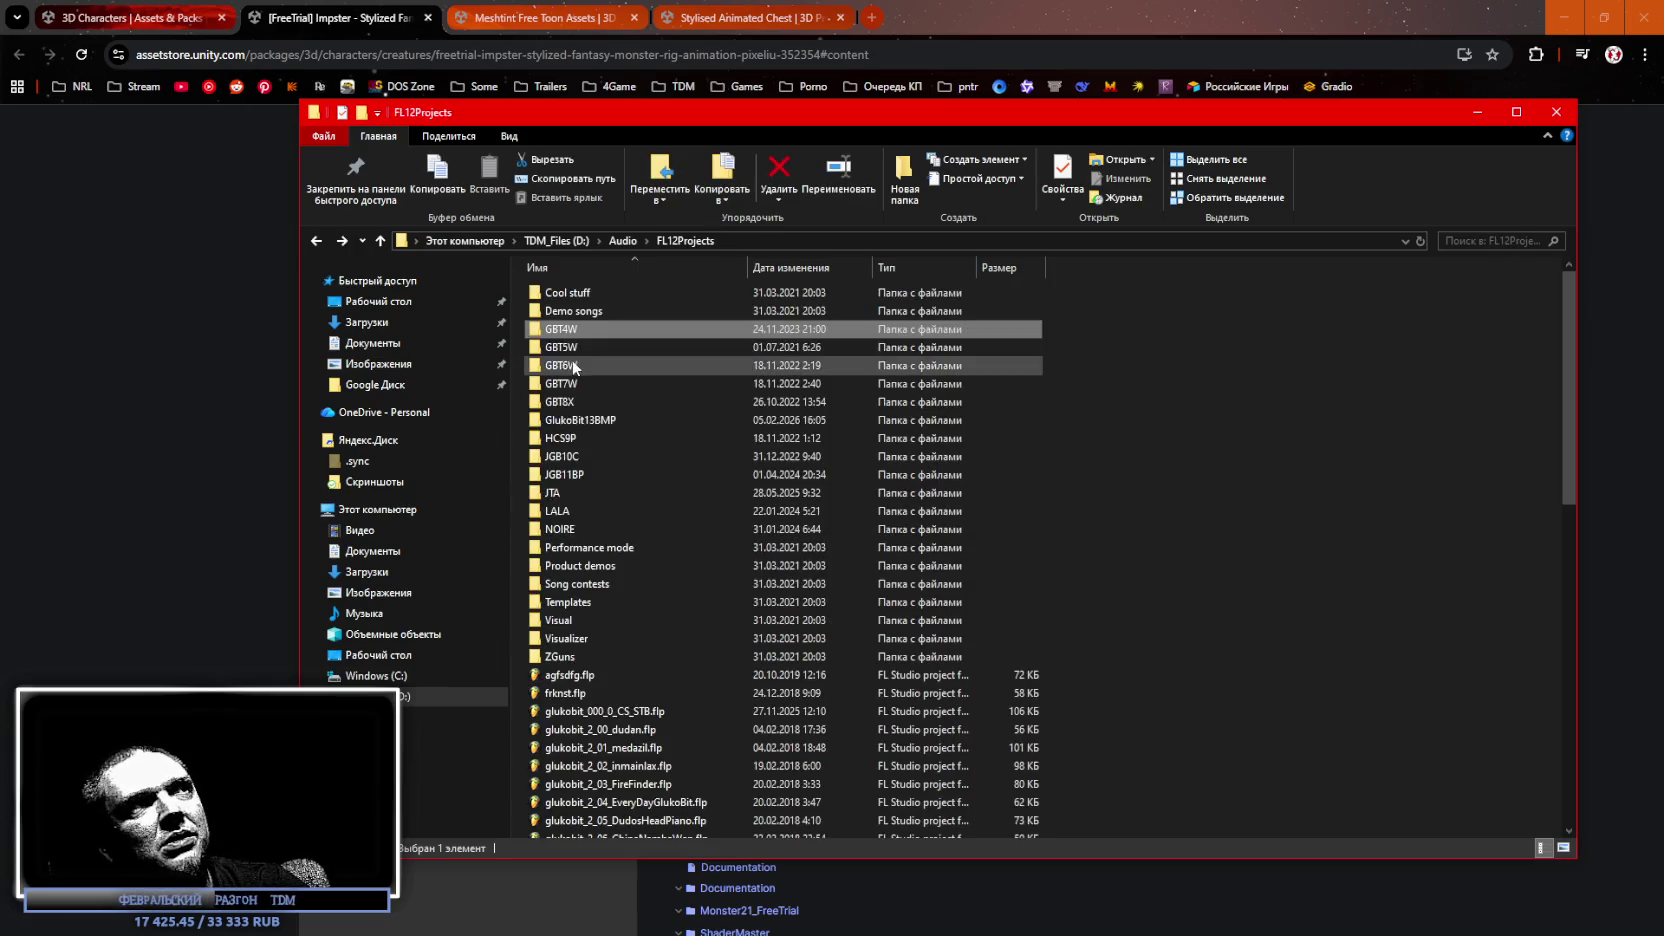
pyautogui.doubleClick(590, 347)
pyautogui.hotkey('alt', 'Left')
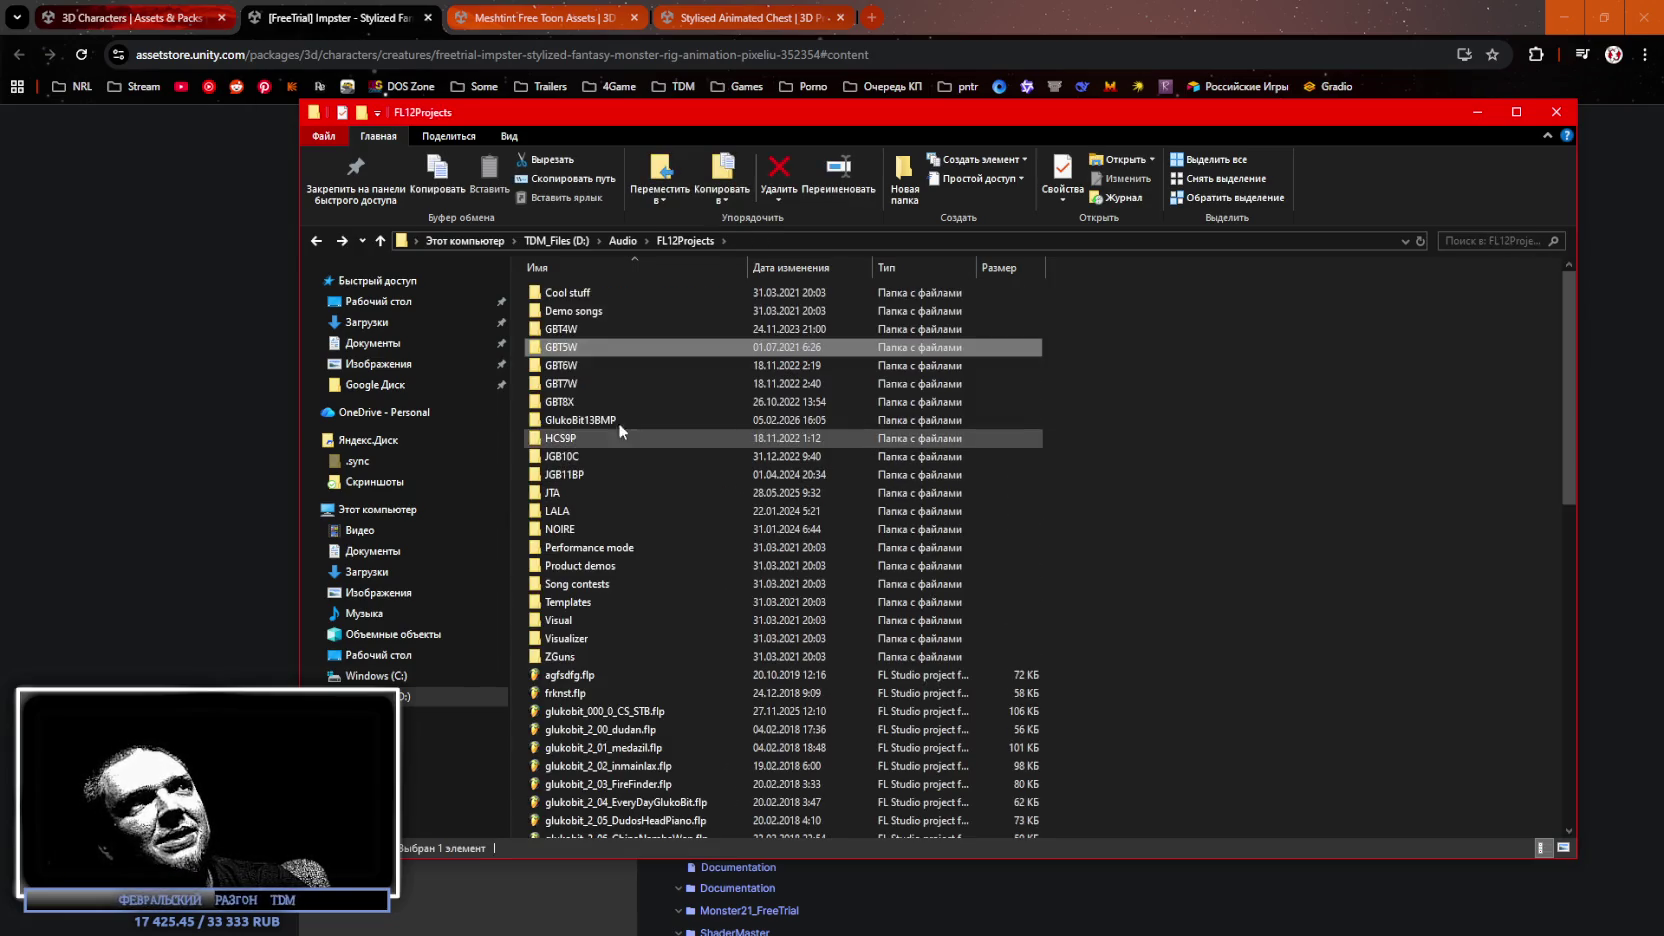
pyautogui.doubleClick(606, 420)
pyautogui.scroll(-3, 738, 510)
pyautogui.hotkey('alt', 'Left')
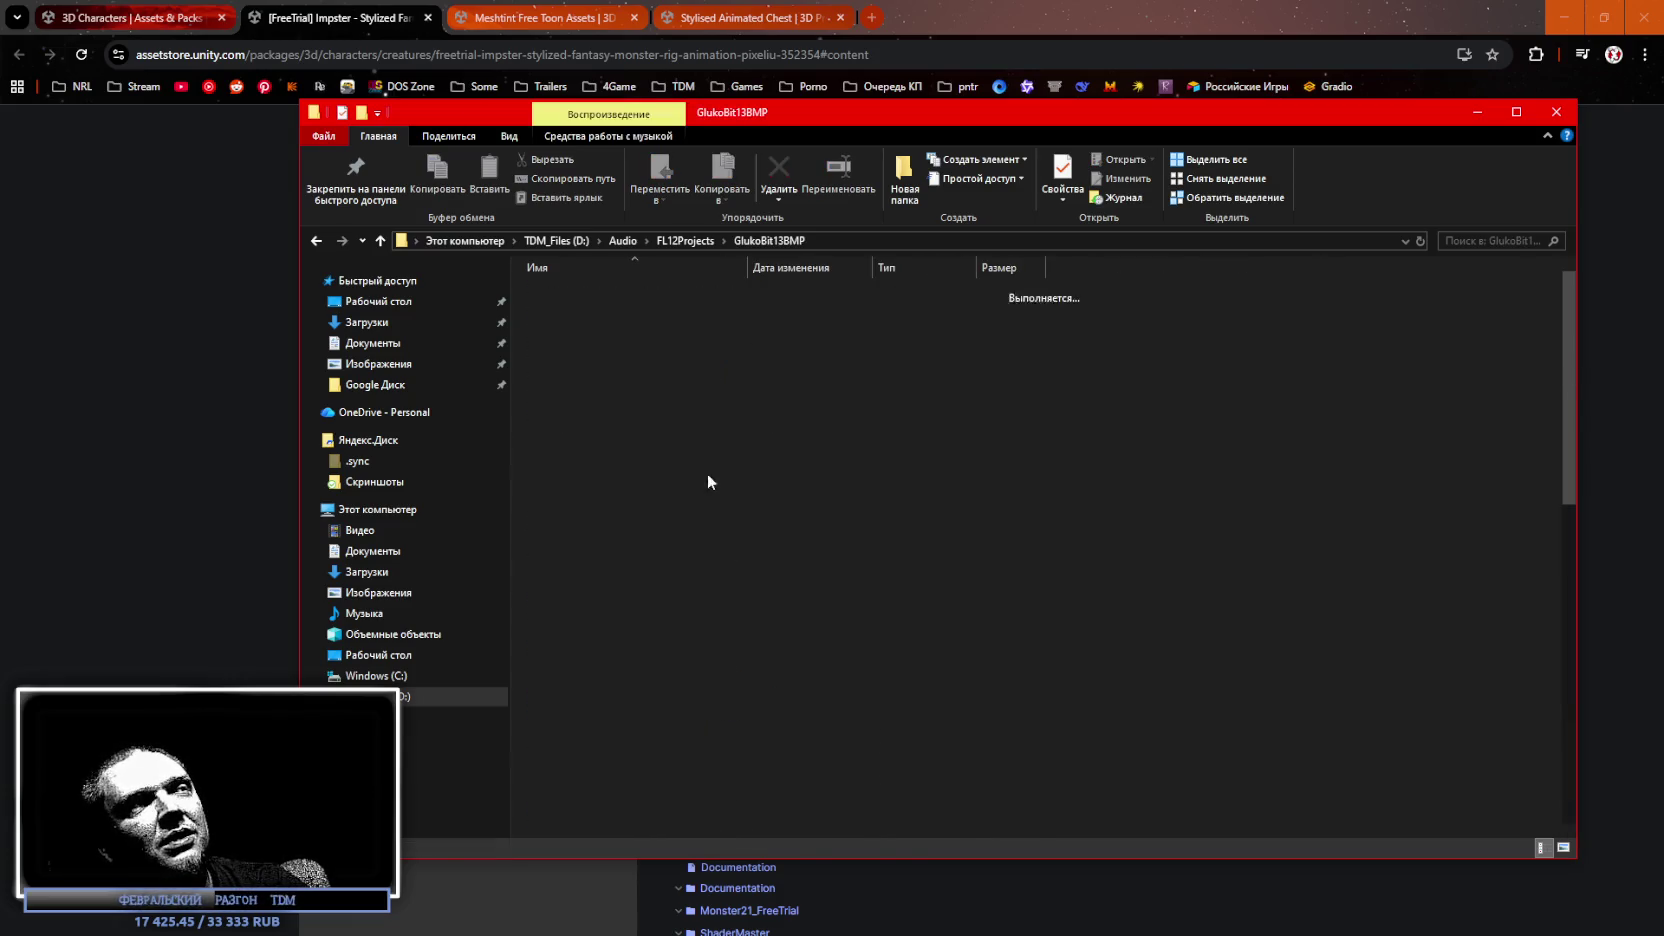
pyautogui.doubleClick(588, 474)
pyautogui.hotkey('alt', 'Left')
pyautogui.doubleClick(557, 456)
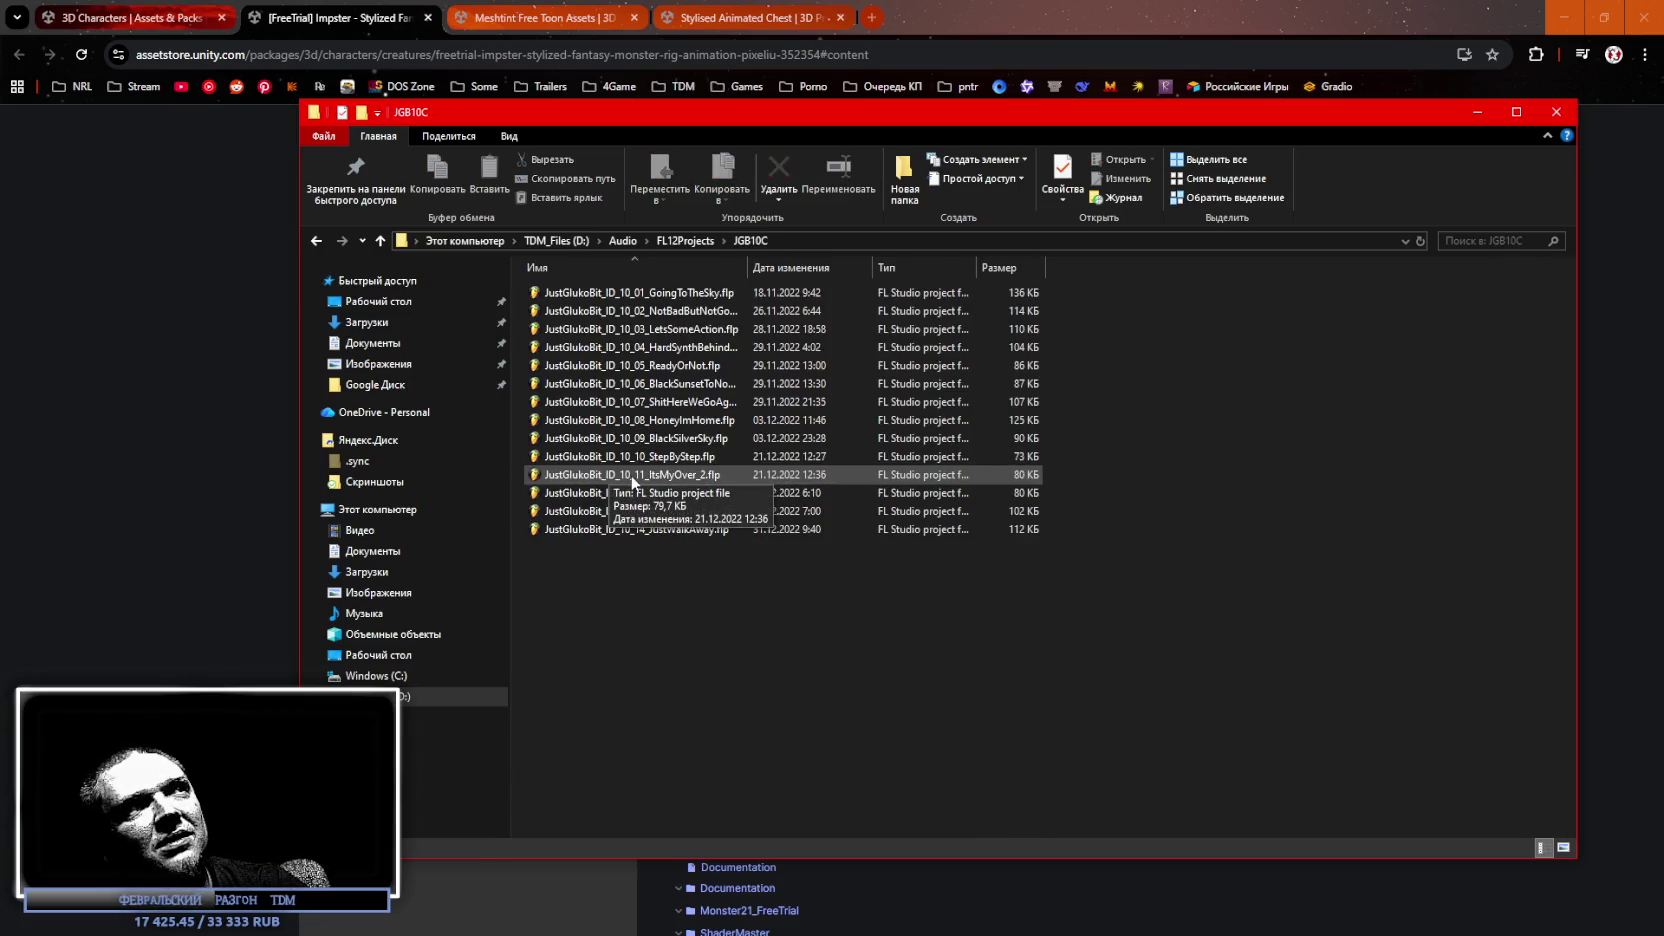
pyautogui.hotkey('alt', 'Left')
# Revisit GBT4W and GBT5W, open GBT7W, then close Explorer.
pyautogui.doubleClick(579, 336)
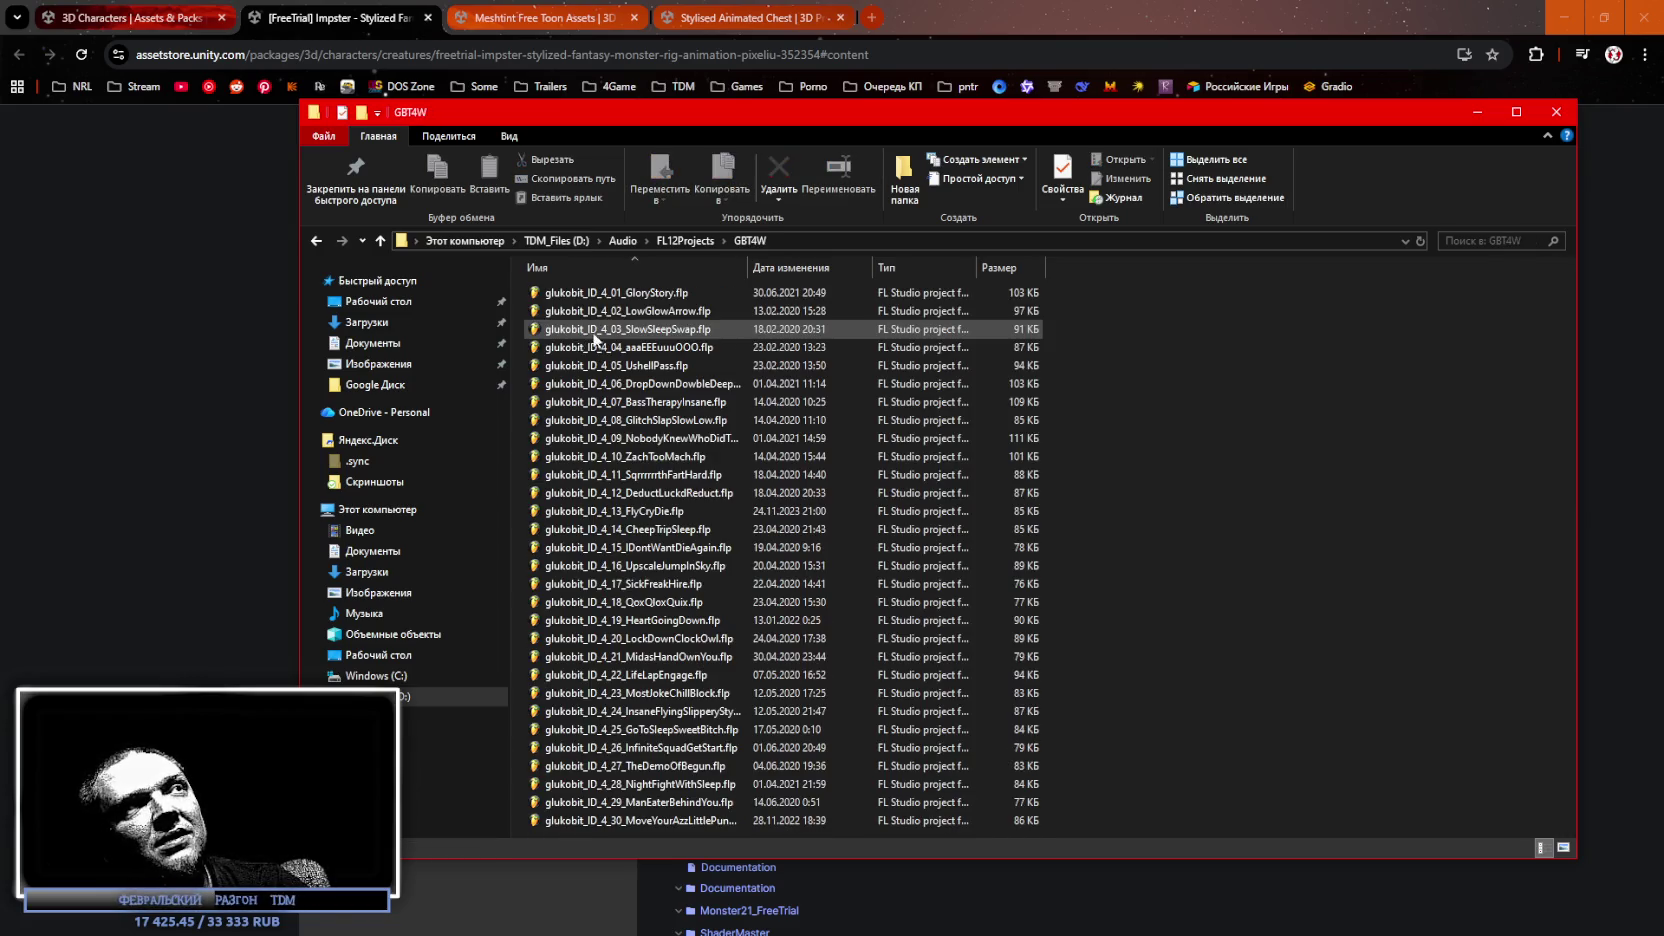
pyautogui.hotkey('alt', 'Left')
pyautogui.doubleClick(569, 351)
pyautogui.hotkey('alt', 'Left')
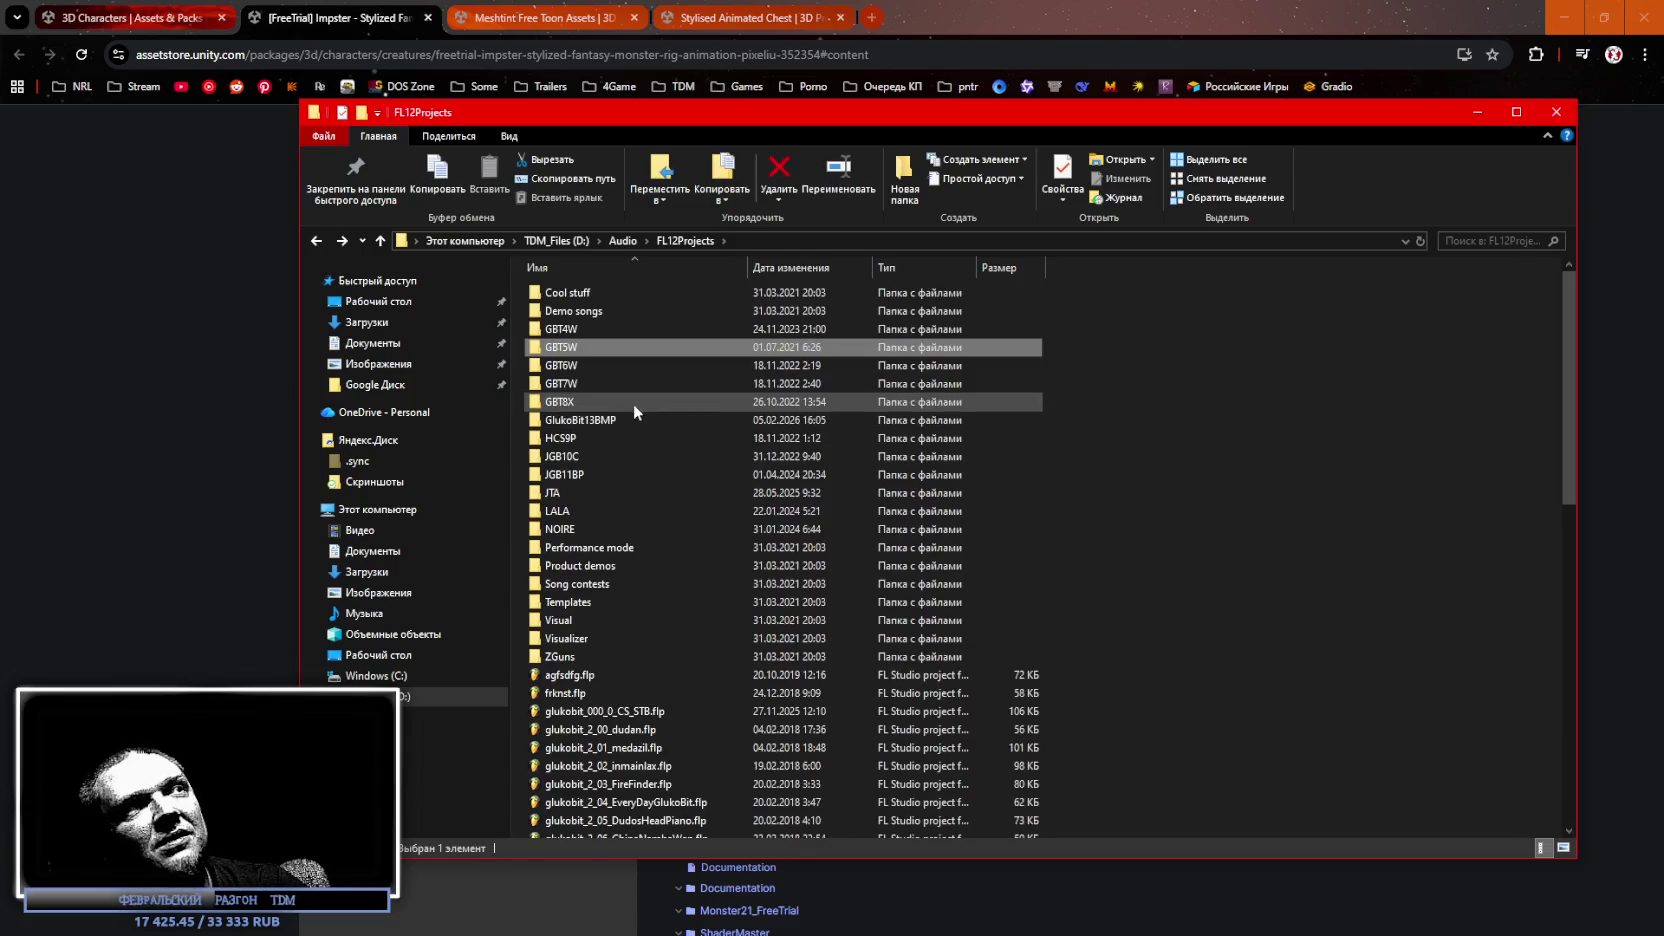
pyautogui.scroll(-10, 661, 639)
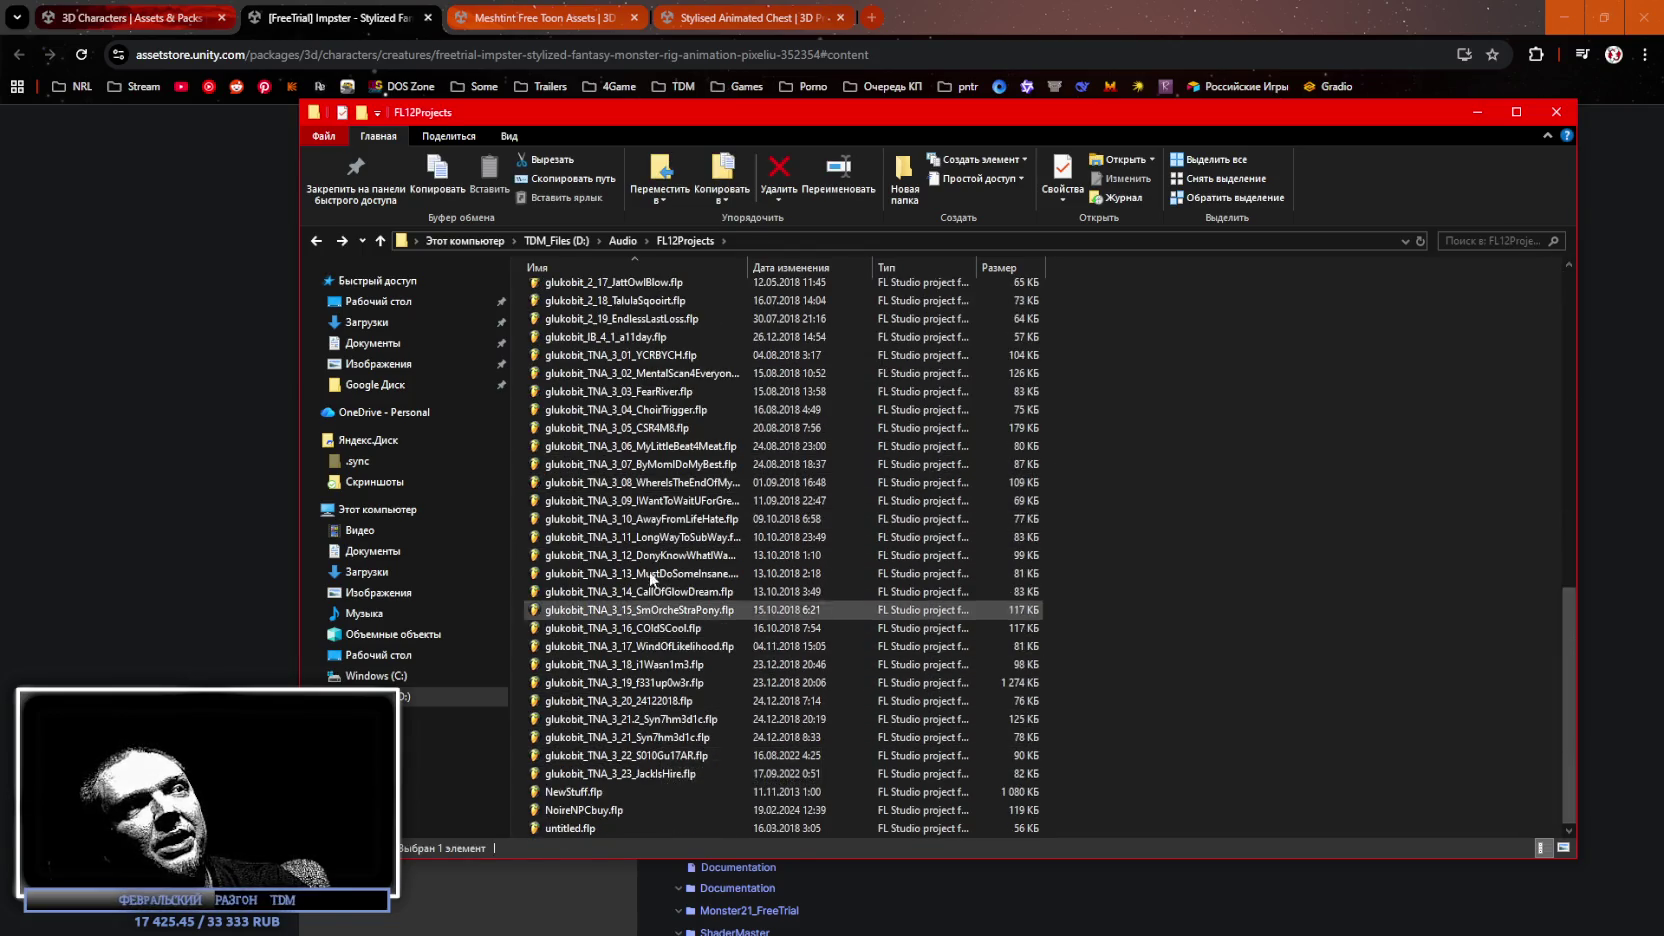
pyautogui.scroll(10, 635, 380)
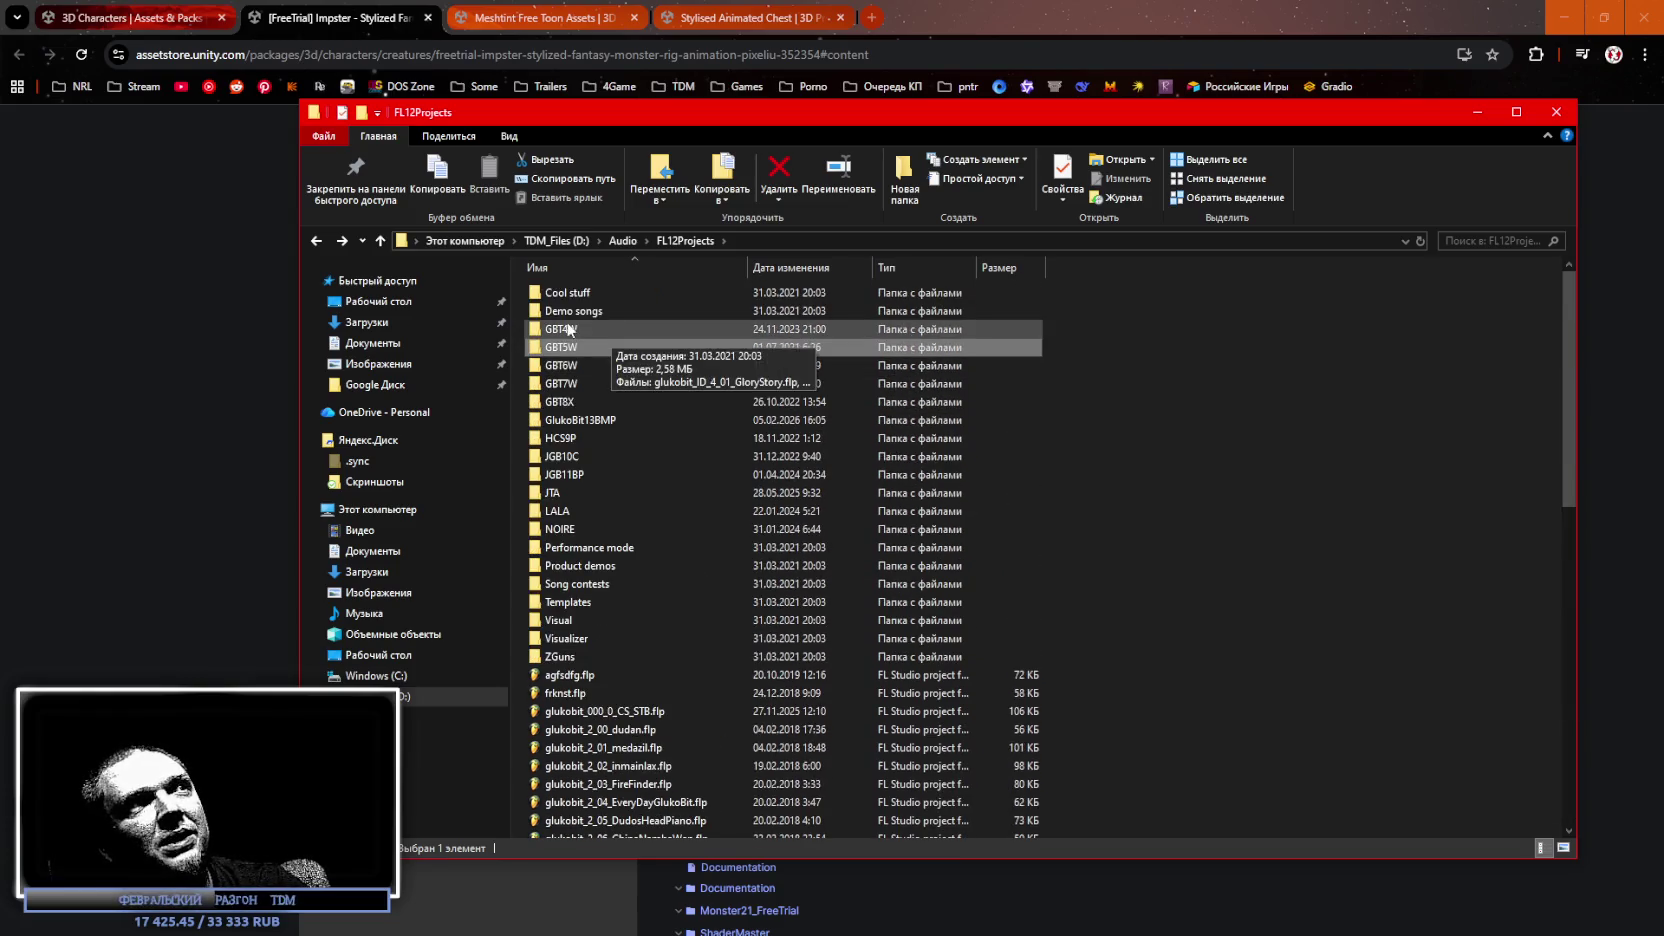
pyautogui.doubleClick(589, 383)
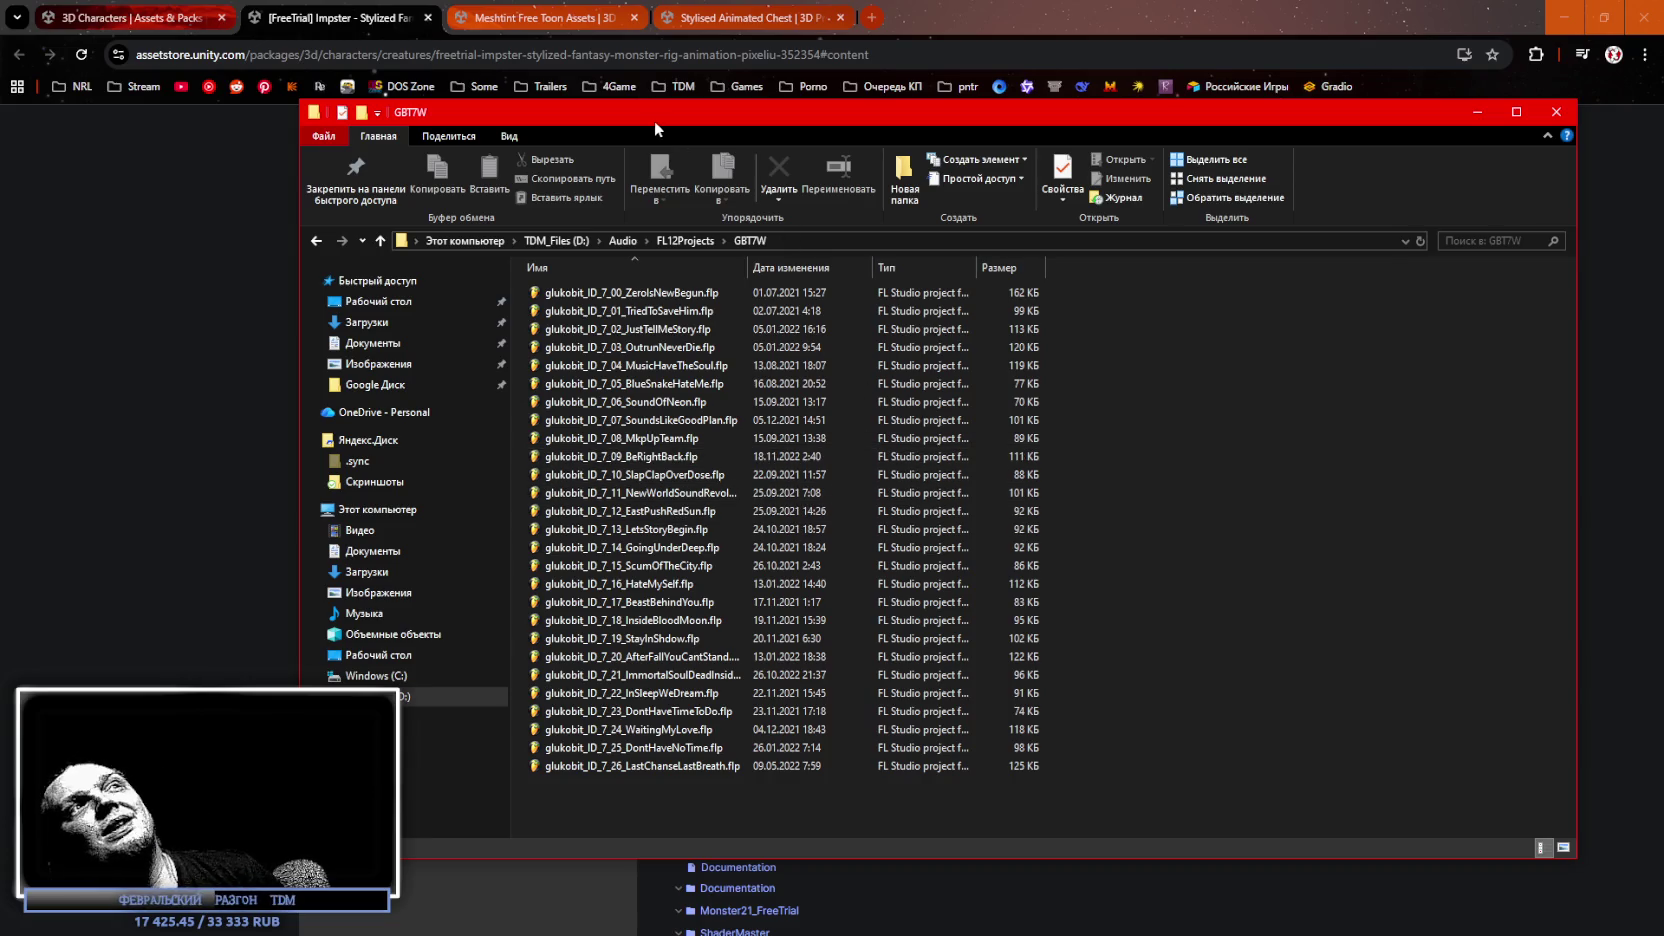
pyautogui.hotkey('alt', 'F4')
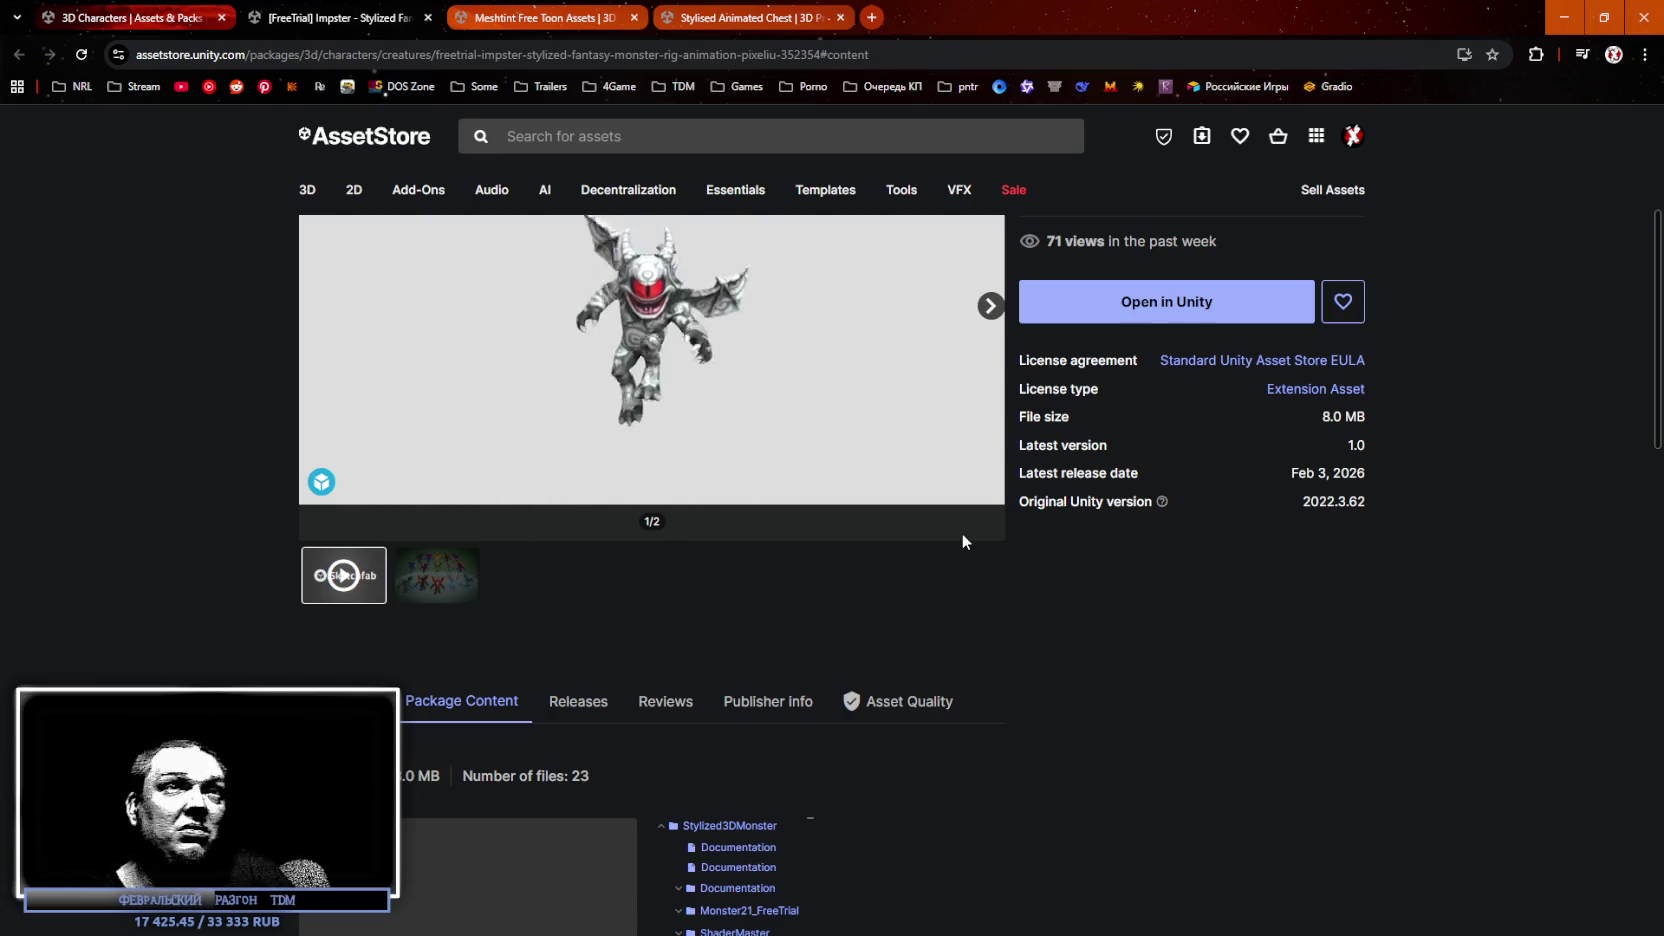
# Close the Impster tab so the free Meshtint Free Toon Assets page is showing.
pyautogui.scroll(4, 1112, 559)
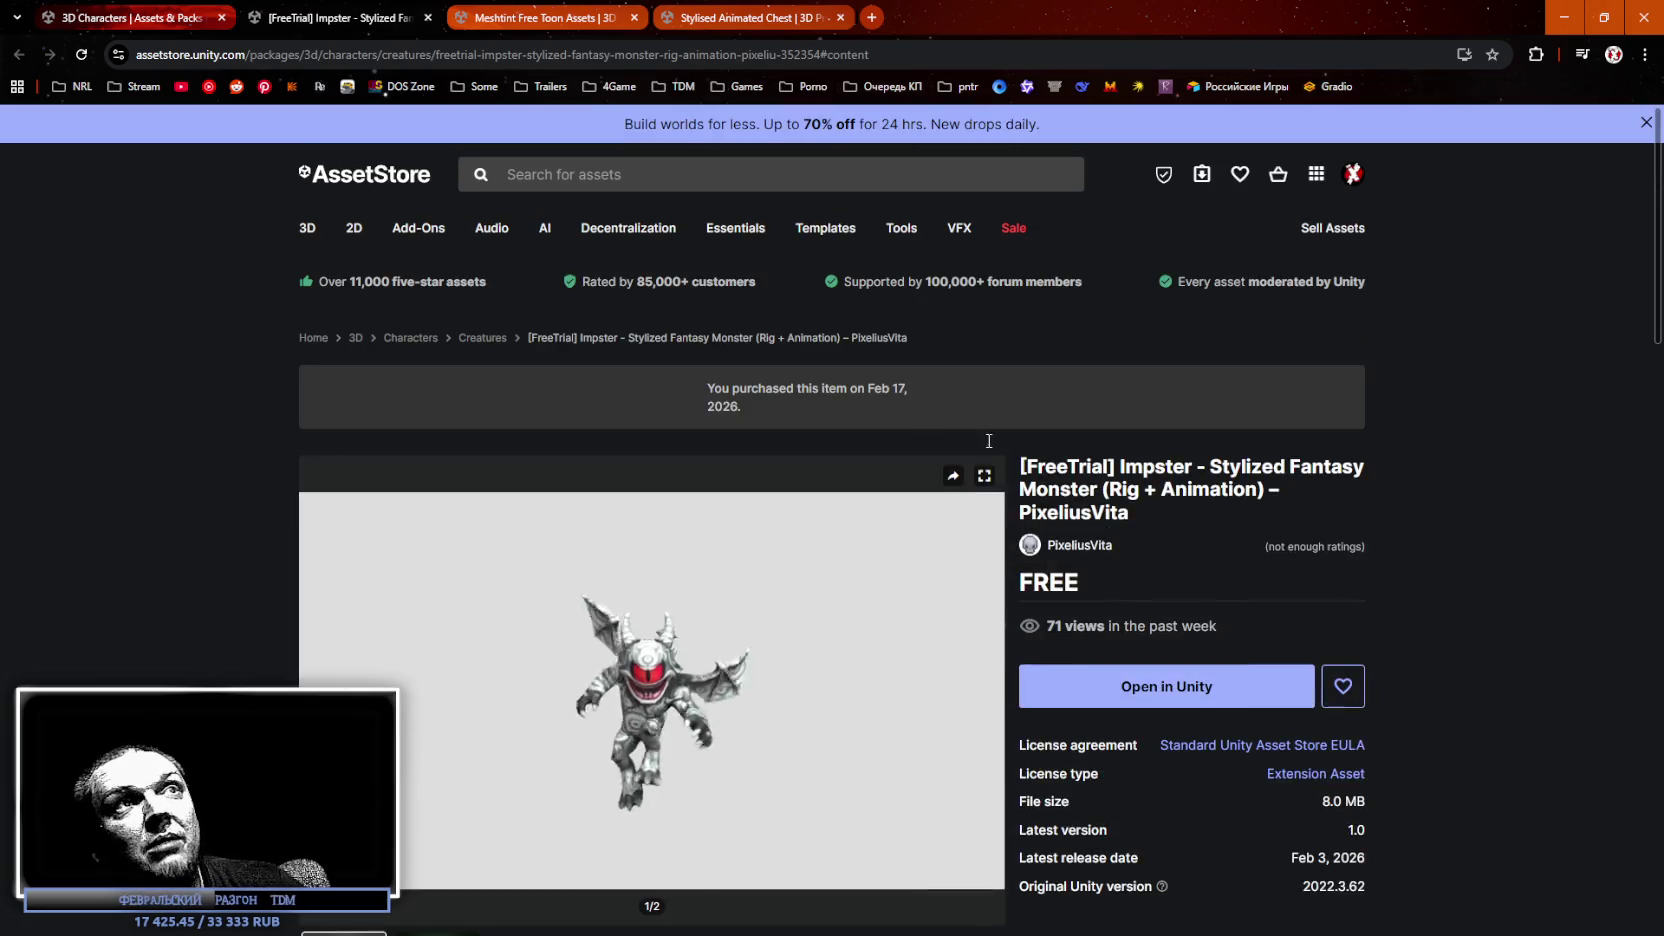
pyautogui.scroll(-2, 1544, 387)
pyautogui.scroll(1, 1533, 376)
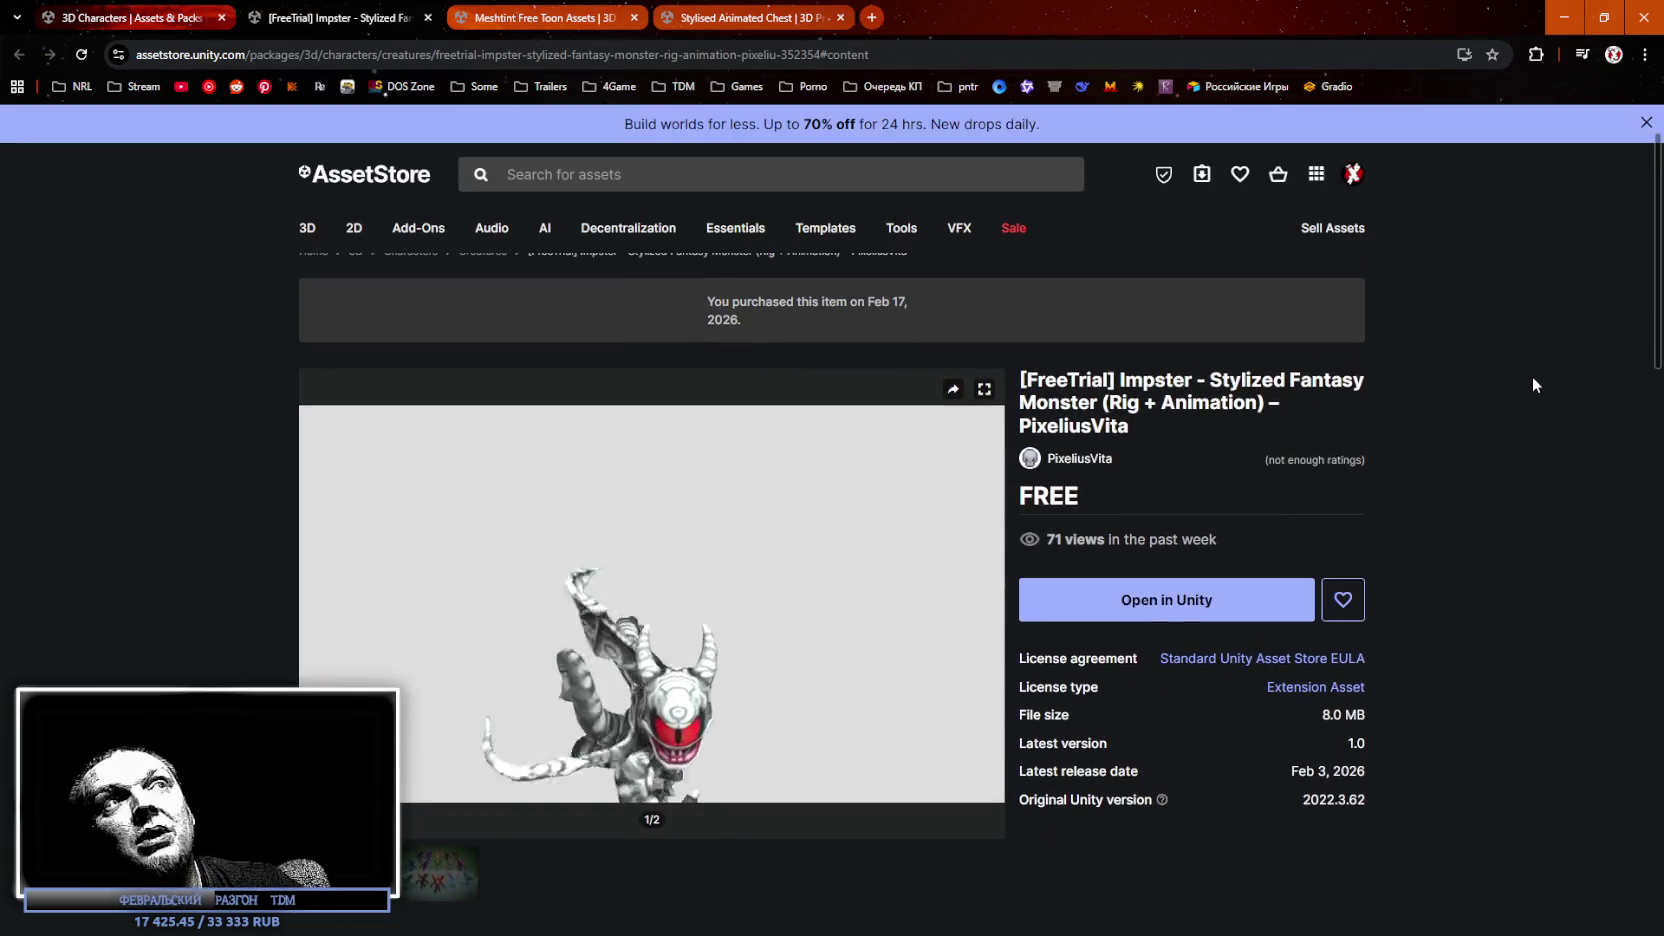
pyautogui.click(428, 17)
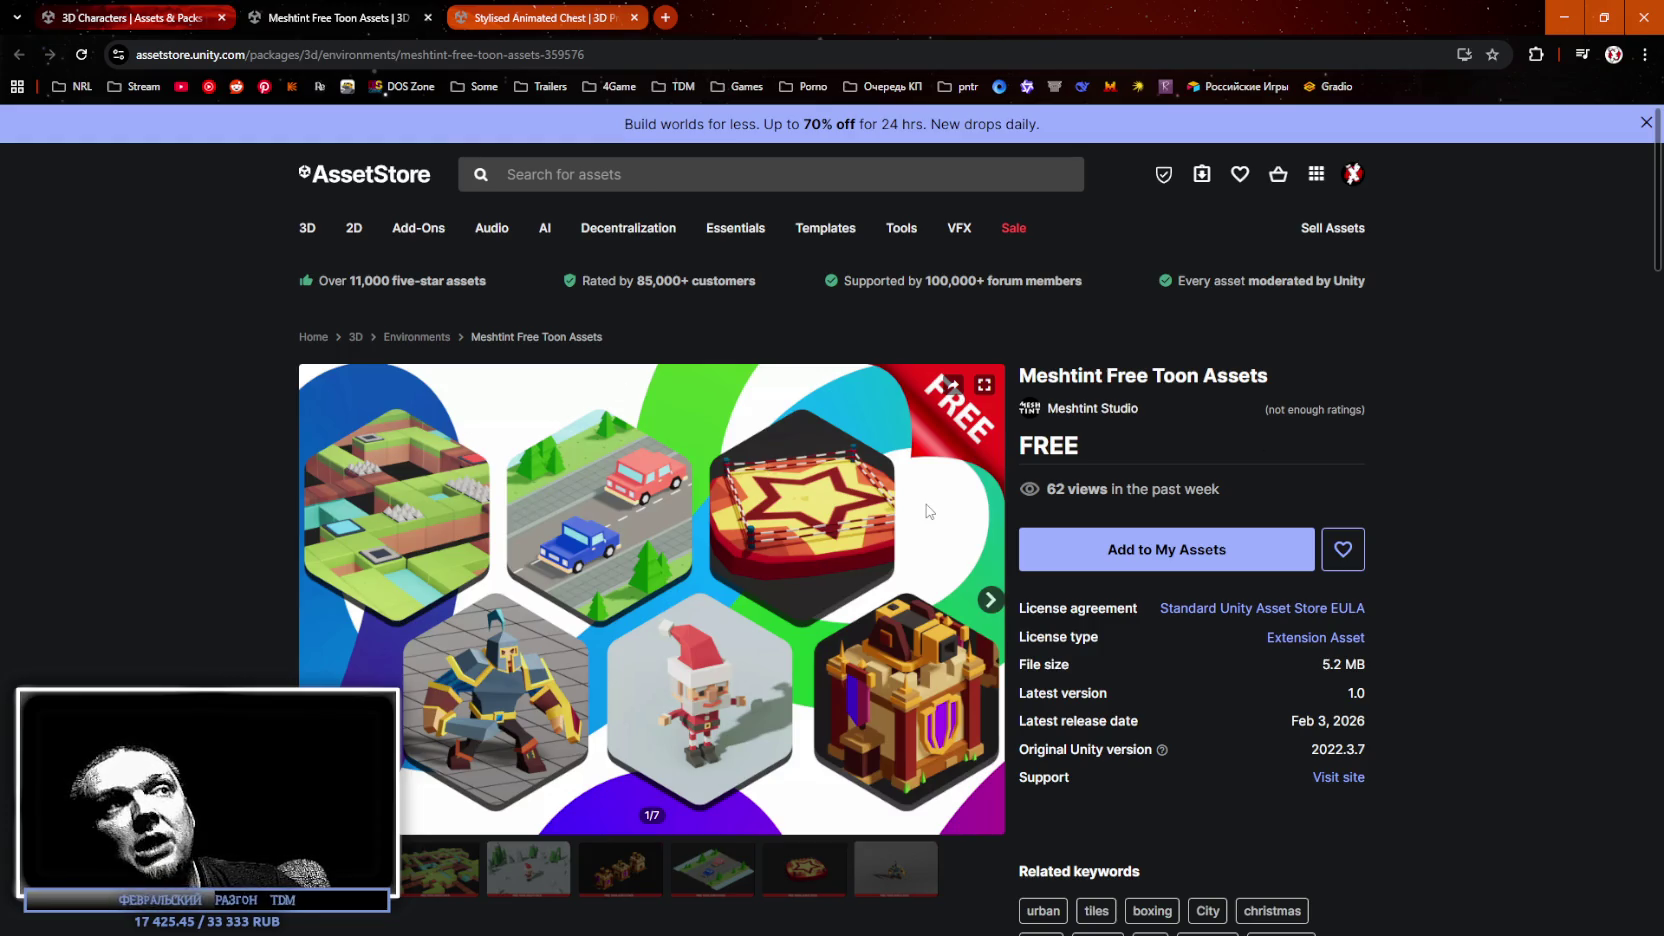
# Preview the Meshtint tiles, Santa and castles images, then return to the Santa image.
pyautogui.scroll(-1, 442, 800)
pyautogui.click(442, 800)
pyautogui.click(530, 798)
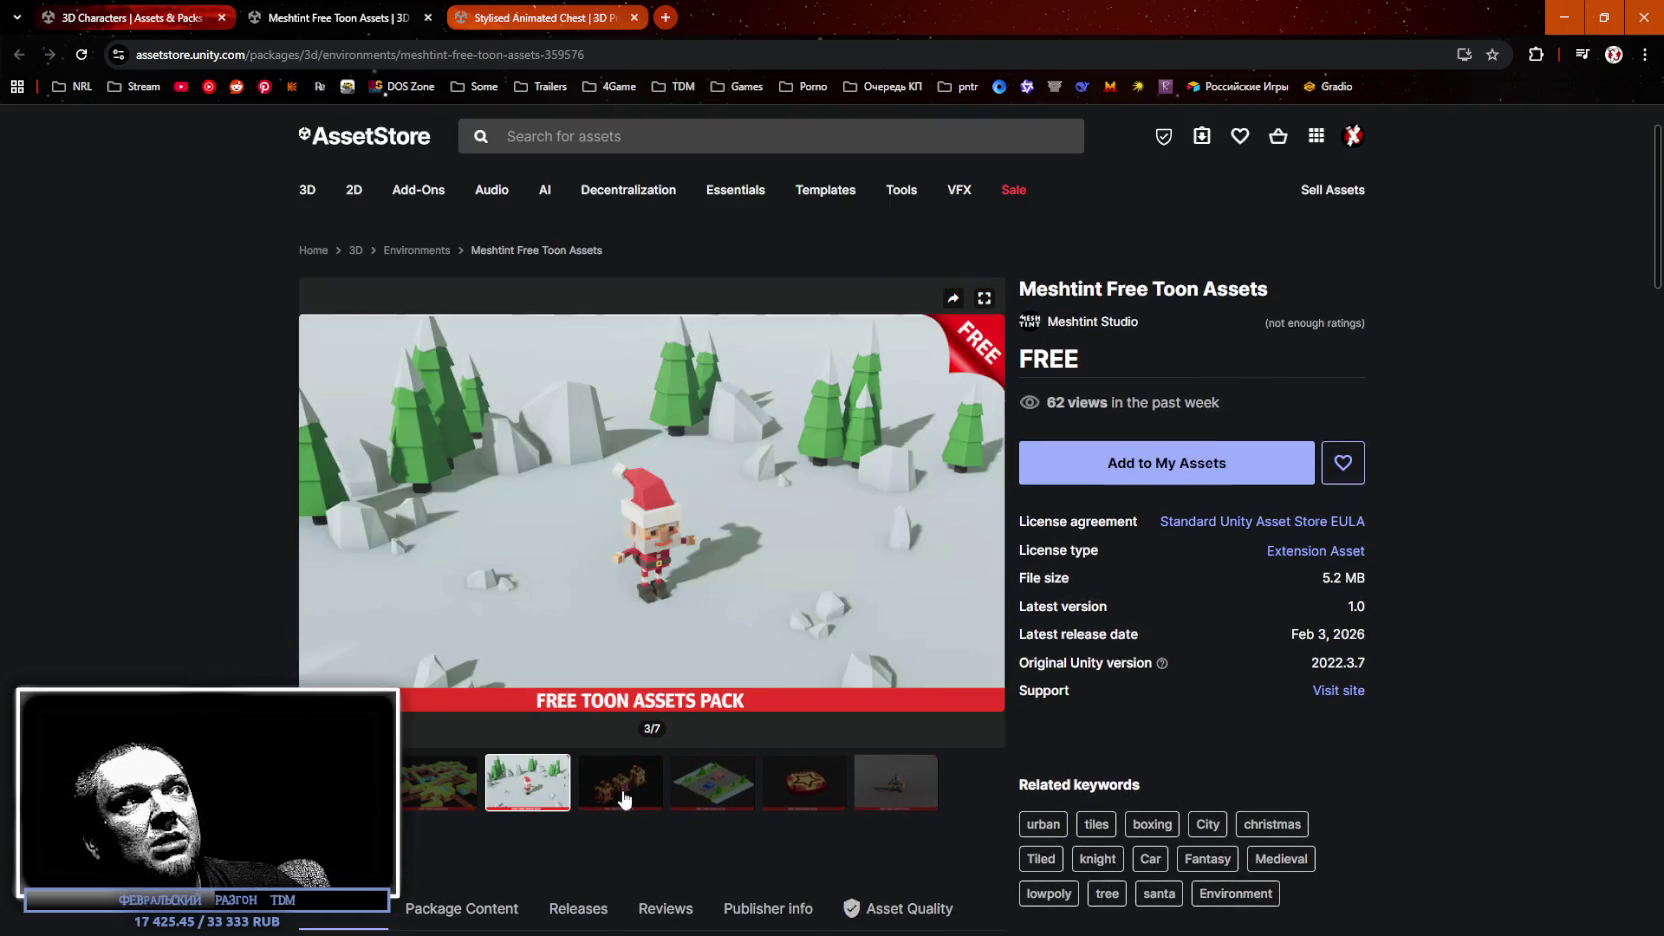
pyautogui.click(645, 798)
pyautogui.press('Left')
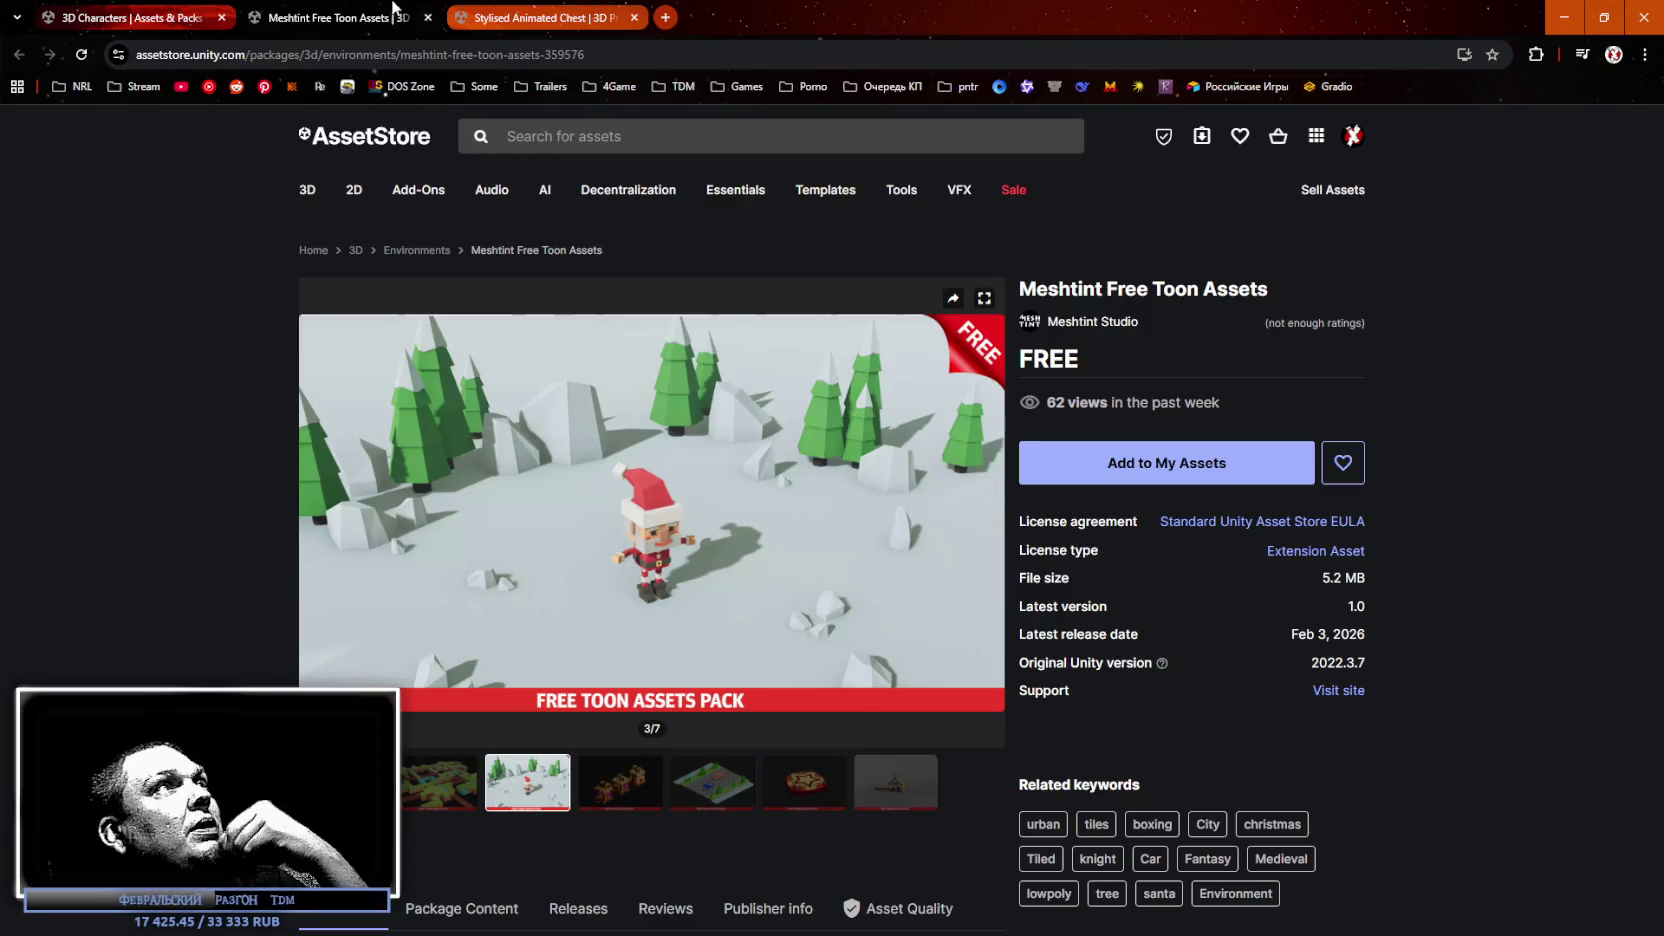
# Close the Meshtint Free Toon Assets and Stylised Animated Chest pages and scroll to the pagination.
pyautogui.click(427, 19)
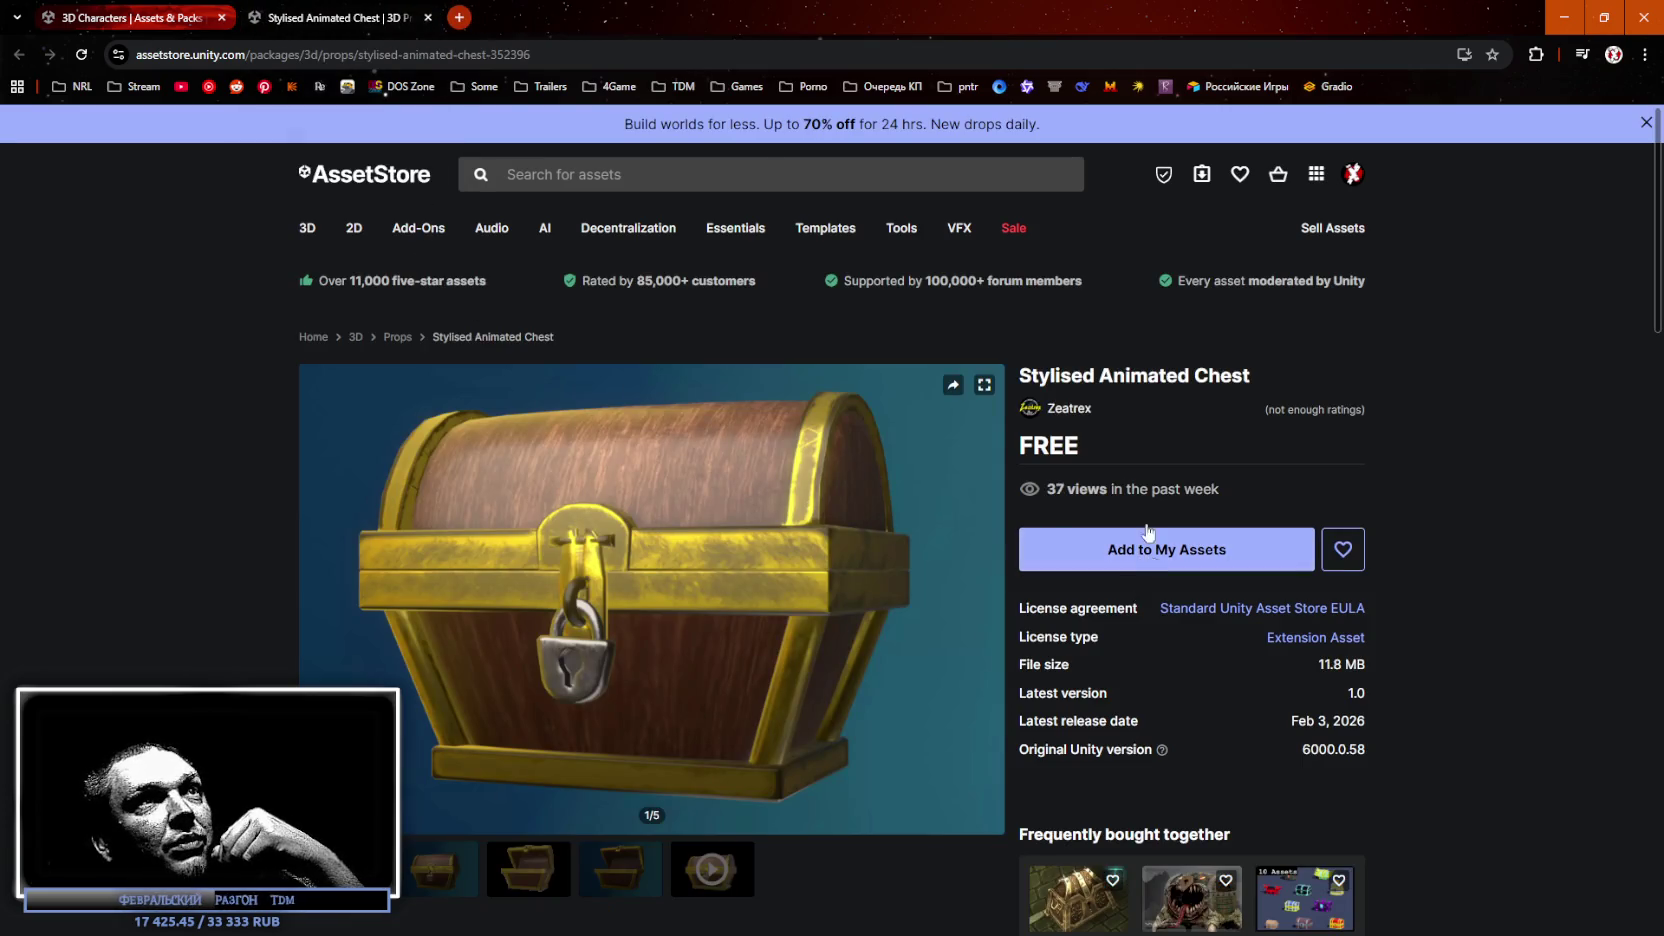
pyautogui.click(428, 17)
pyautogui.scroll(-3, 790, 520)
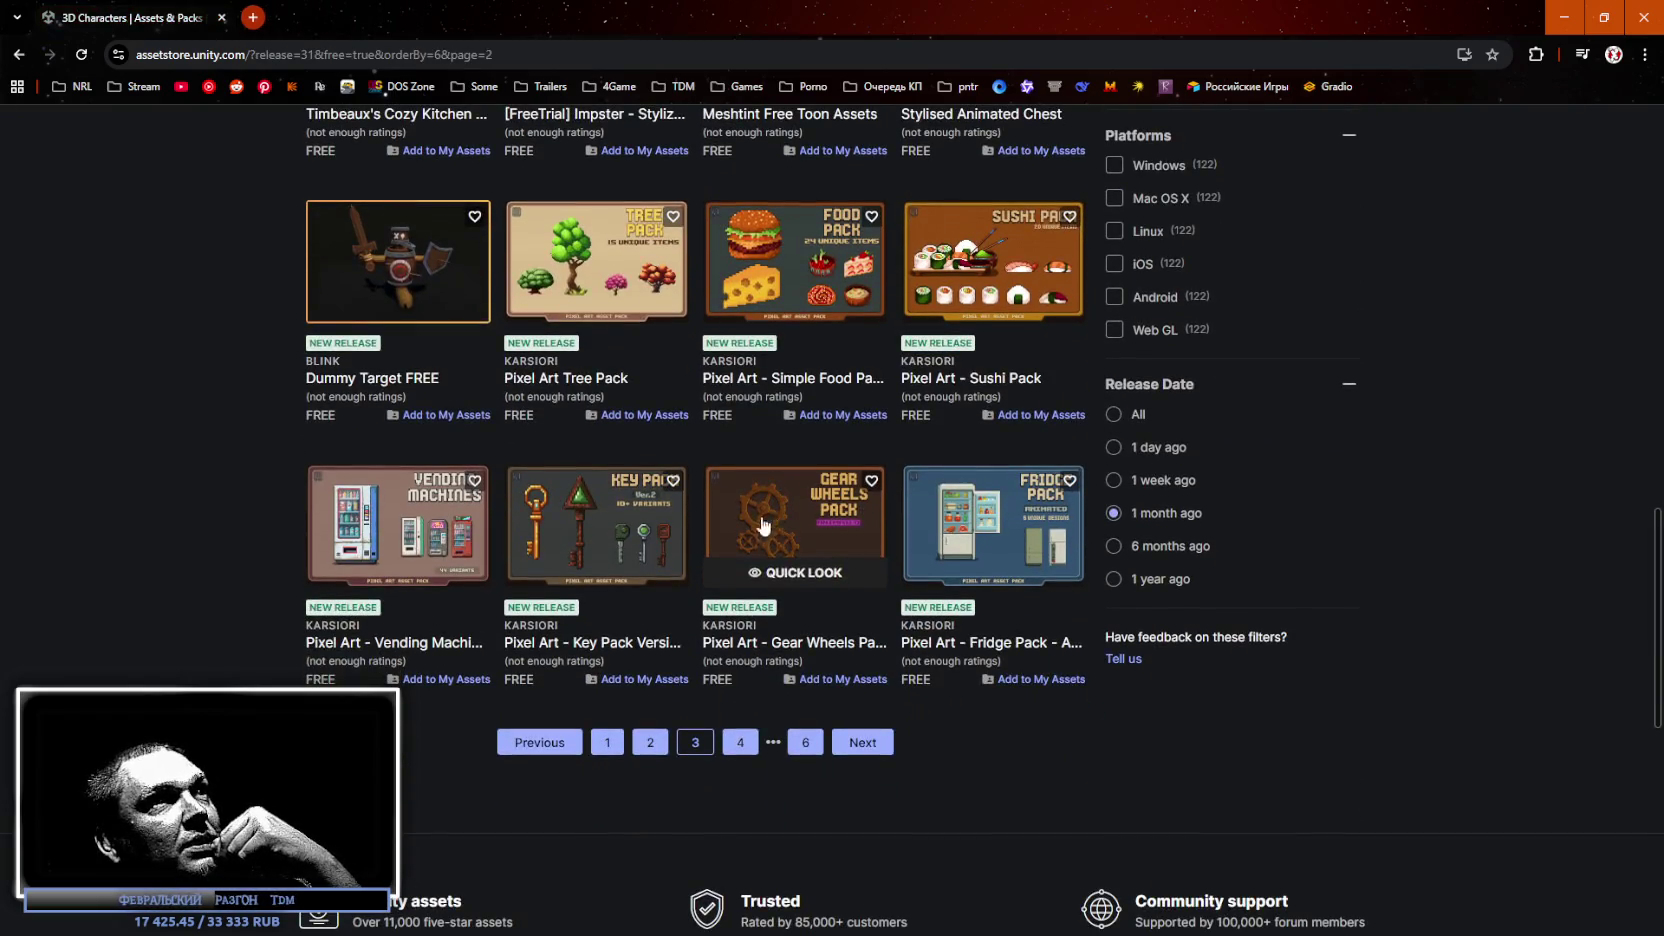
# Open Dummy Target FREE, Tree, Simple Food, Sushi, Vending Machines, Key, Gear Wheels and Fridge packs in background tabs.
pyautogui.middleClick(372, 272)
pyautogui.middleClick(596, 262)
pyautogui.middleClick(795, 262)
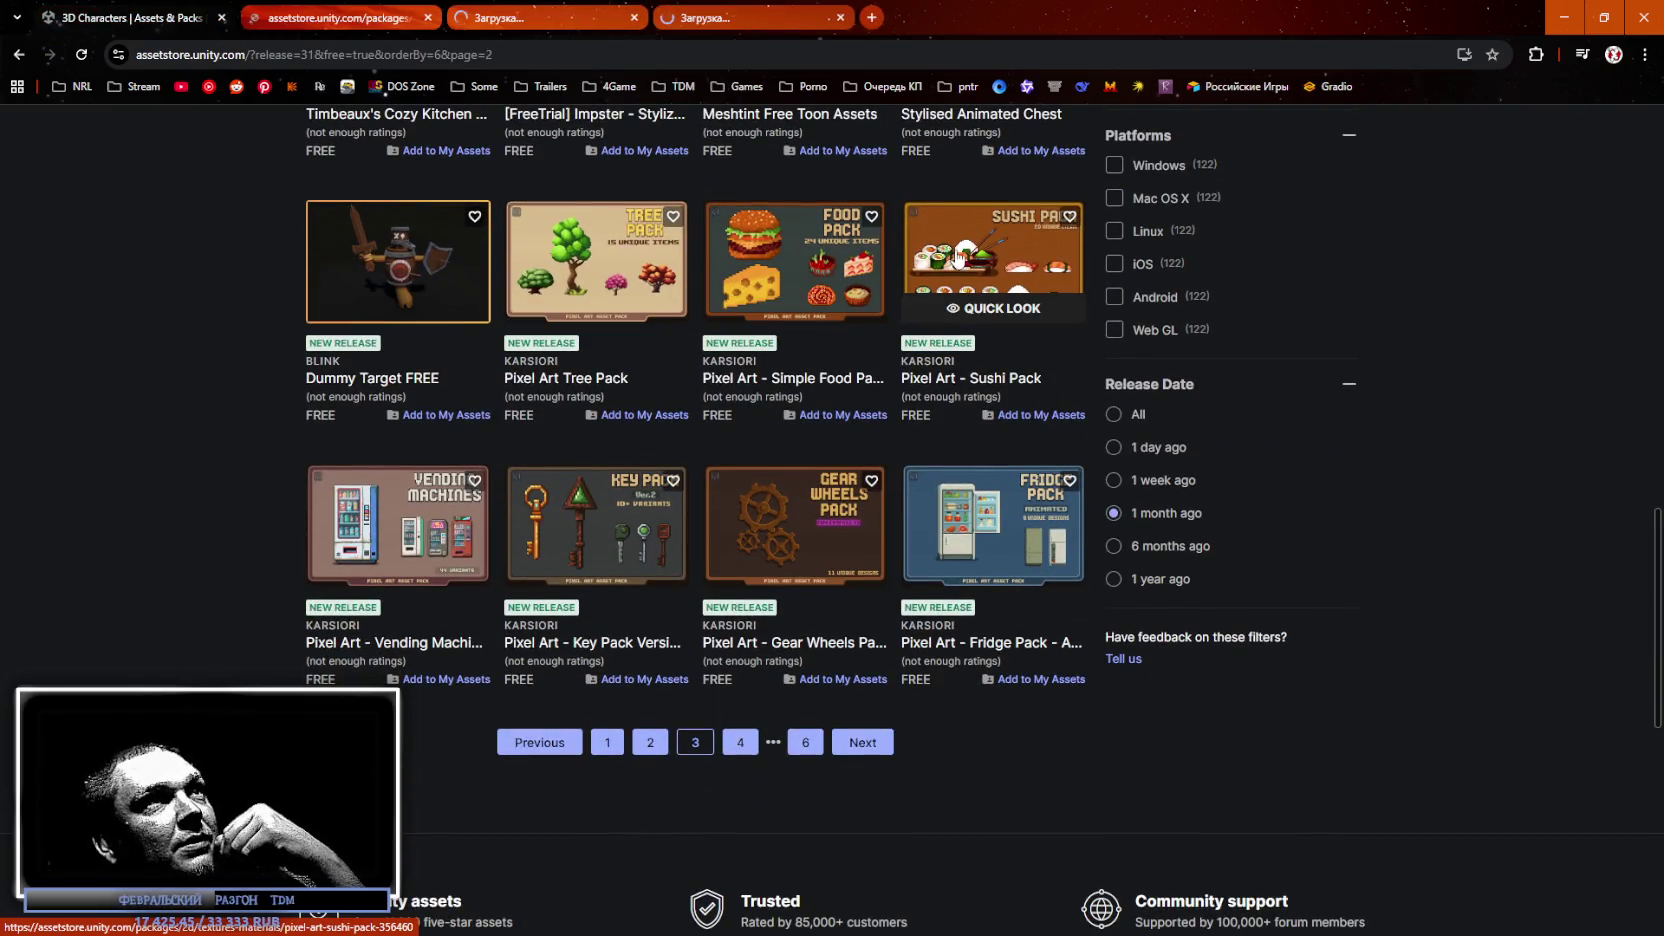
pyautogui.middleClick(993, 262)
pyautogui.middleClick(425, 556)
pyautogui.middleClick(598, 530)
pyautogui.middleClick(795, 530)
pyautogui.middleClick(973, 527)
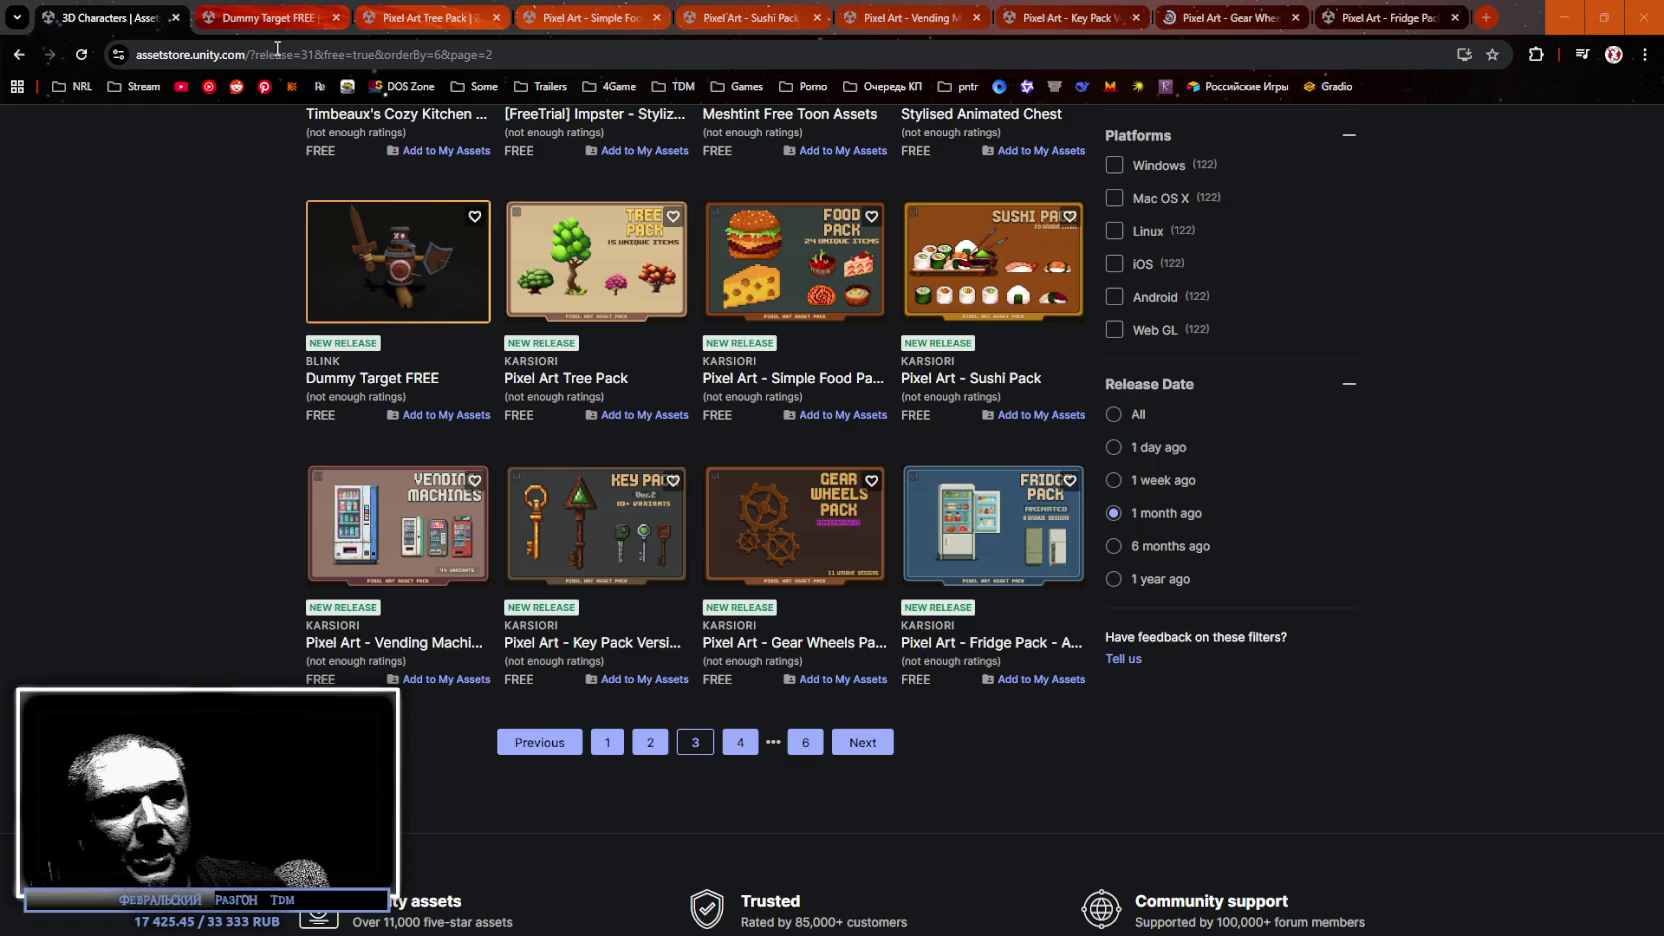
pyautogui.moveTo(277, 20)
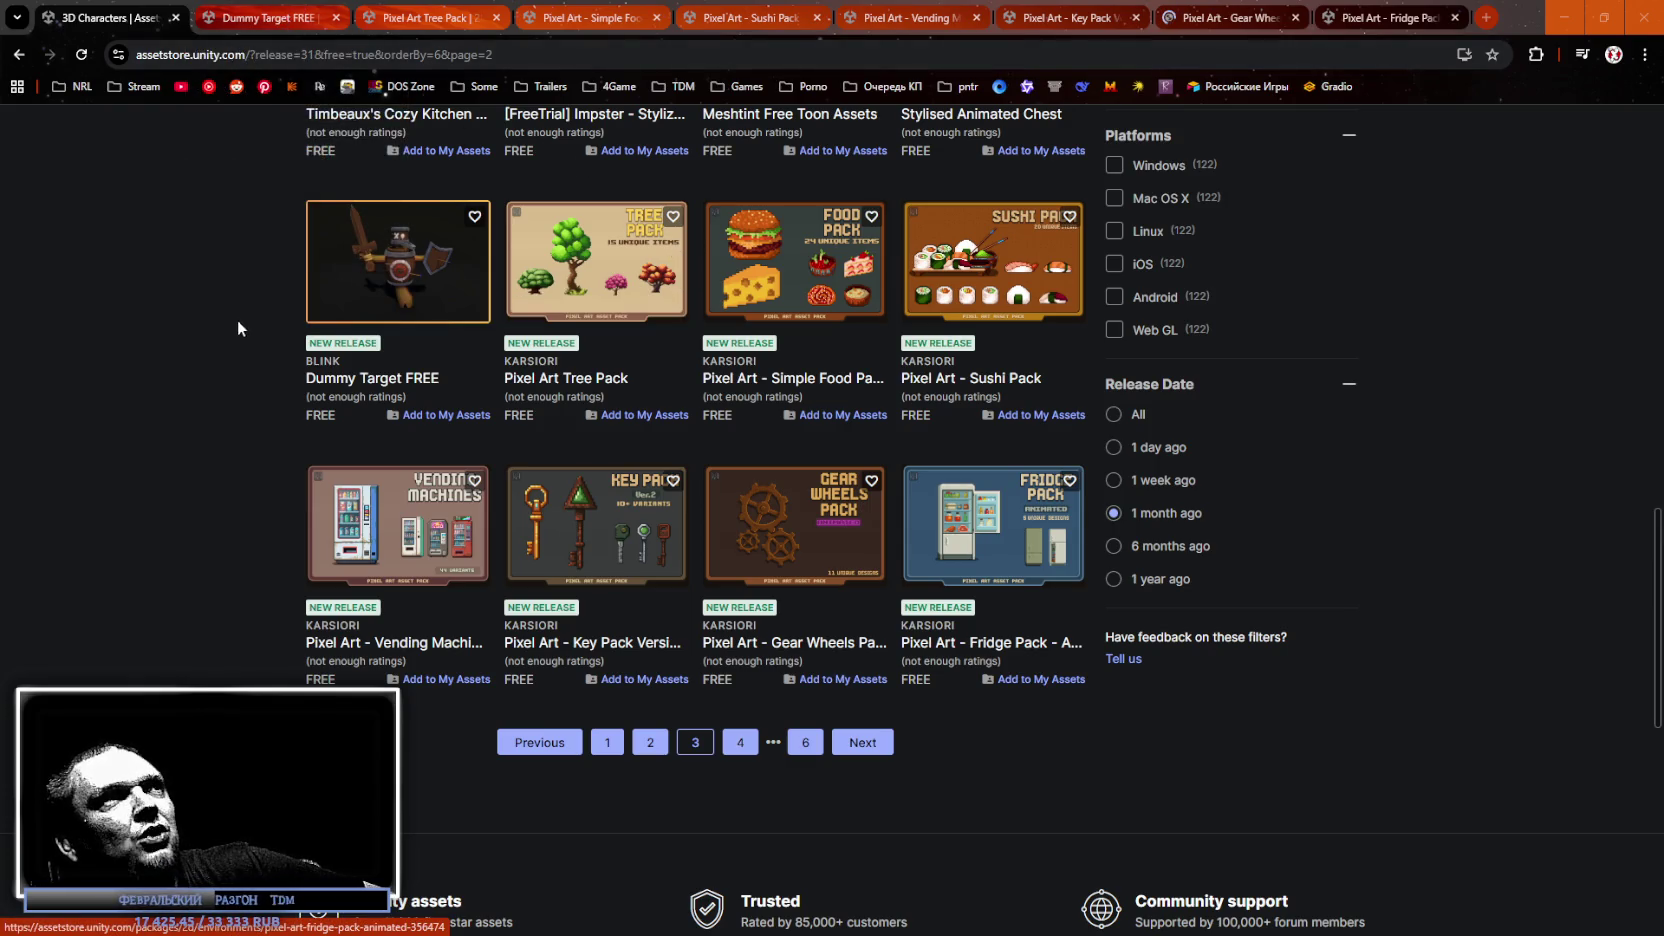
# Switch to the Dummy Target FREE page and close it.
pyautogui.scroll(3, 228, 326)
pyautogui.scroll(-1, 221, 319)
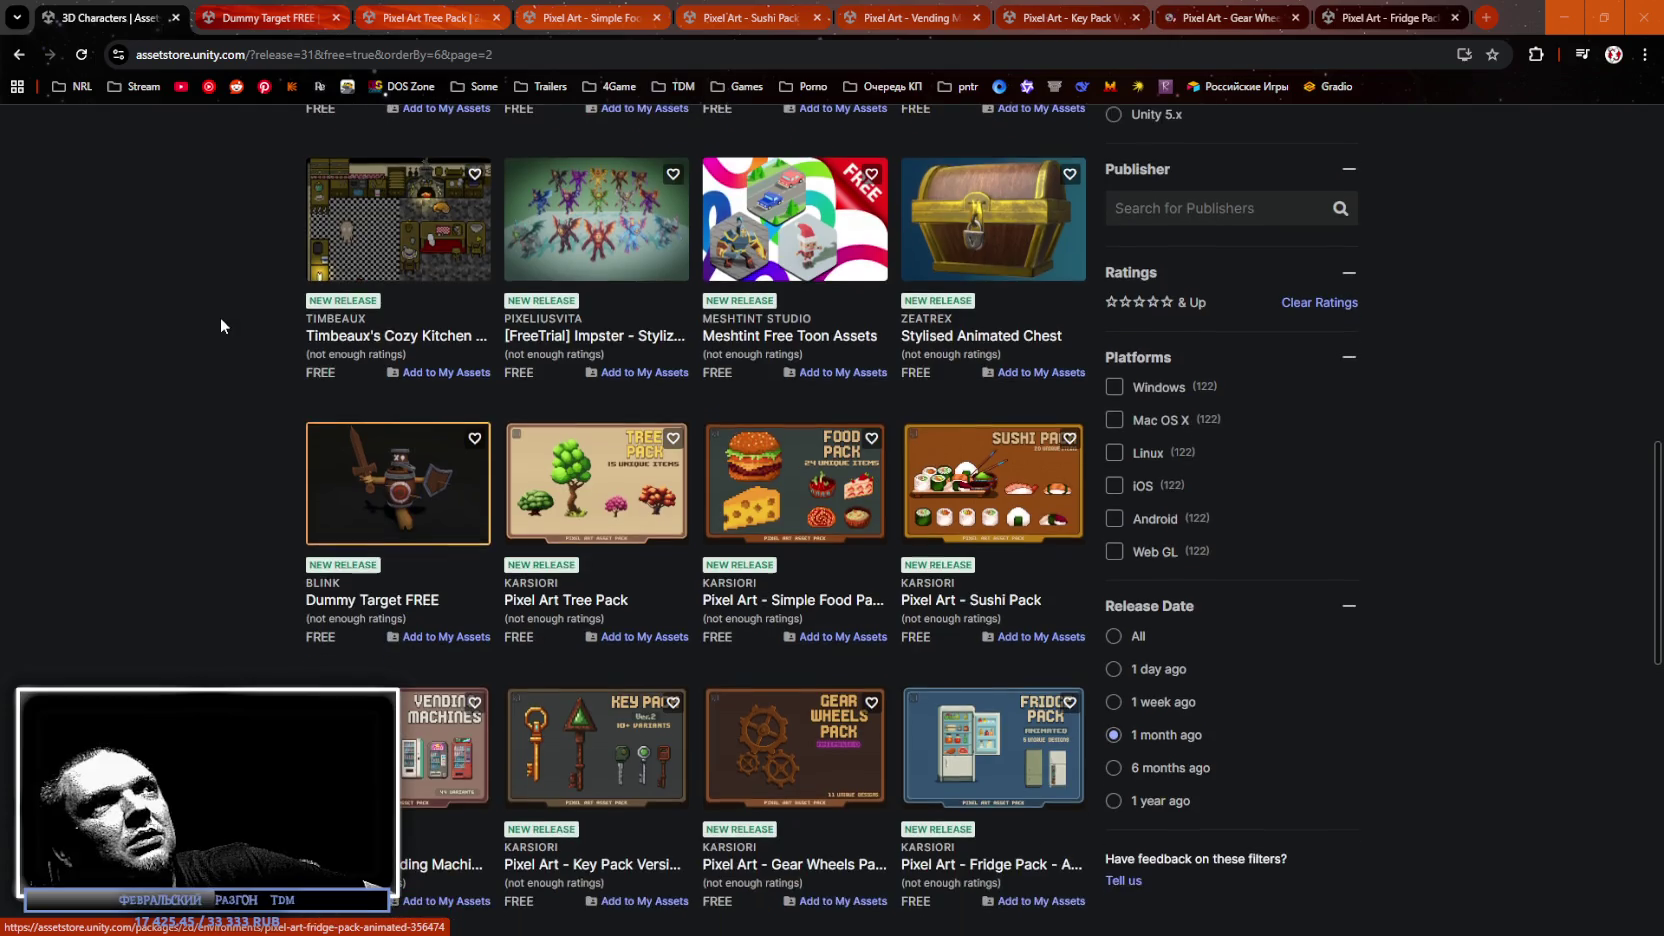
pyautogui.scroll(-1, 220, 317)
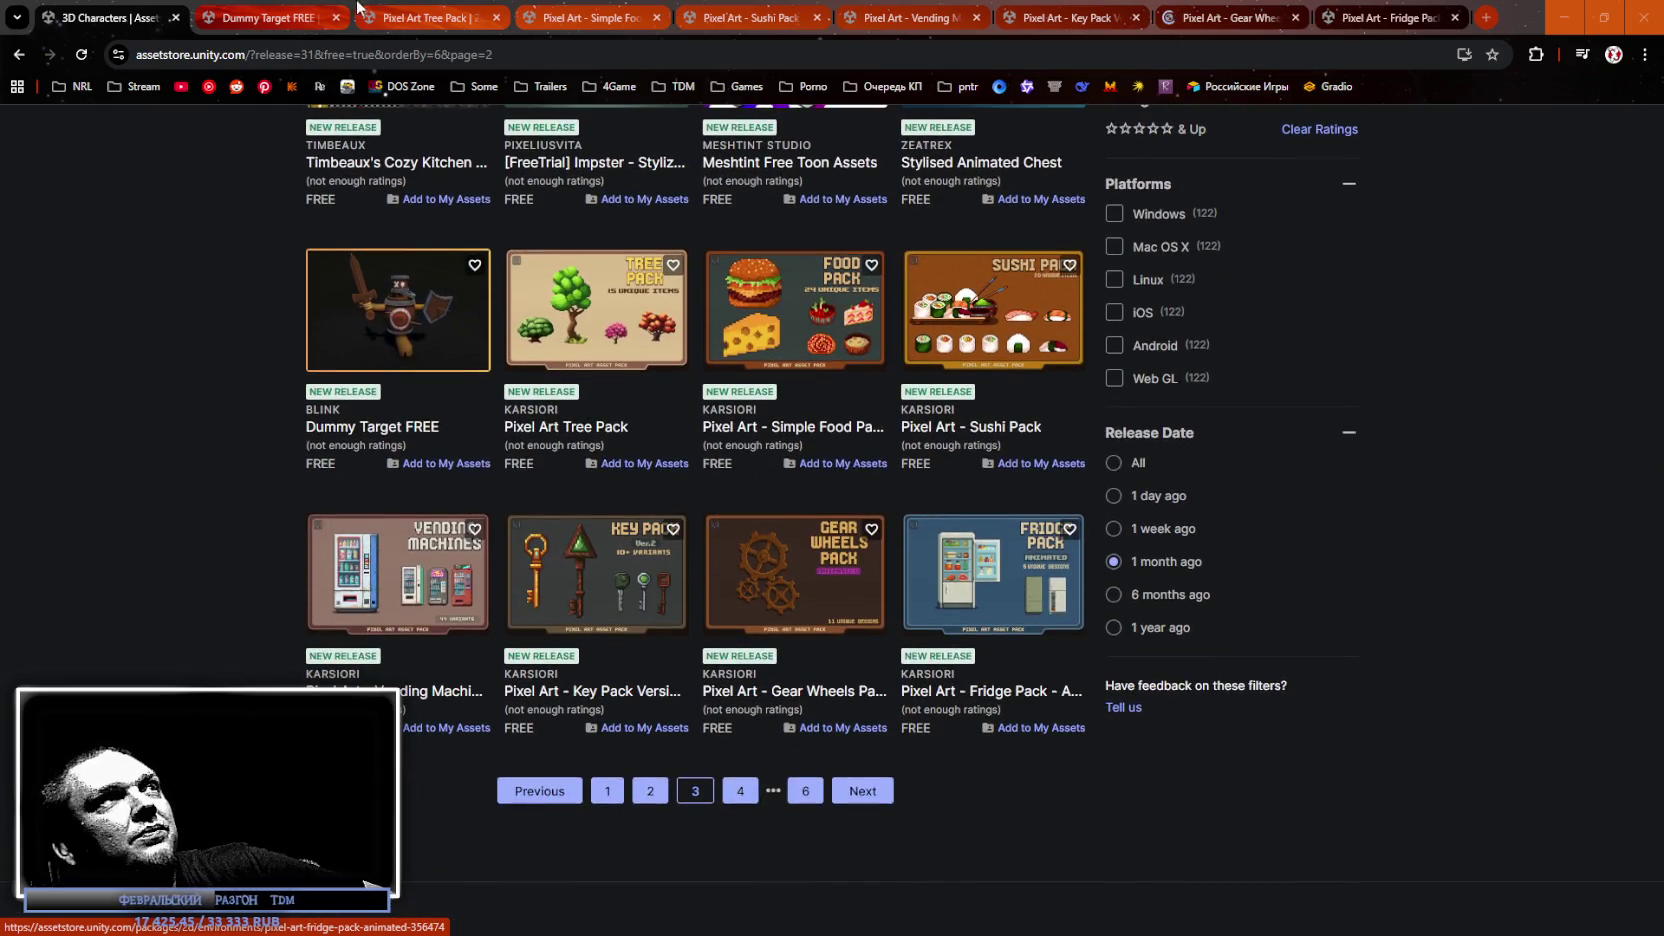
pyautogui.click(300, 18)
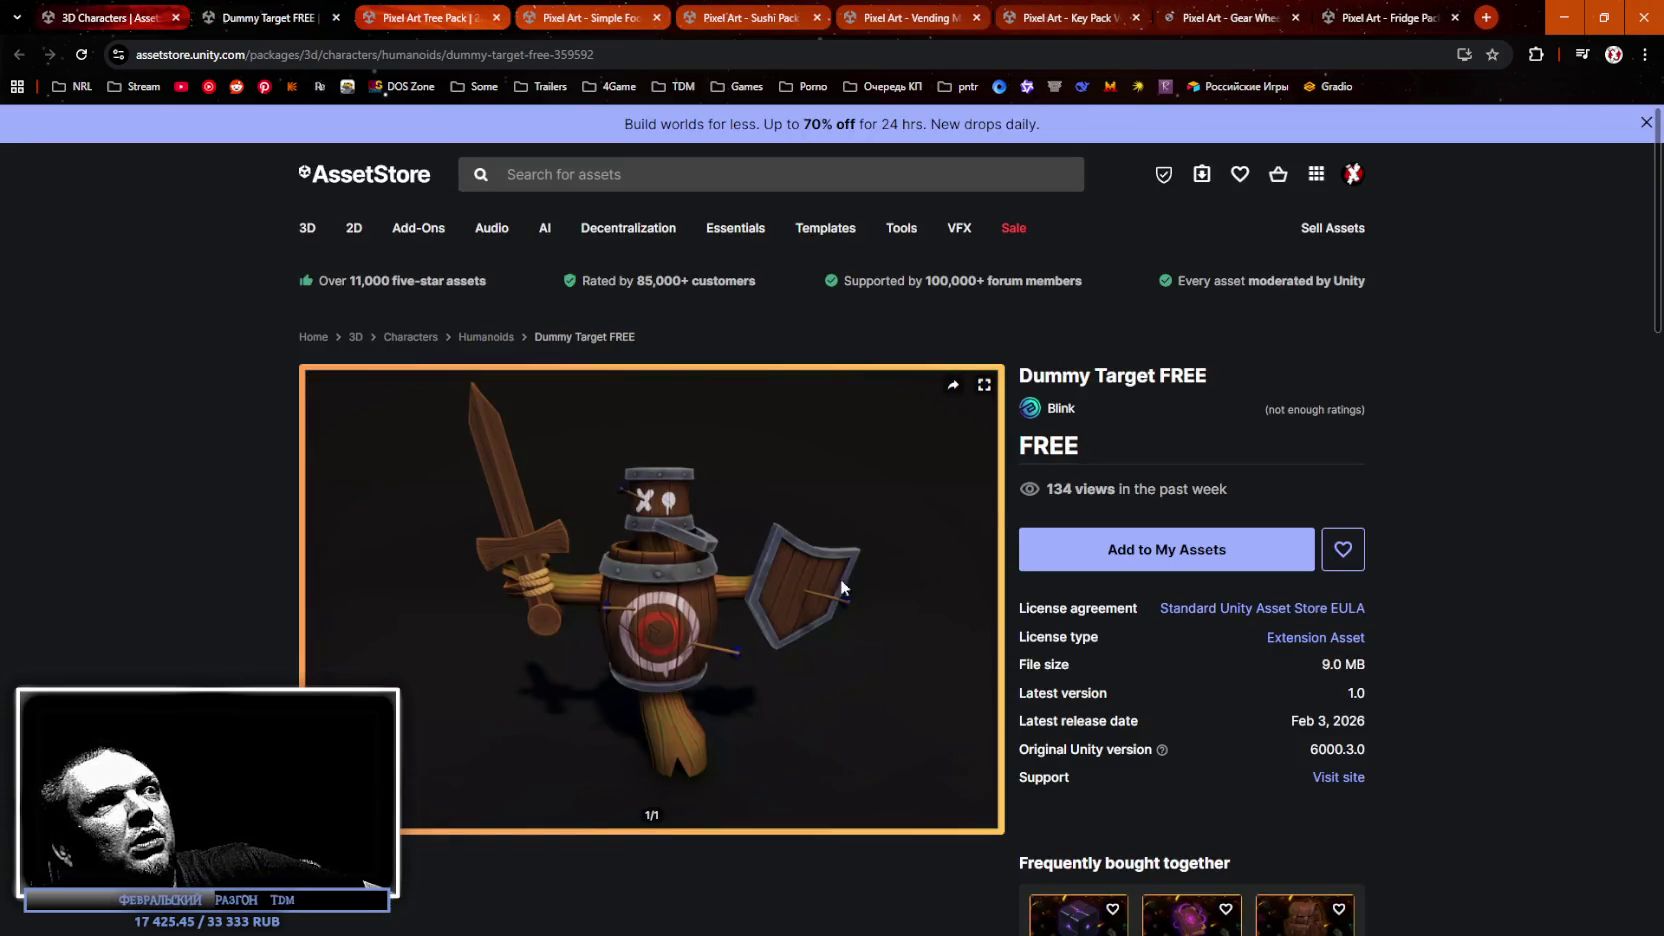
pyautogui.click(336, 18)
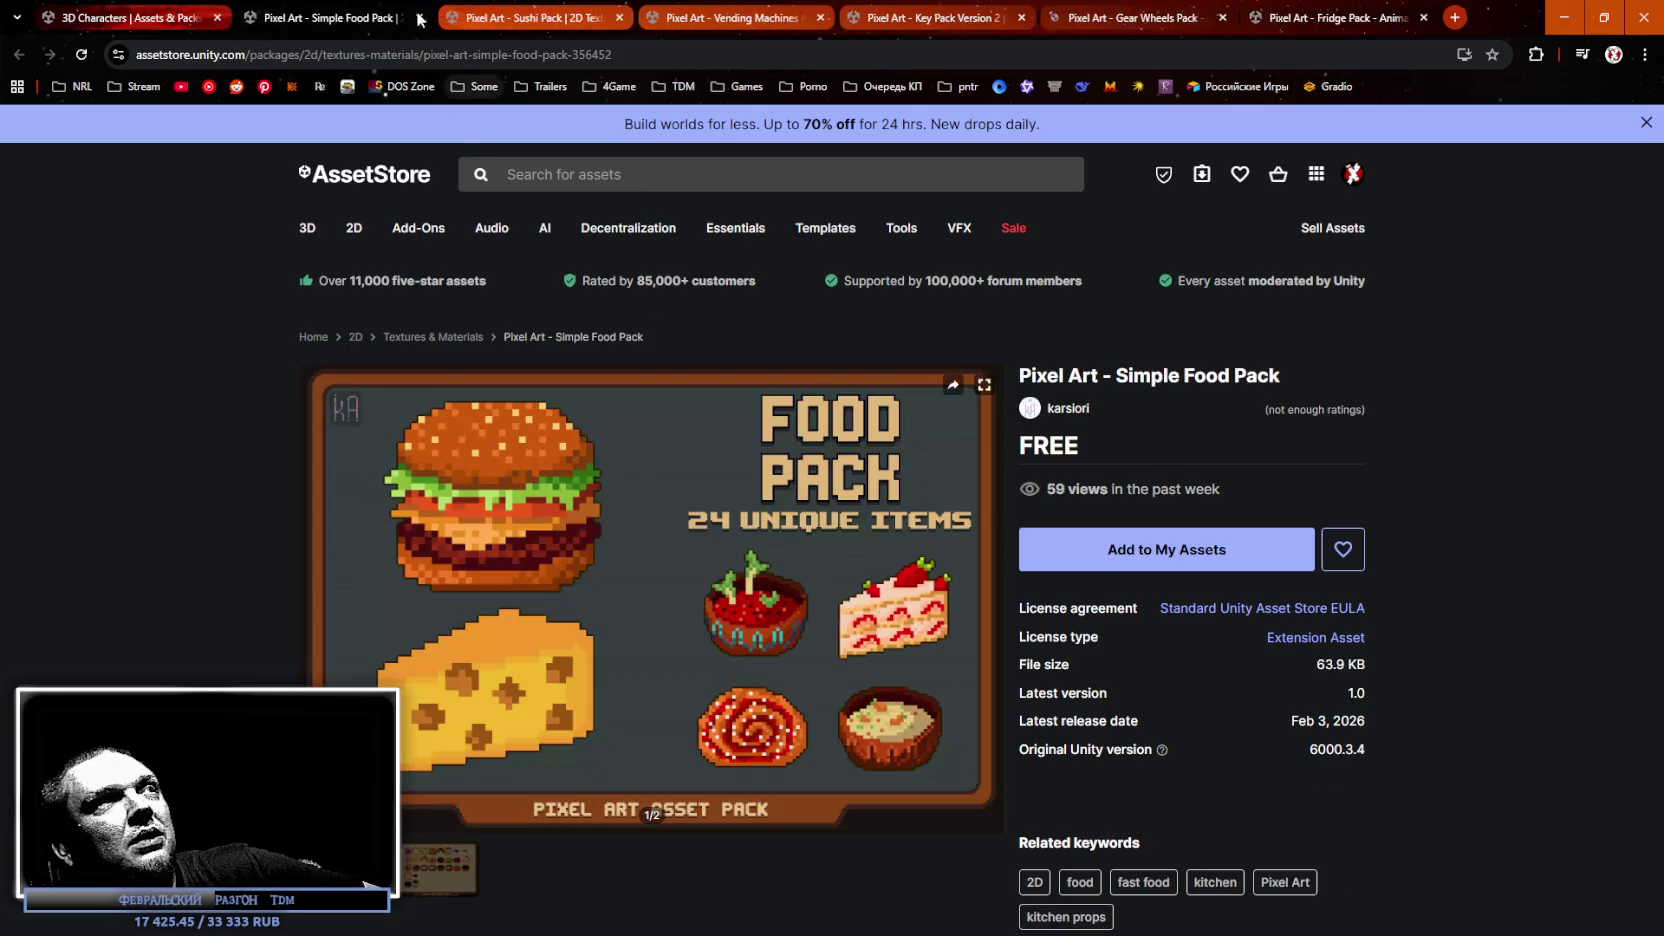
# Close the Simple Food, Sushi, Vending Machines, Key, Gear Wheels and Fridge pages, then go to the next results page.
pyautogui.click(430, 18)
pyautogui.click(430, 18)
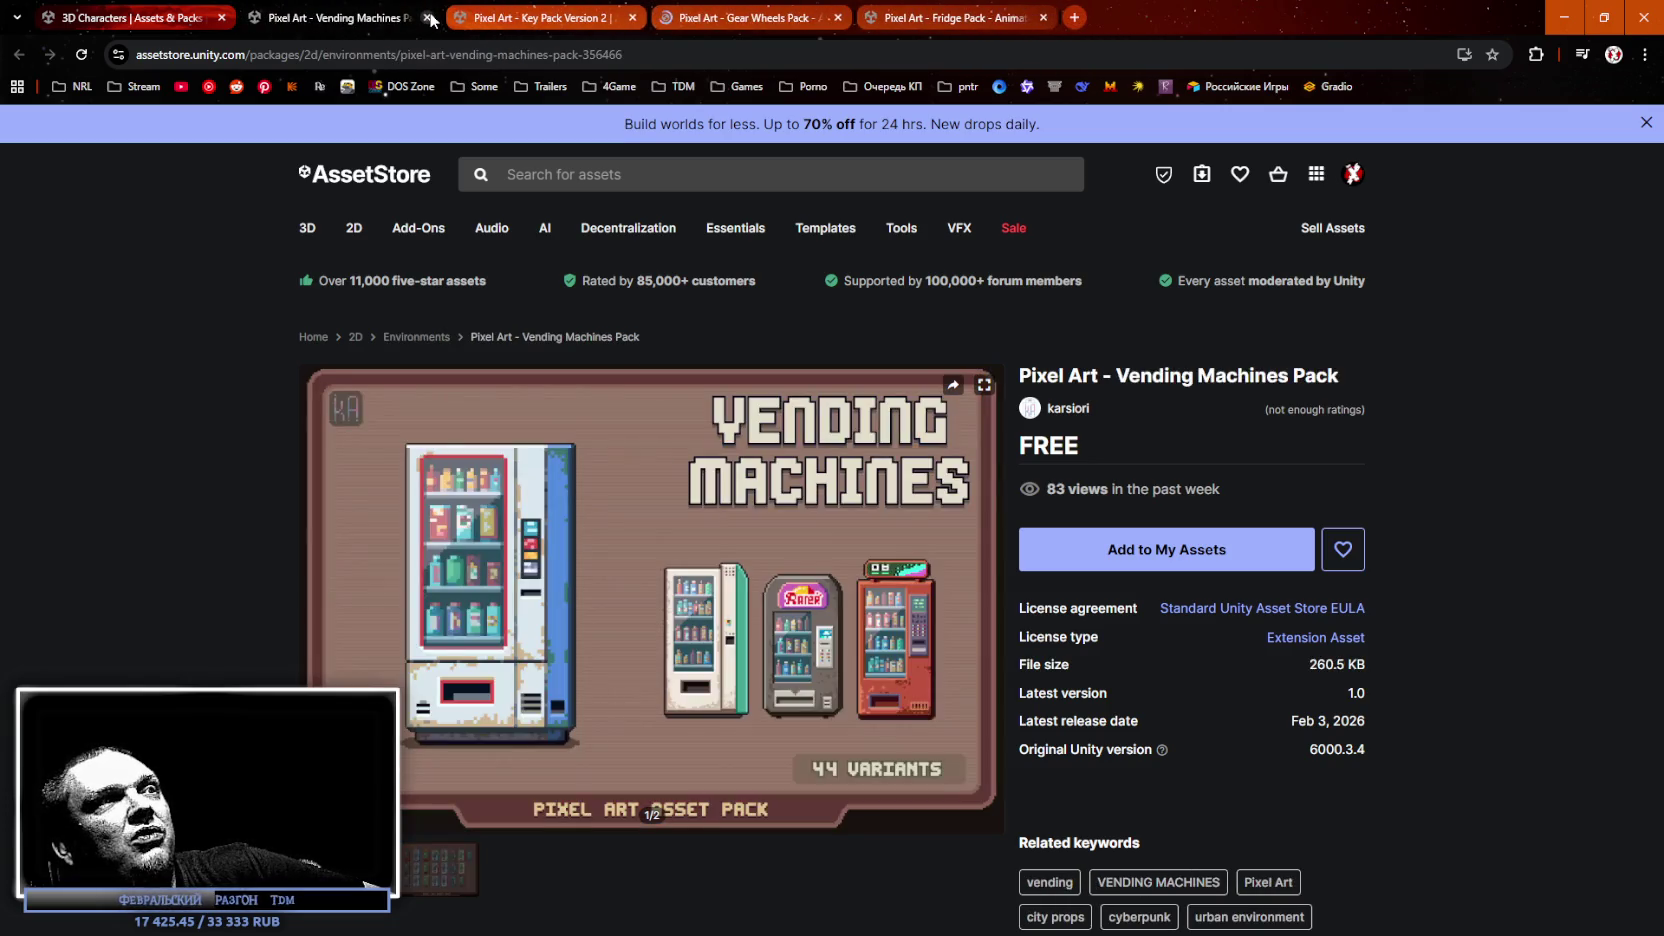
pyautogui.click(430, 18)
pyautogui.click(430, 18)
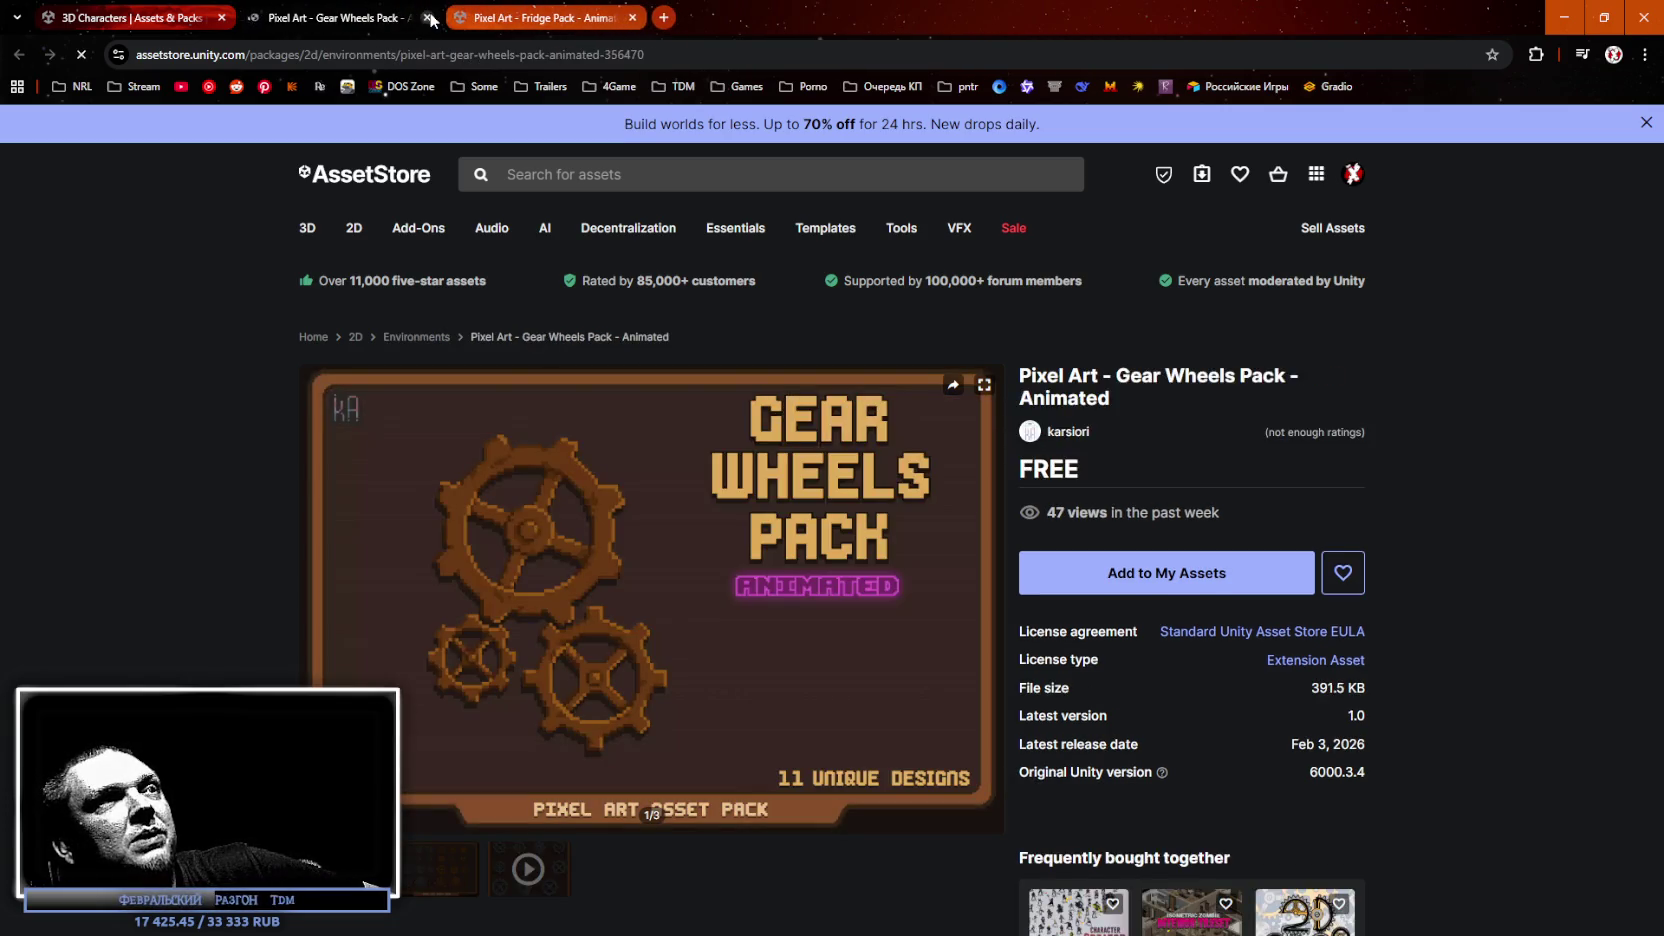
pyautogui.click(430, 18)
pyautogui.click(430, 18)
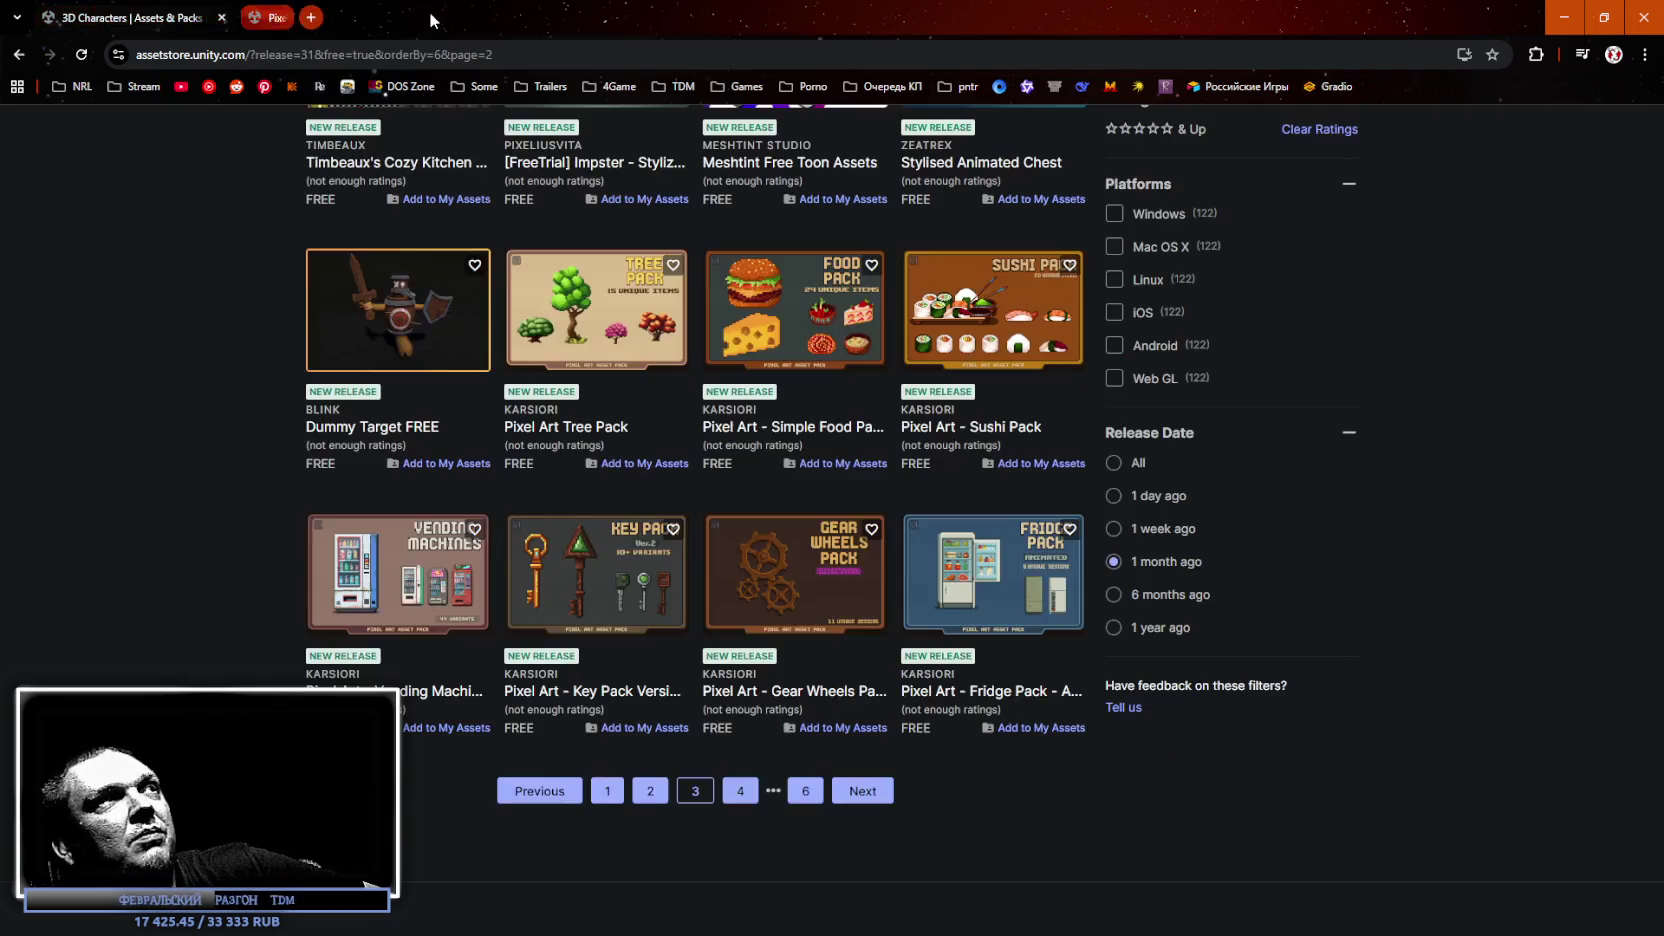
pyautogui.click(732, 790)
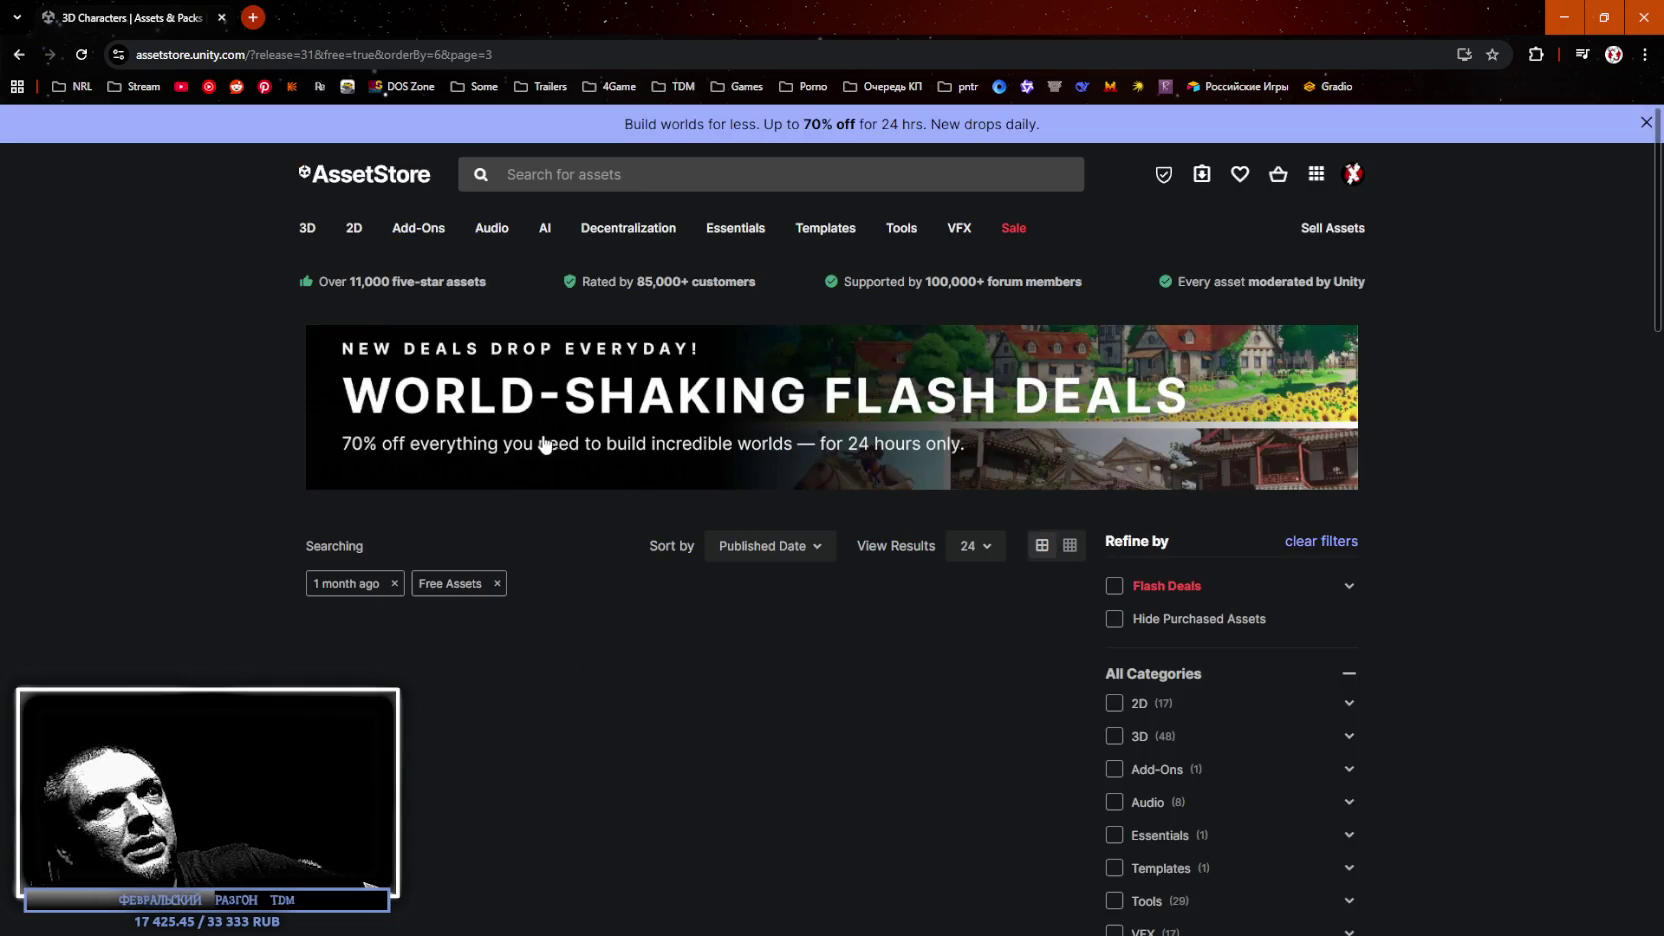
# Open Low Poly House v1 and the KCISA Bogildo Island pavilion in tabs and view the house's second image.
pyautogui.scroll(-3, 545, 405)
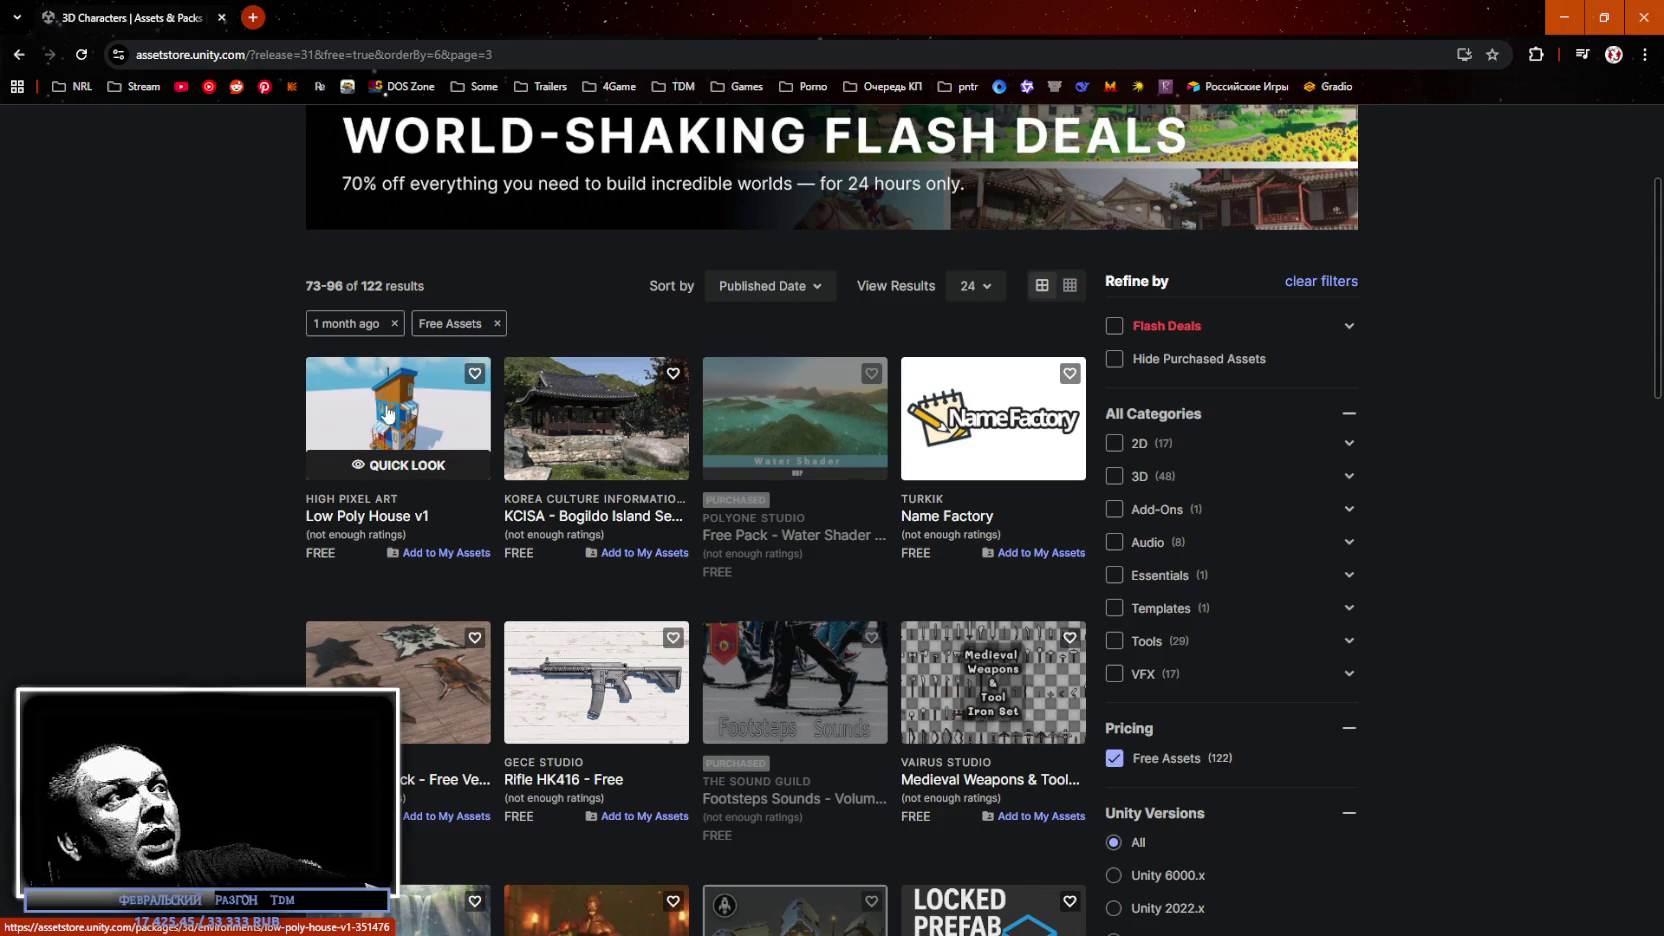
pyautogui.middleClick(424, 420)
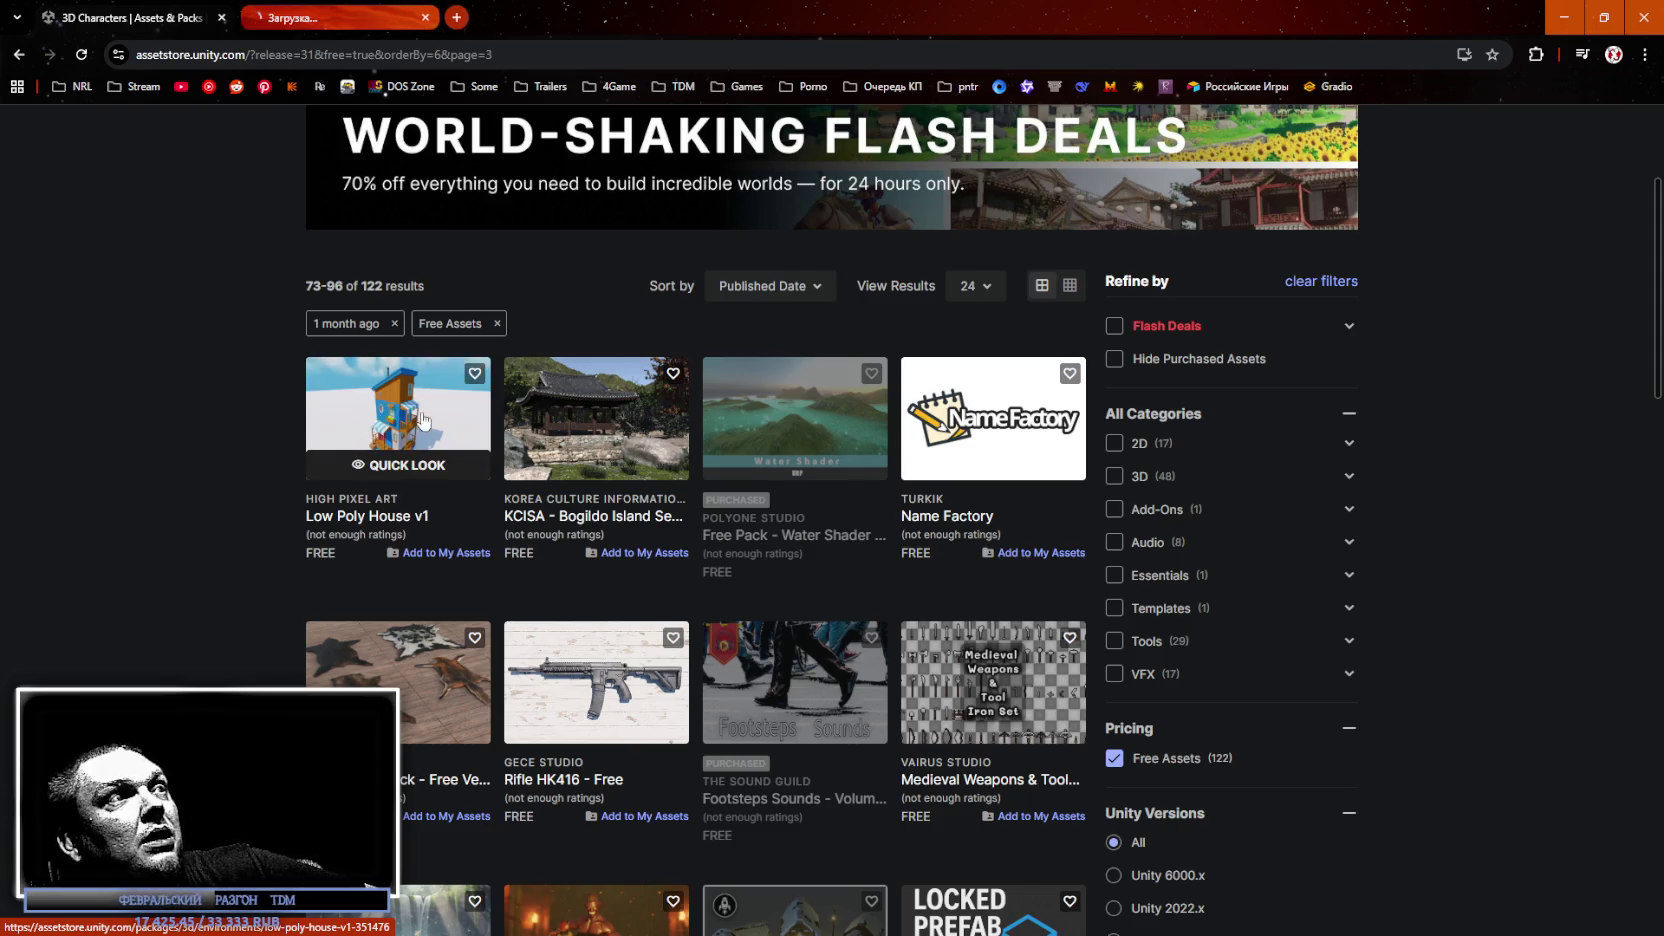
pyautogui.middleClick(590, 442)
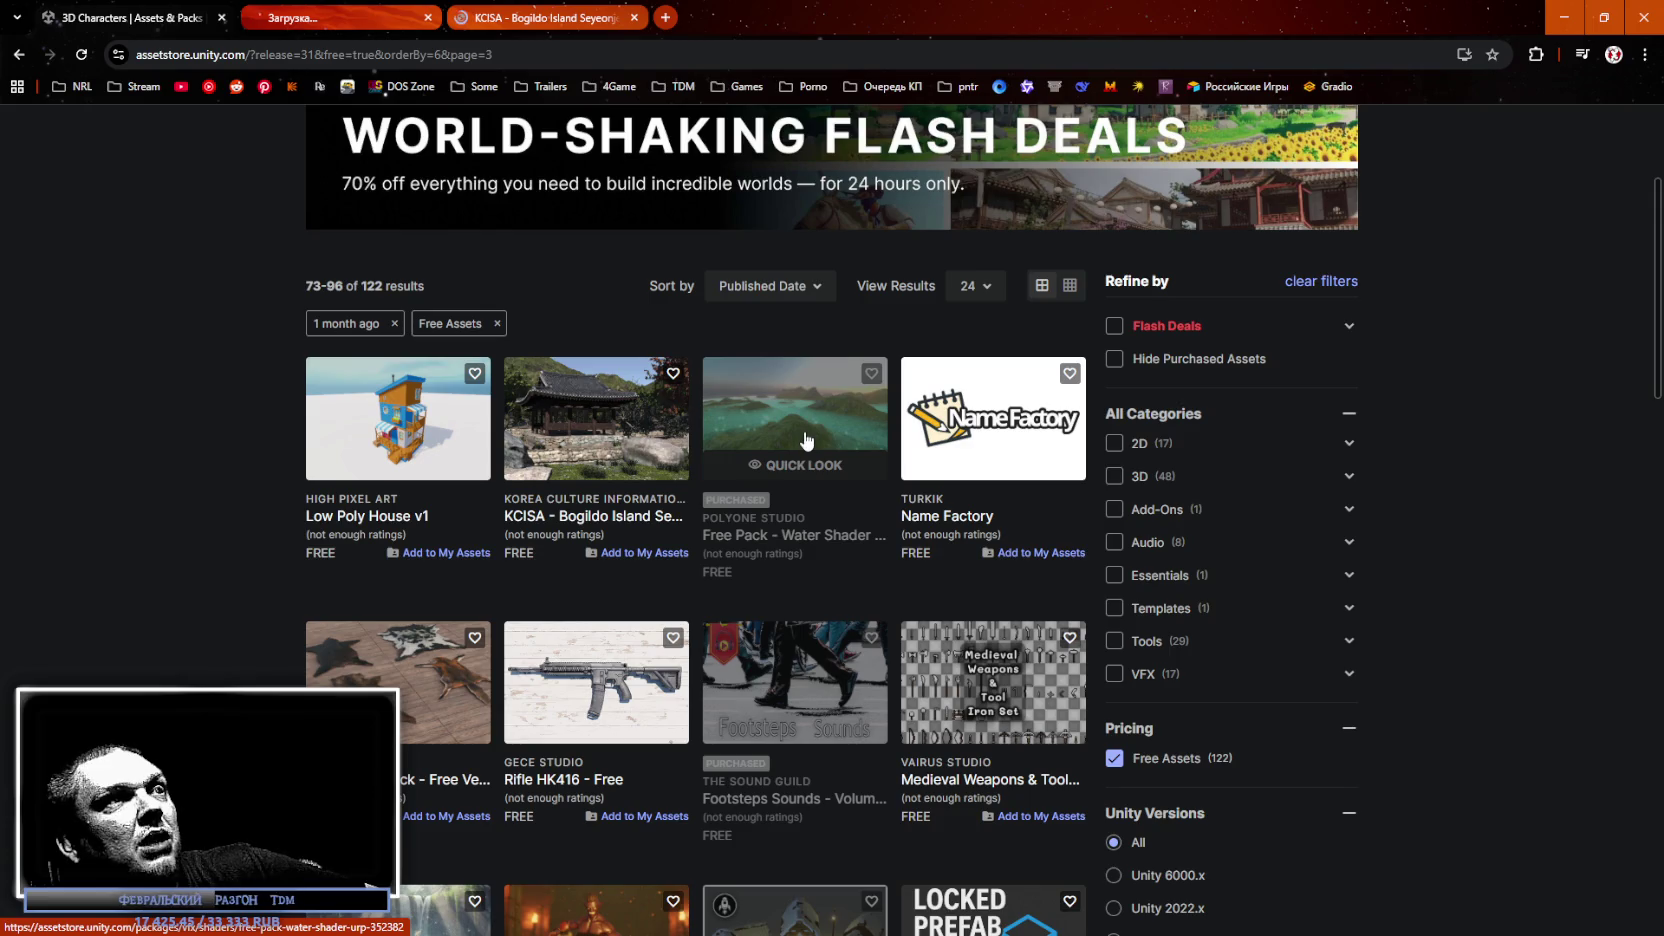
pyautogui.click(286, 28)
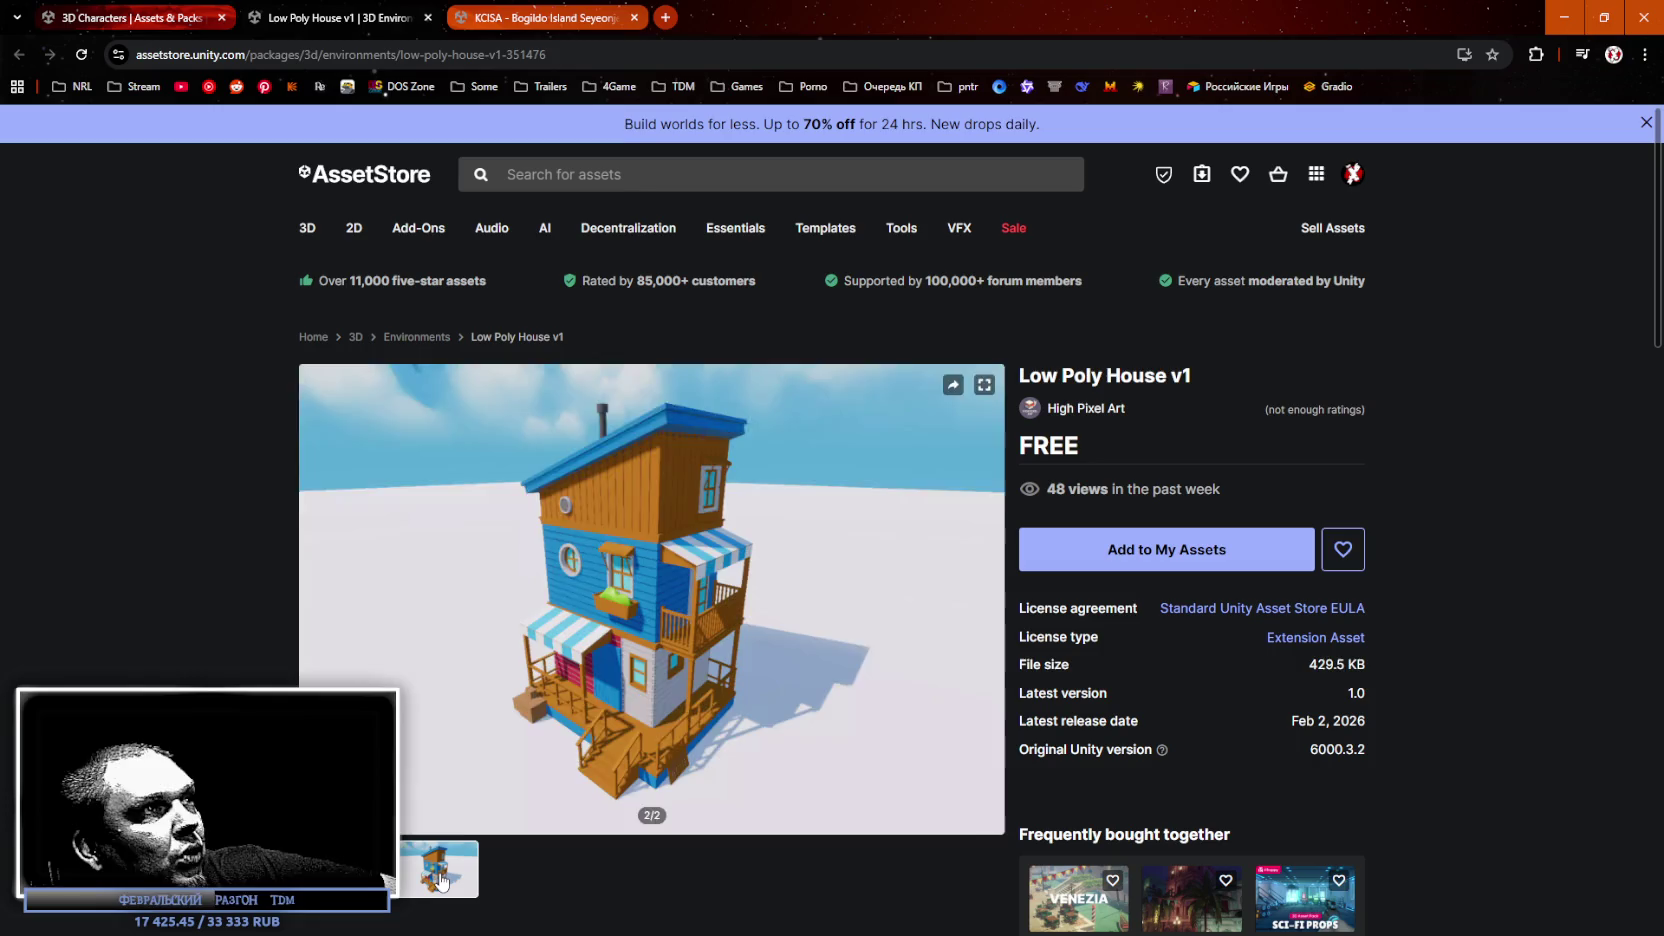
pyautogui.click(452, 866)
# Browse the KCISA pavilion's preview images through to the last one.
pyautogui.click(512, 20)
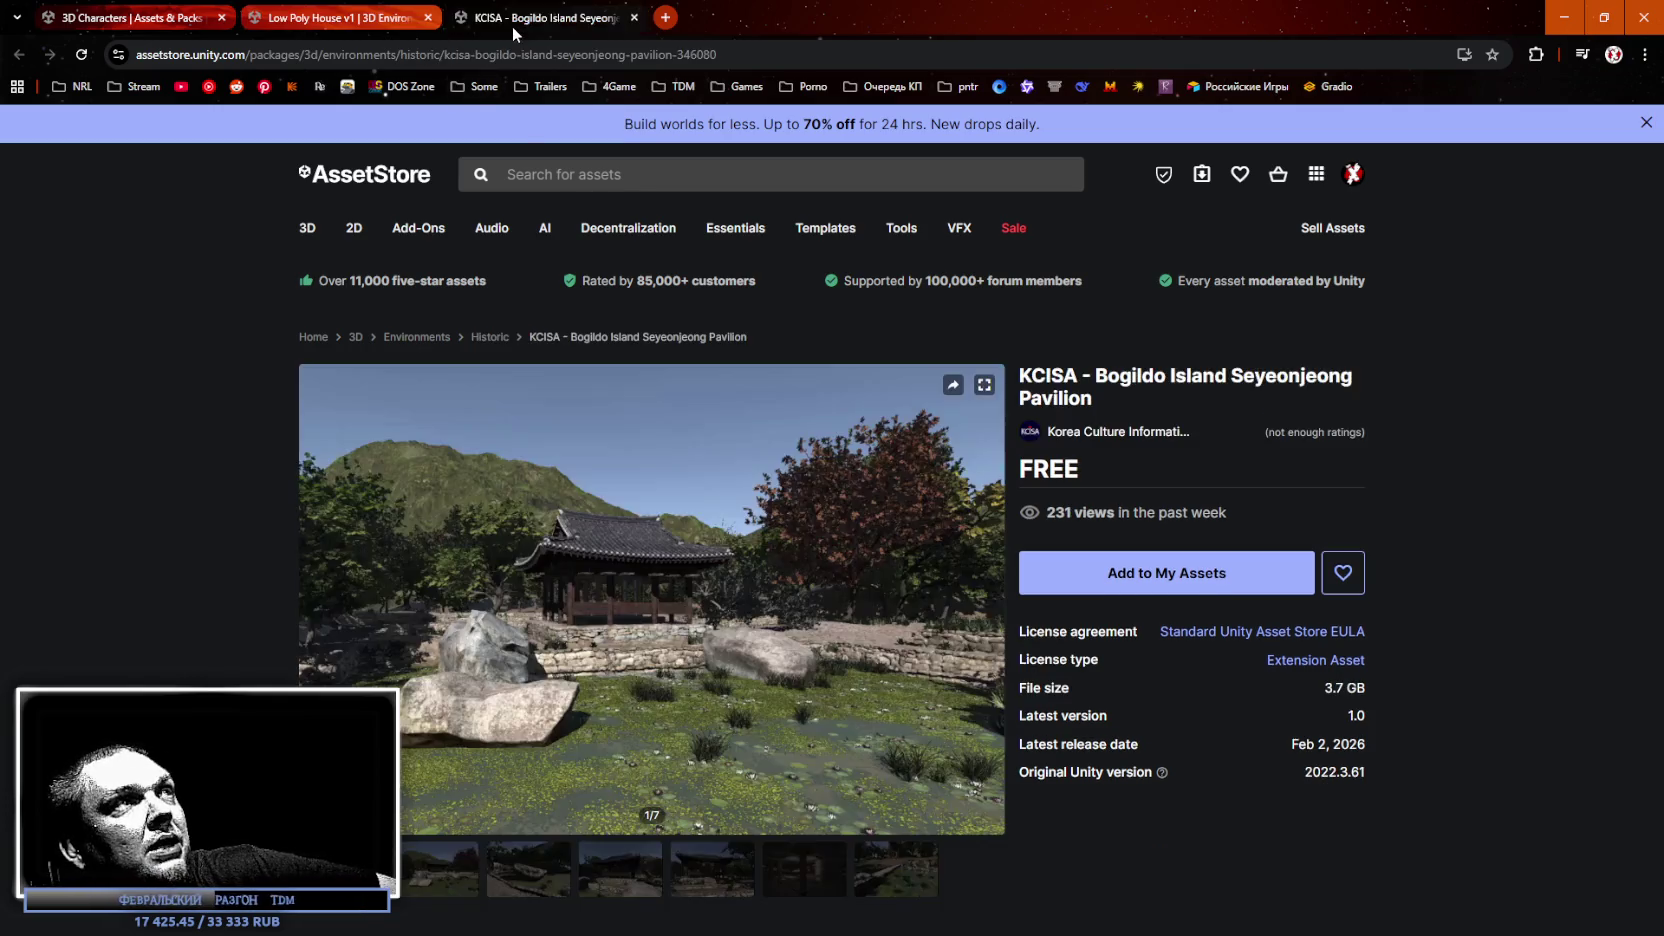
pyautogui.click(531, 866)
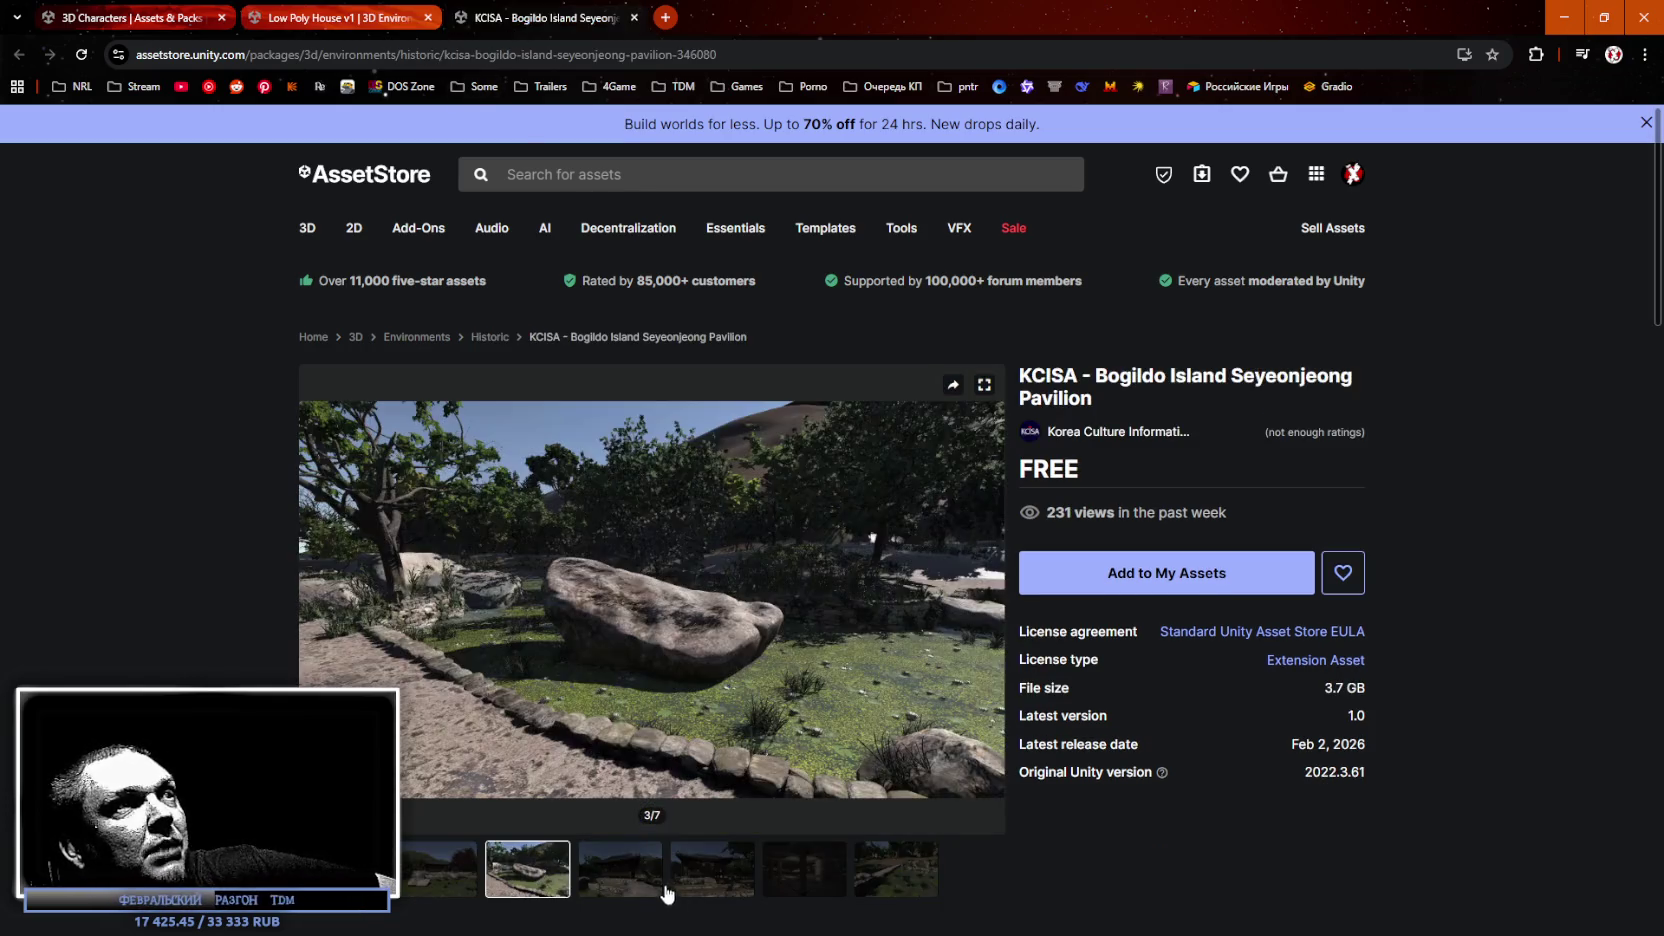
pyautogui.click(640, 887)
pyautogui.click(700, 892)
pyautogui.click(795, 885)
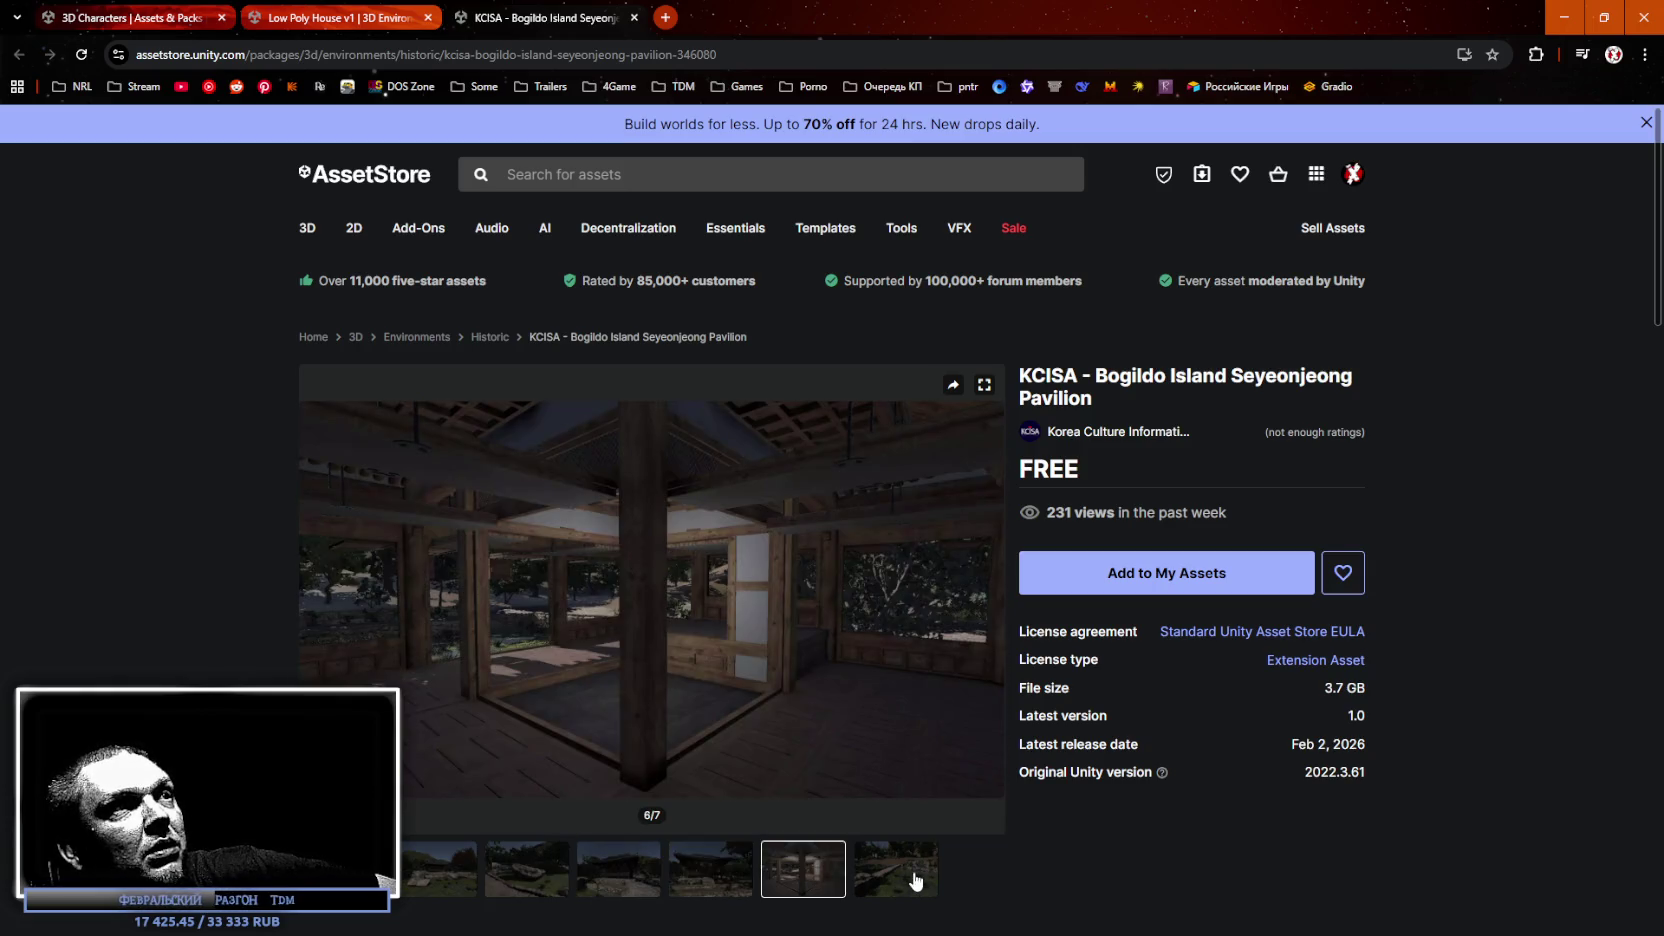
pyautogui.click(900, 878)
# Close the Low Poly House and KCISA pavilion pages and open the My Assets library.
pyautogui.click(428, 18)
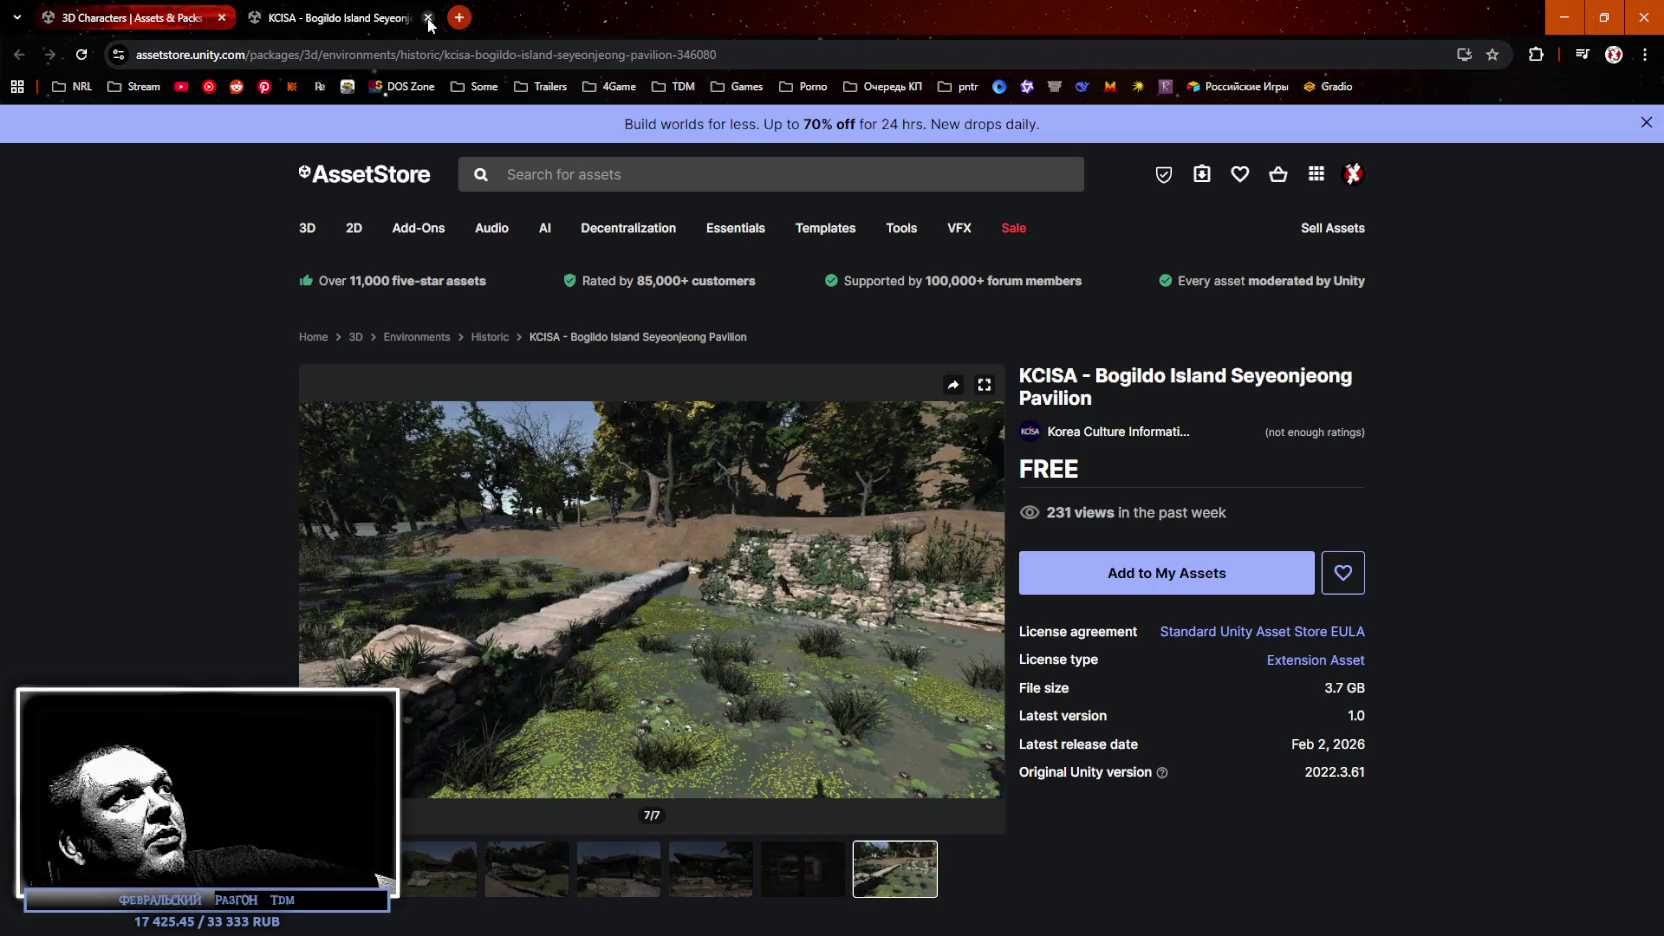
pyautogui.click(428, 18)
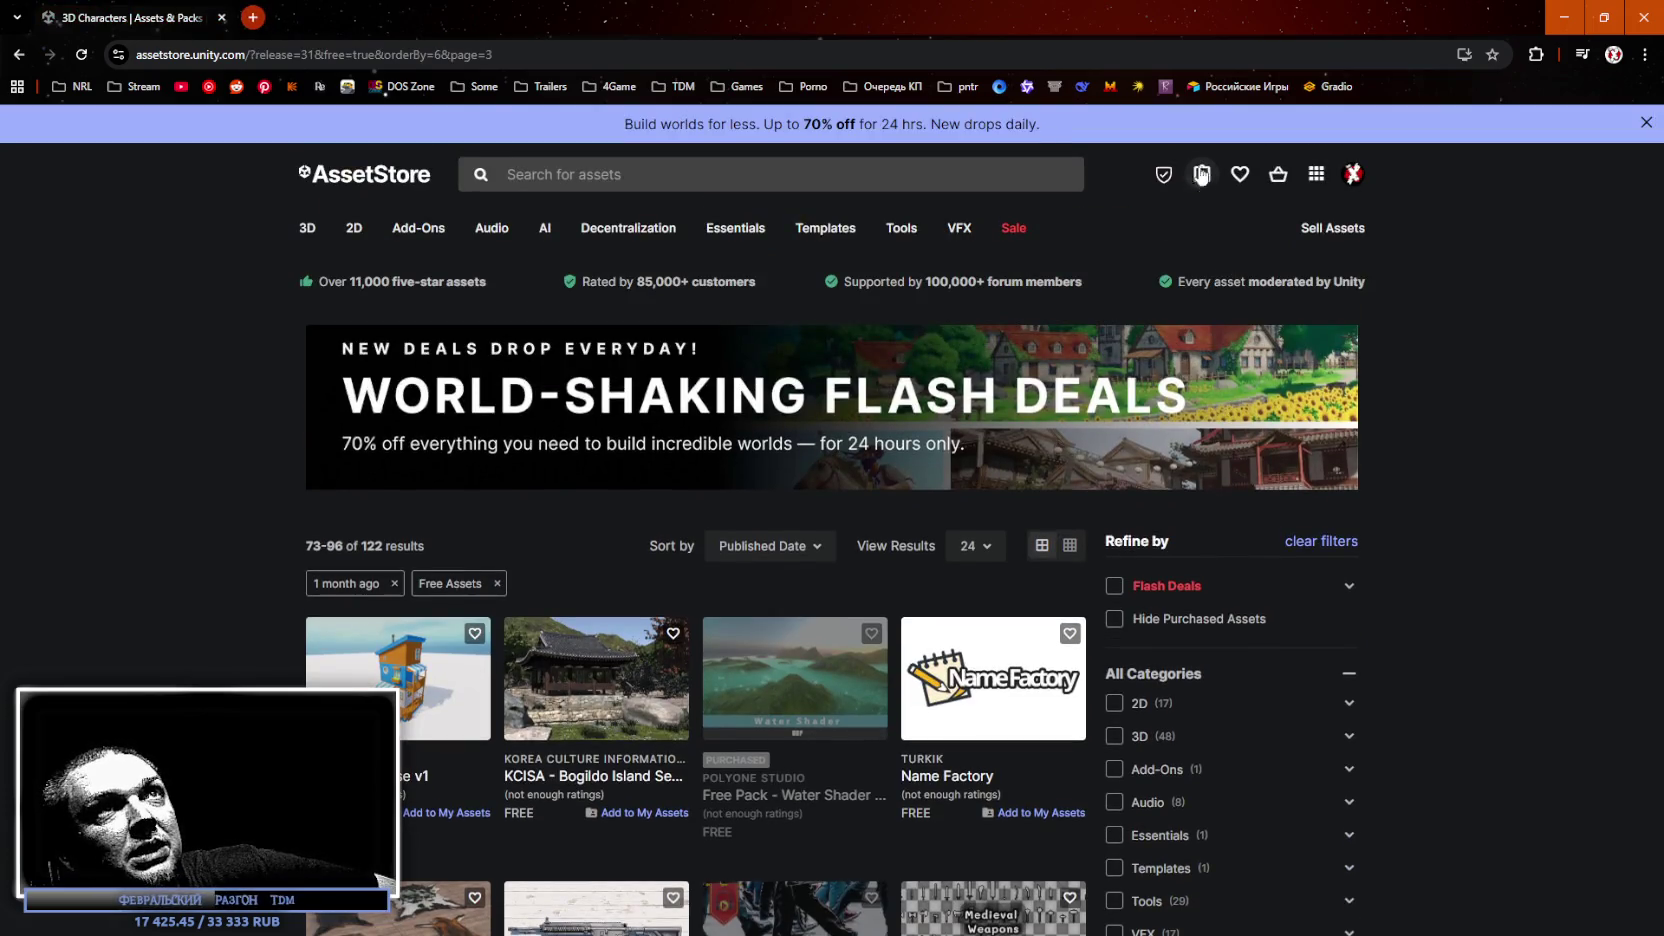
pyautogui.click(1202, 174)
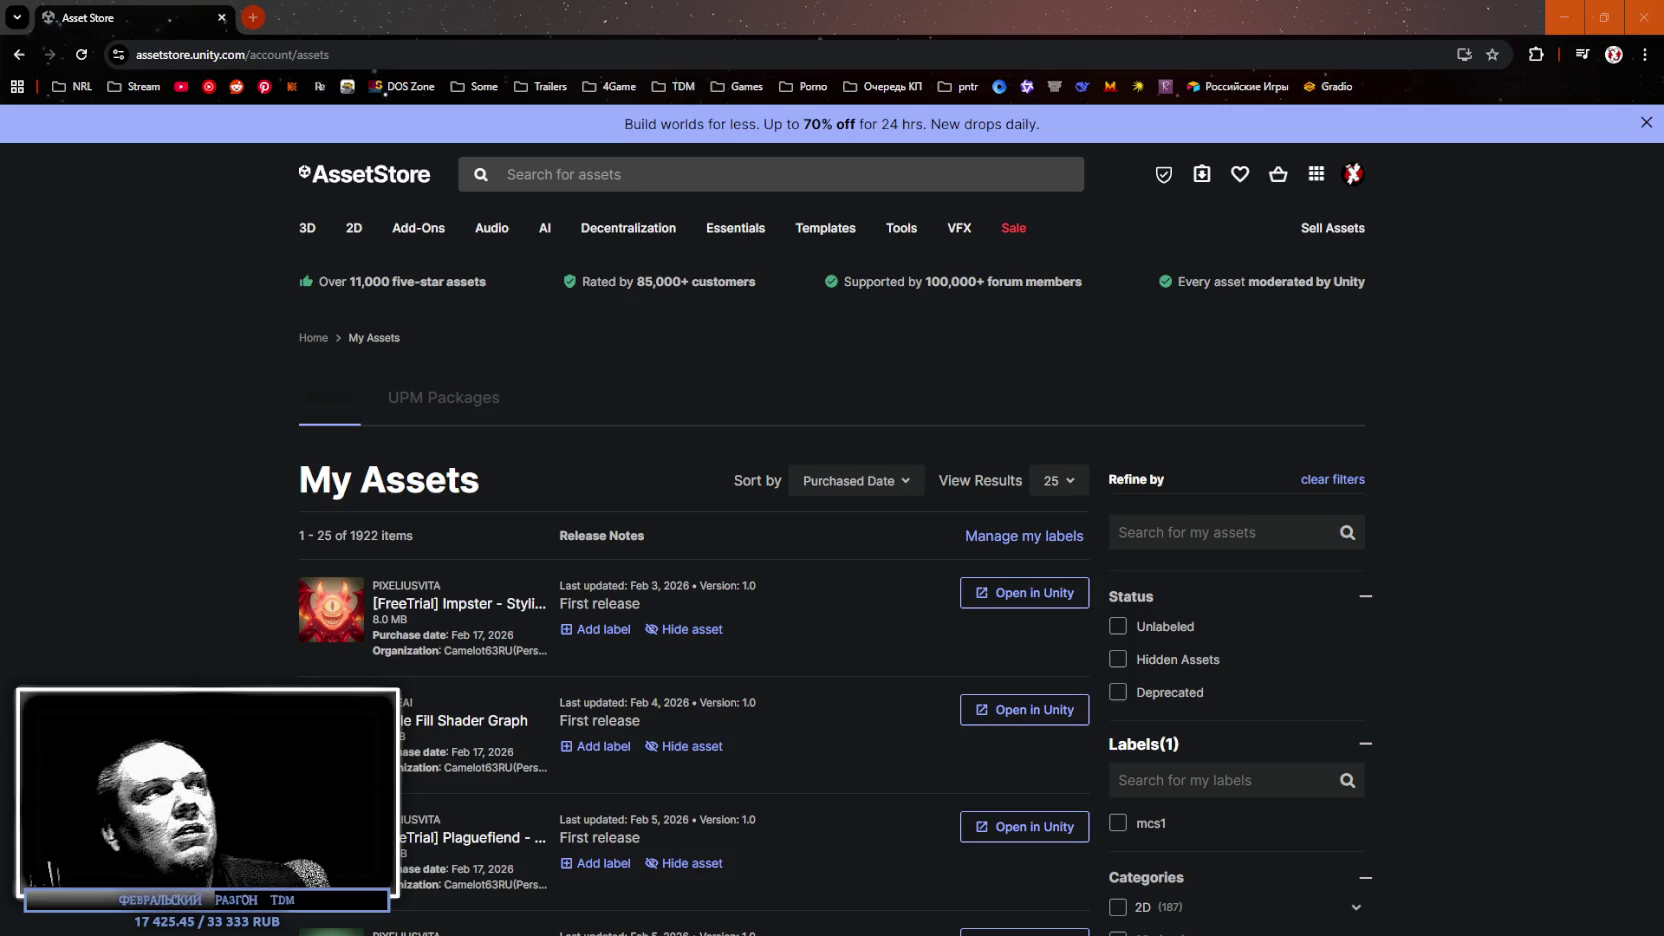
# Close the browser and orbit the Unity Scene view around TestScene4's snowy city street.
pyautogui.click(222, 18)
pyautogui.moveTo(800, 500); pyautogui.dragTo(897, 519)
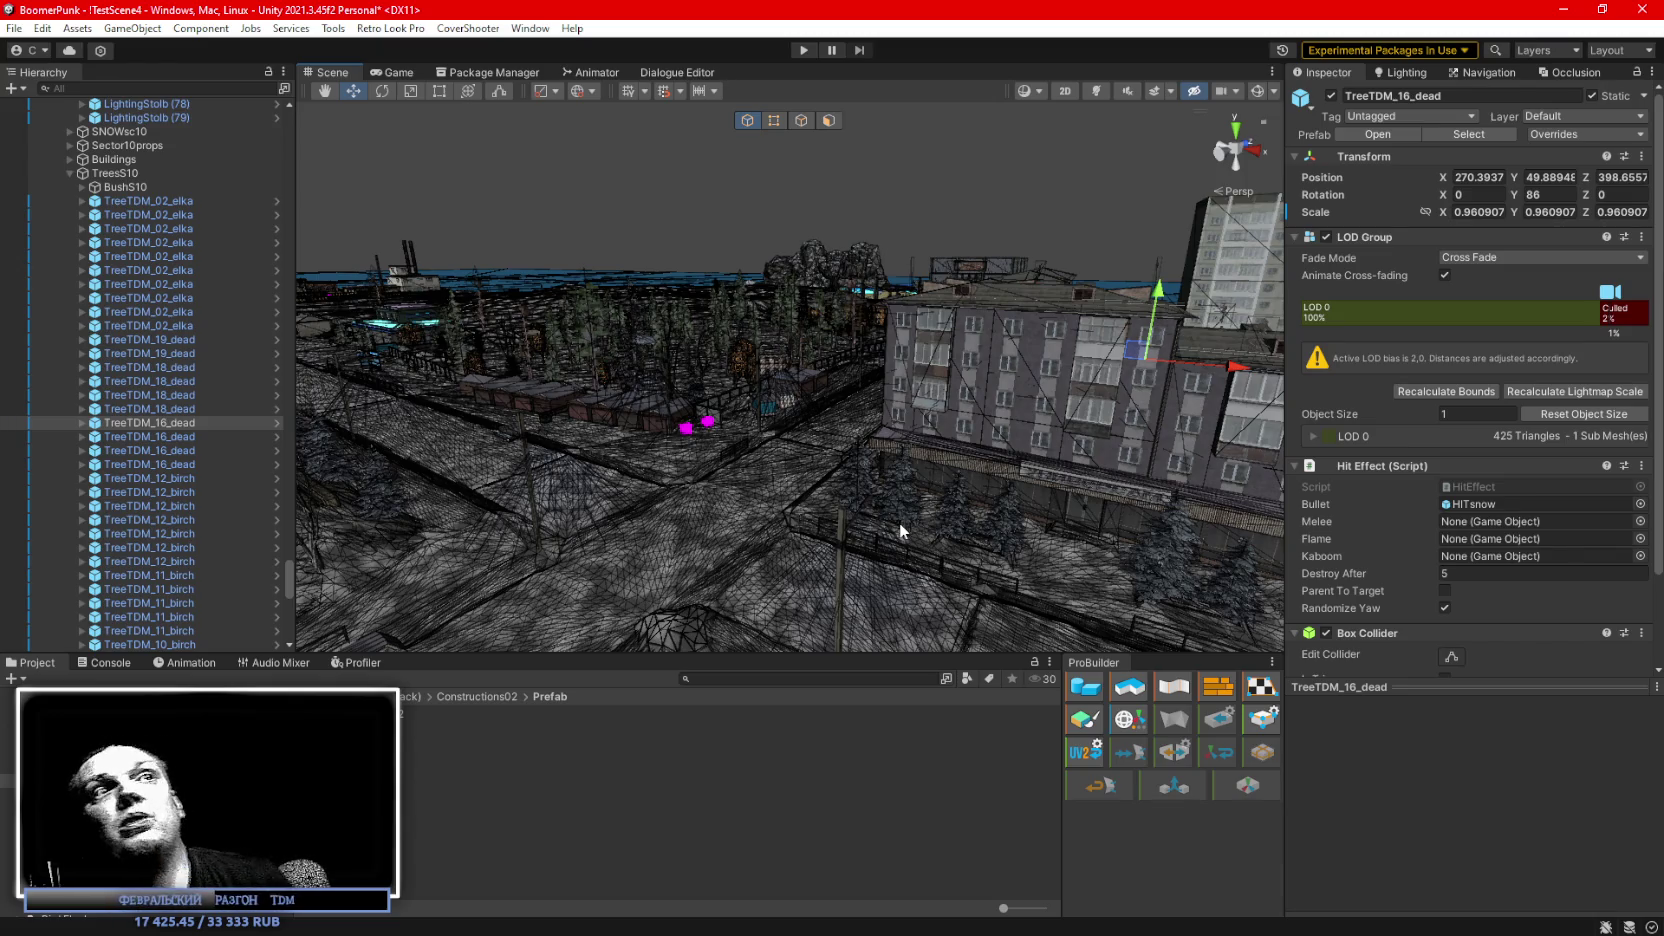
pyautogui.click(900, 523)
pyautogui.press('f')
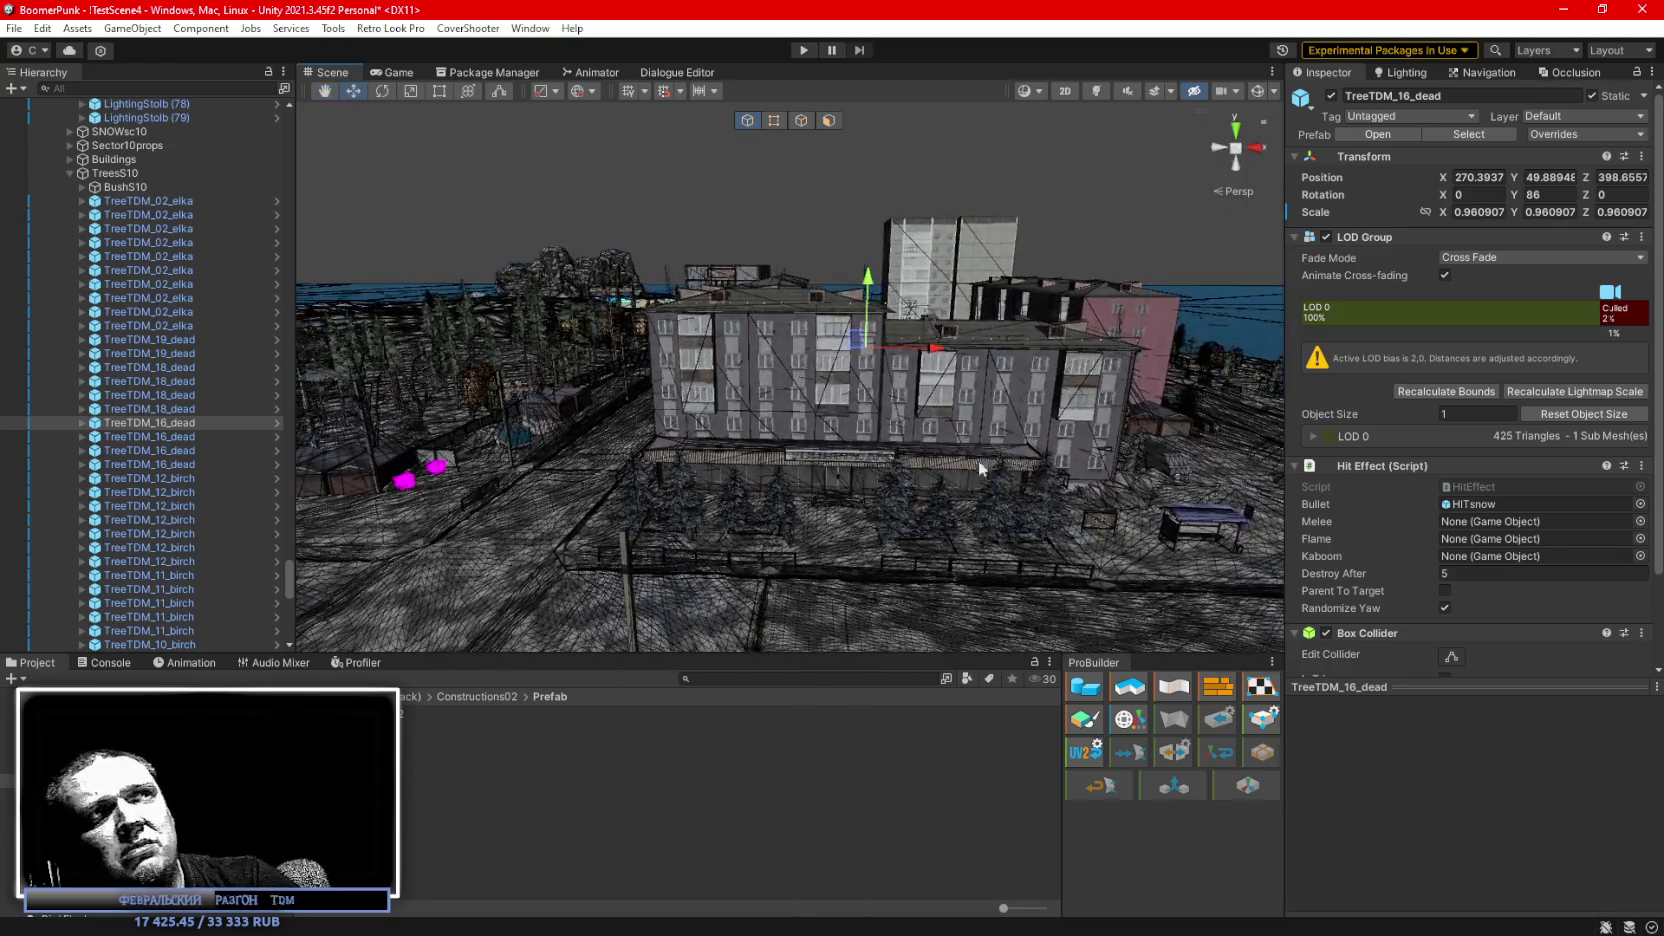
pyautogui.moveTo(984, 433)
pyautogui.mouseDown()
pyautogui.moveTo(1082, 484)
pyautogui.moveTo(976, 292)
pyautogui.mouseUp()
pyautogui.click(976, 292)
pyautogui.press('f')
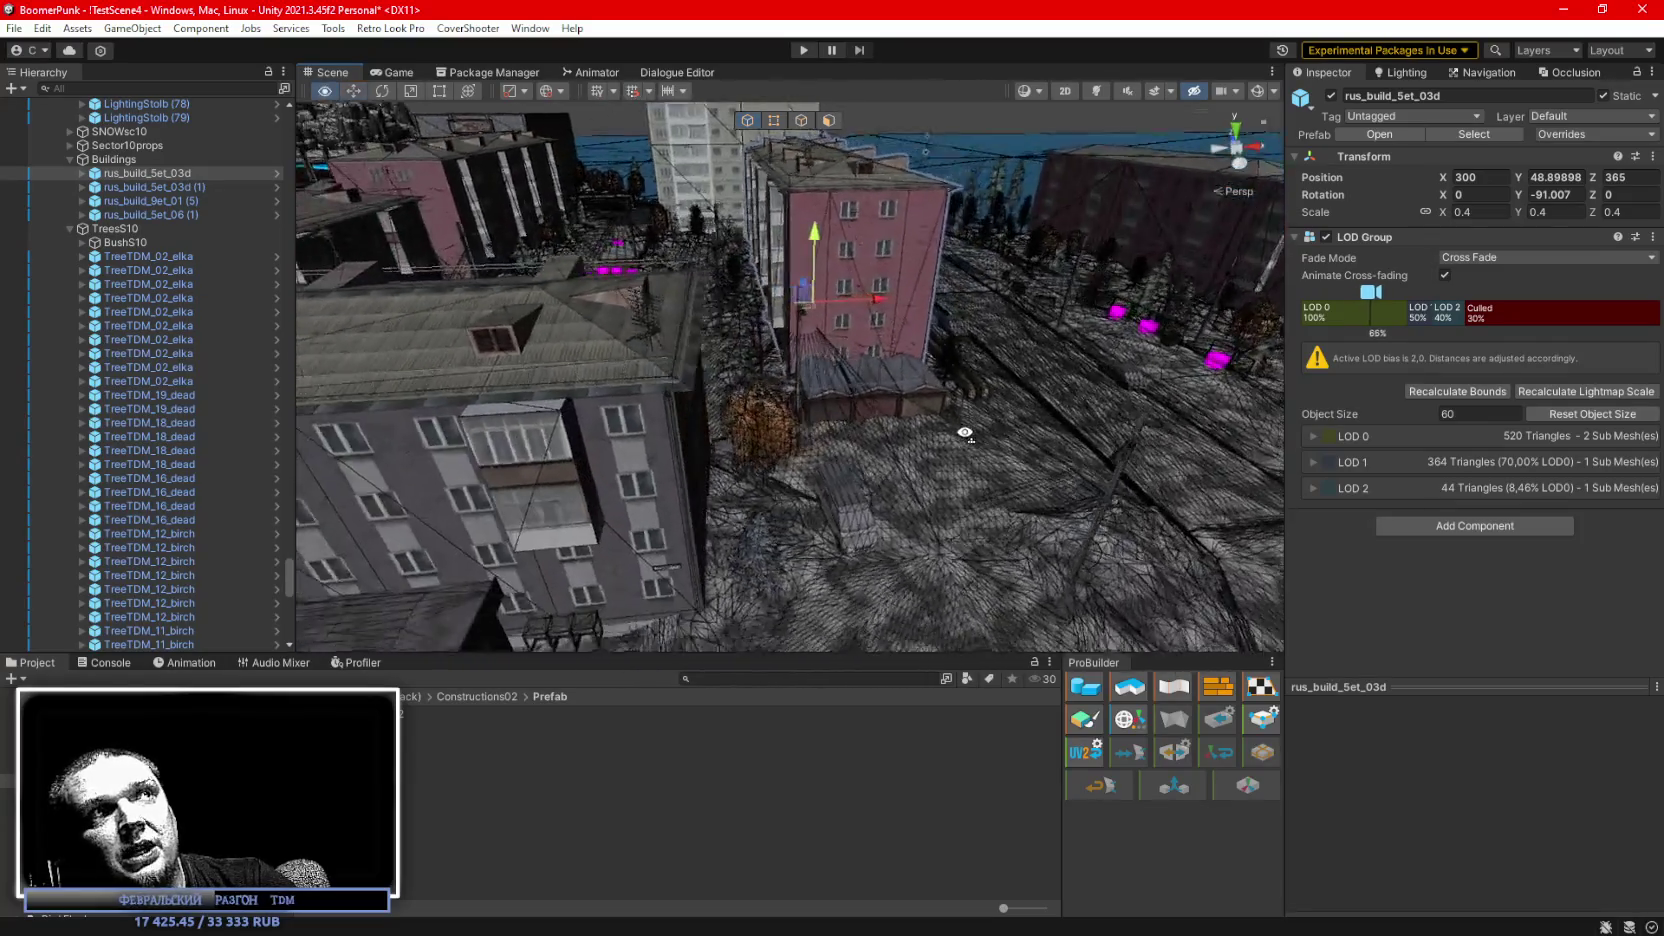
pyautogui.press('v')
pyautogui.moveTo(904, 382)
pyautogui.mouseDown()
pyautogui.moveTo(645, 390)
pyautogui.moveTo(764, 286)
pyautogui.moveTo(841, 250)
pyautogui.moveTo(1125, 472)
pyautogui.moveTo(829, 374)
pyautogui.moveTo(1022, 385)
pyautogui.mouseUp()
pyautogui.hotkey('ctrl', 'z')
pyautogui.hotkey('ctrl', 'd')
pyautogui.hotkey('ctrl', 'z')
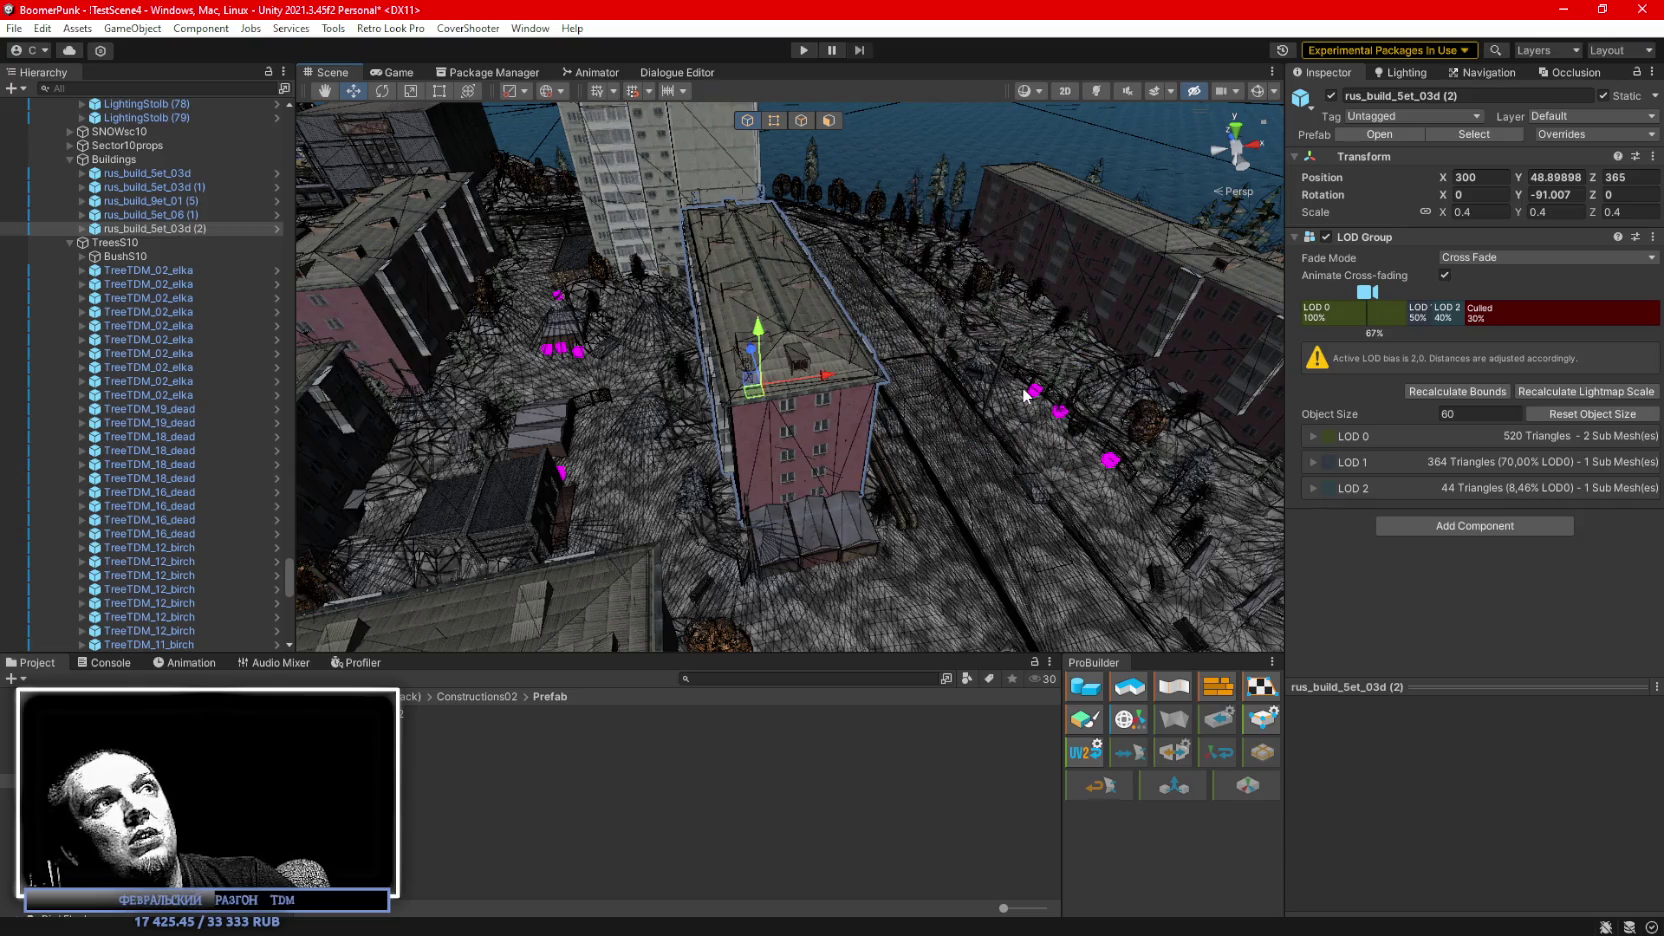
pyautogui.moveTo(842, 372); pyautogui.dragTo(1034, 370)
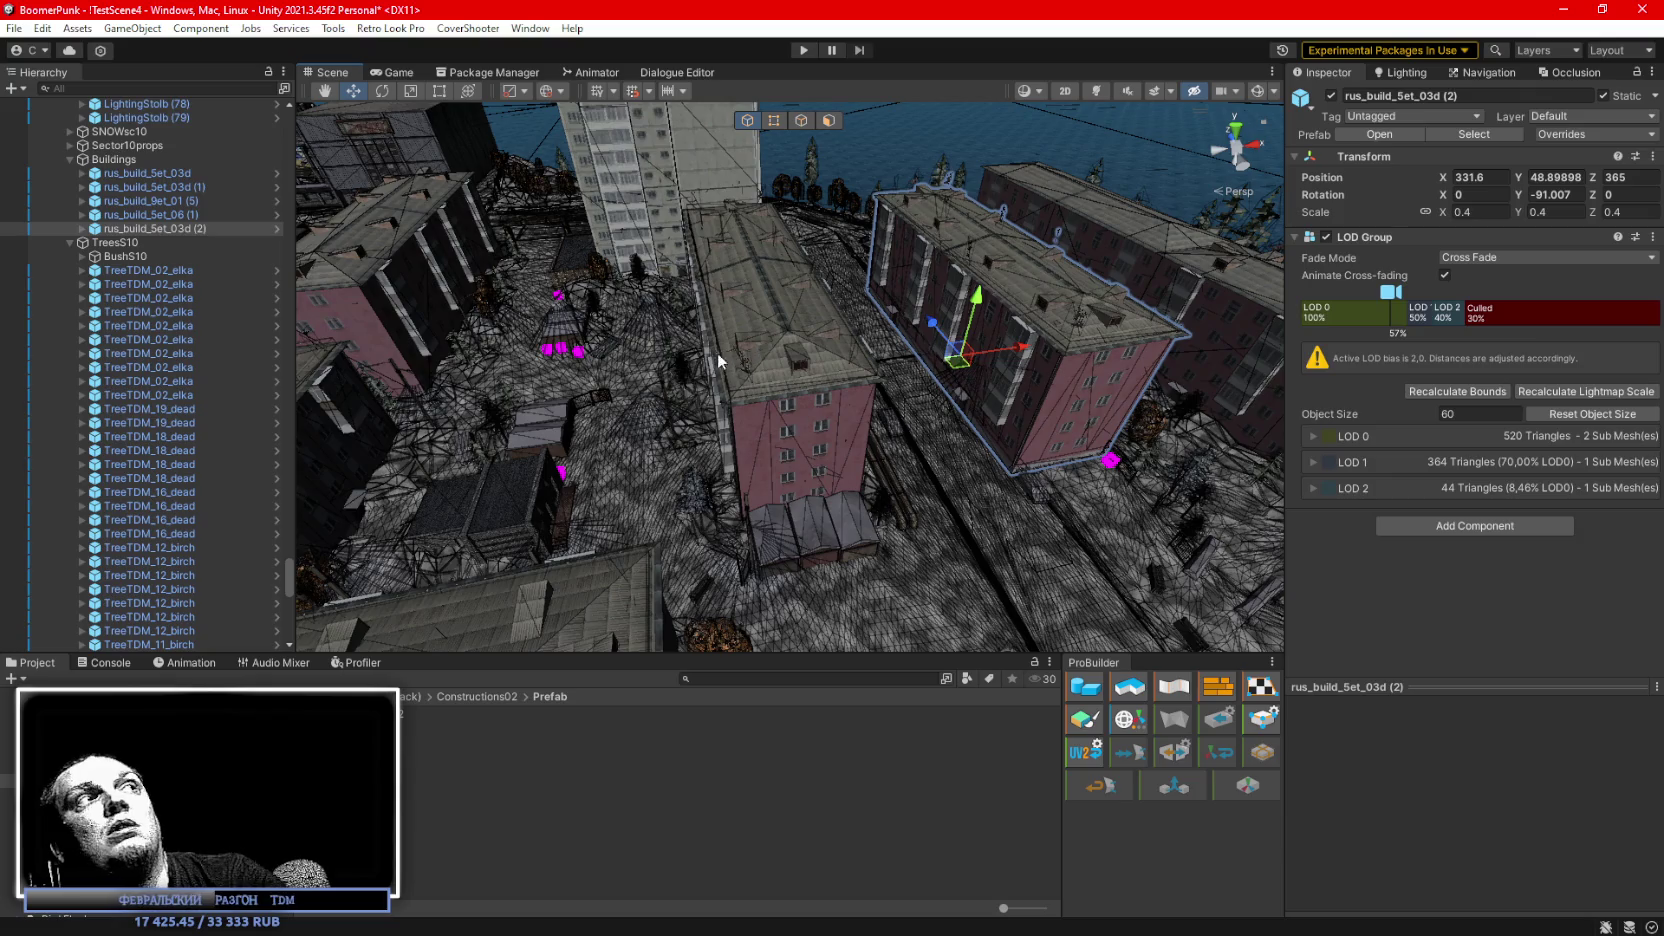
pyautogui.press('Delete')
pyautogui.moveTo(706, 364)
pyautogui.mouseDown()
pyautogui.moveTo(821, 267)
pyautogui.moveTo(1004, 441)
pyautogui.moveTo(940, 397)
pyautogui.moveTo(1270, 336)
pyautogui.moveTo(1261, 288)
pyautogui.moveTo(1245, 294)
pyautogui.mouseUp()
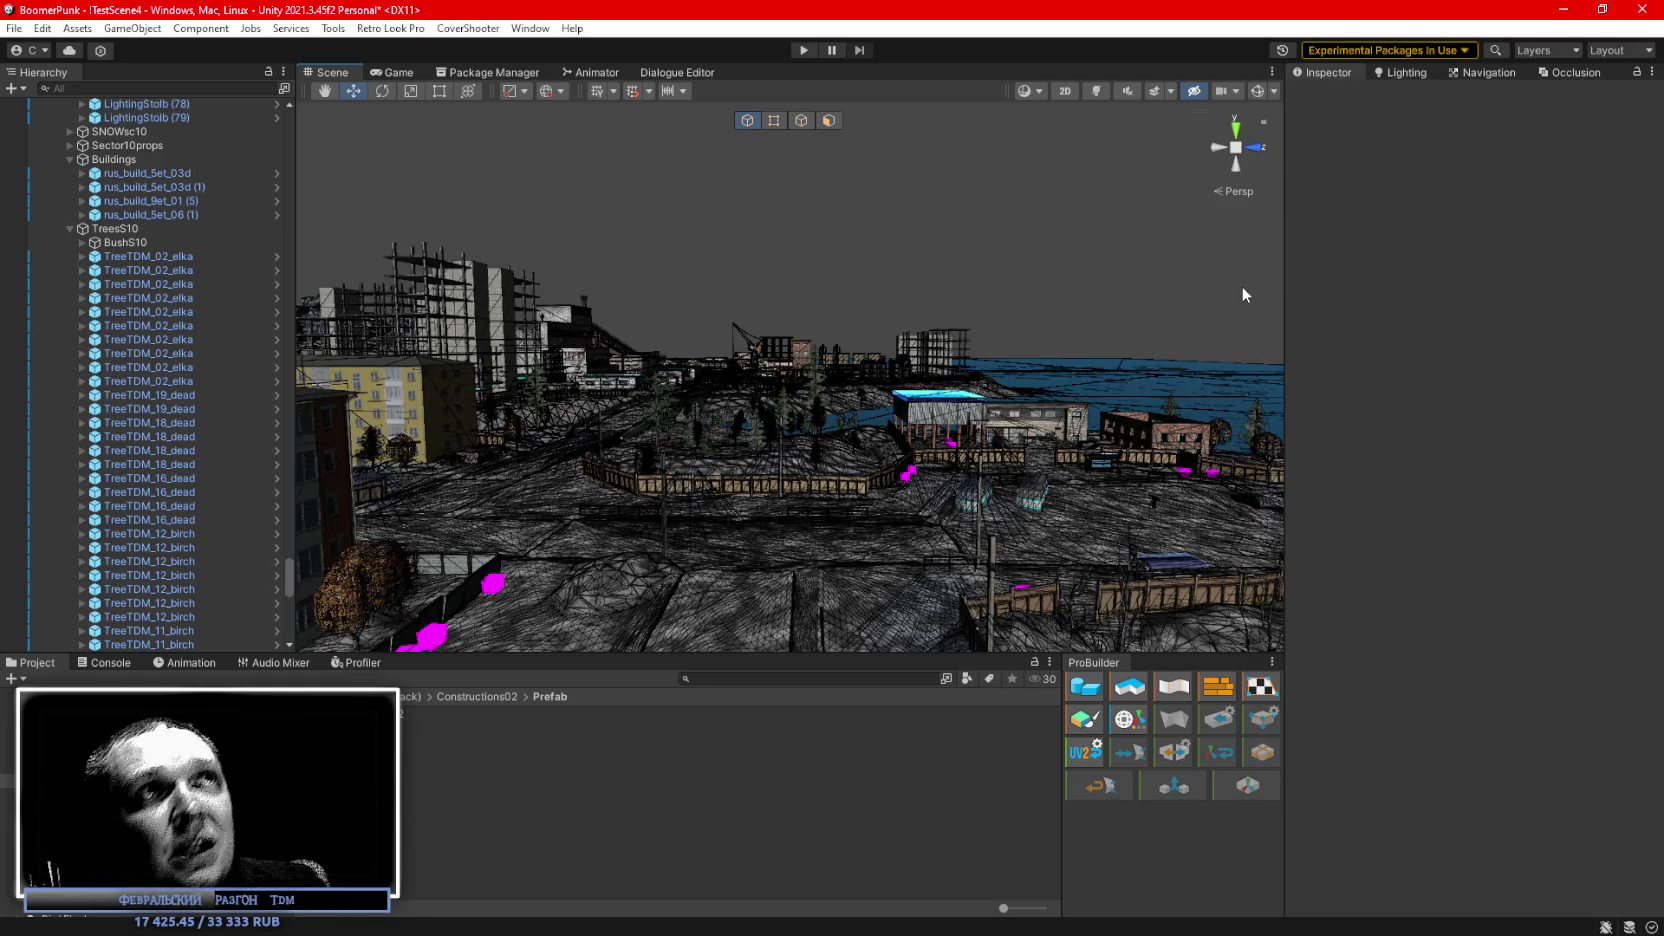
pyautogui.moveTo(796, 190)
pyautogui.mouseDown()
pyautogui.moveTo(440, 459)
pyautogui.moveTo(454, 561)
pyautogui.moveTo(650, 550)
pyautogui.moveTo(650, 572)
pyautogui.moveTo(651, 557)
pyautogui.moveTo(791, 568)
pyautogui.moveTo(825, 386)
pyautogui.moveTo(801, 421)
pyautogui.mouseUp()
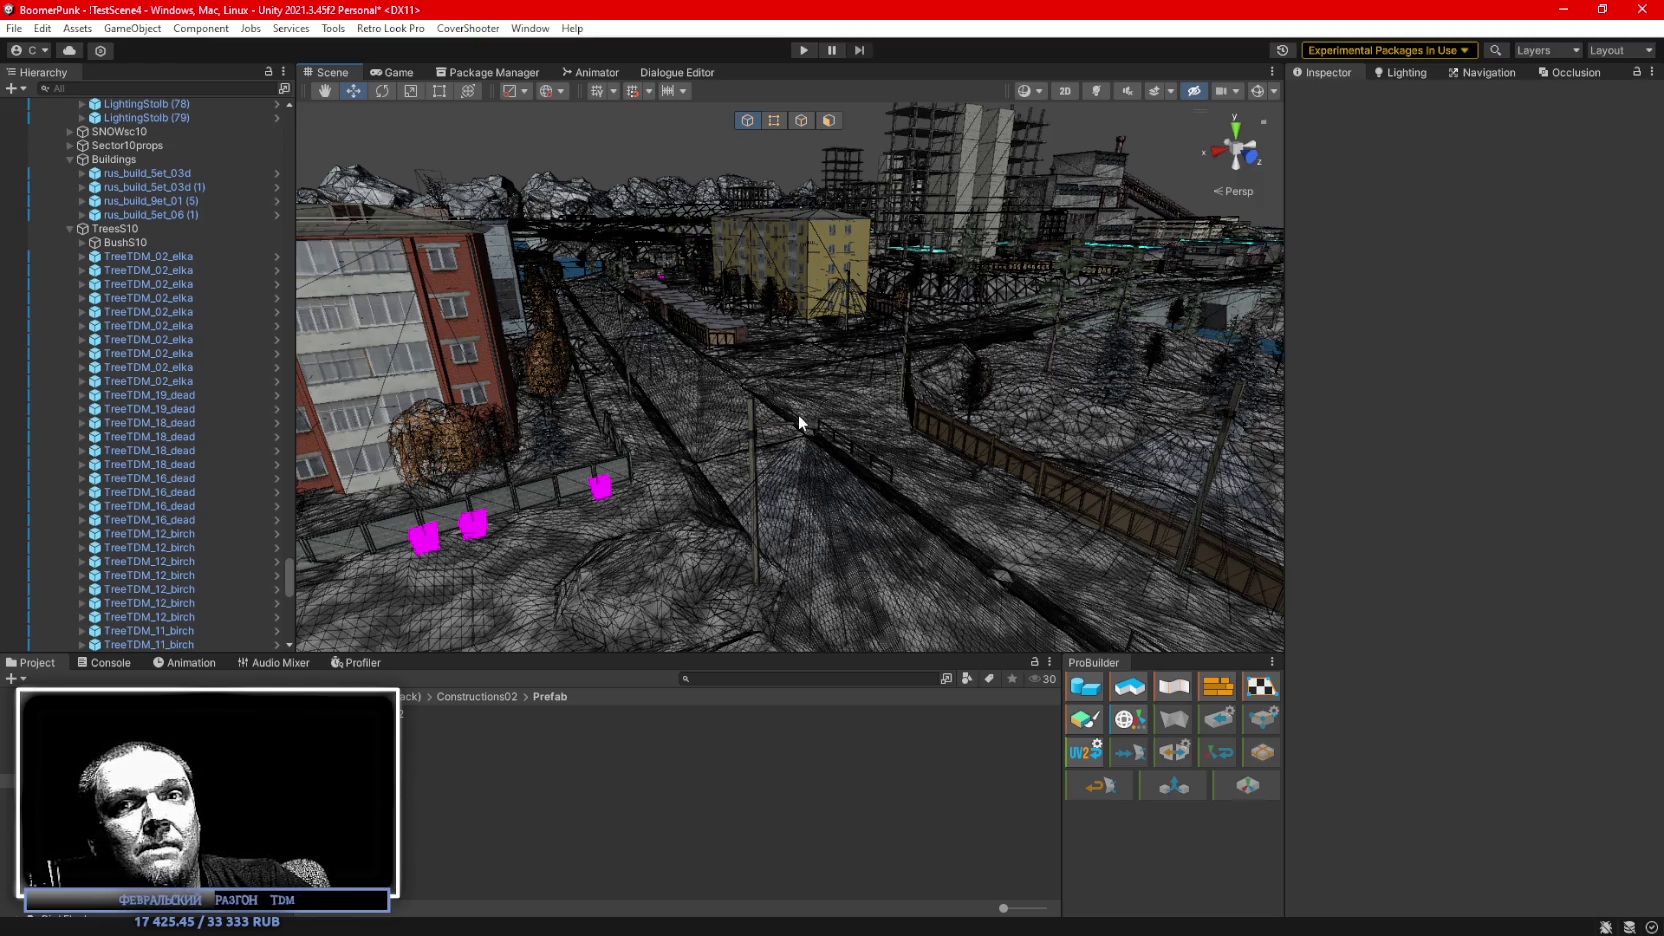
pyautogui.scroll(4, 800, 410)
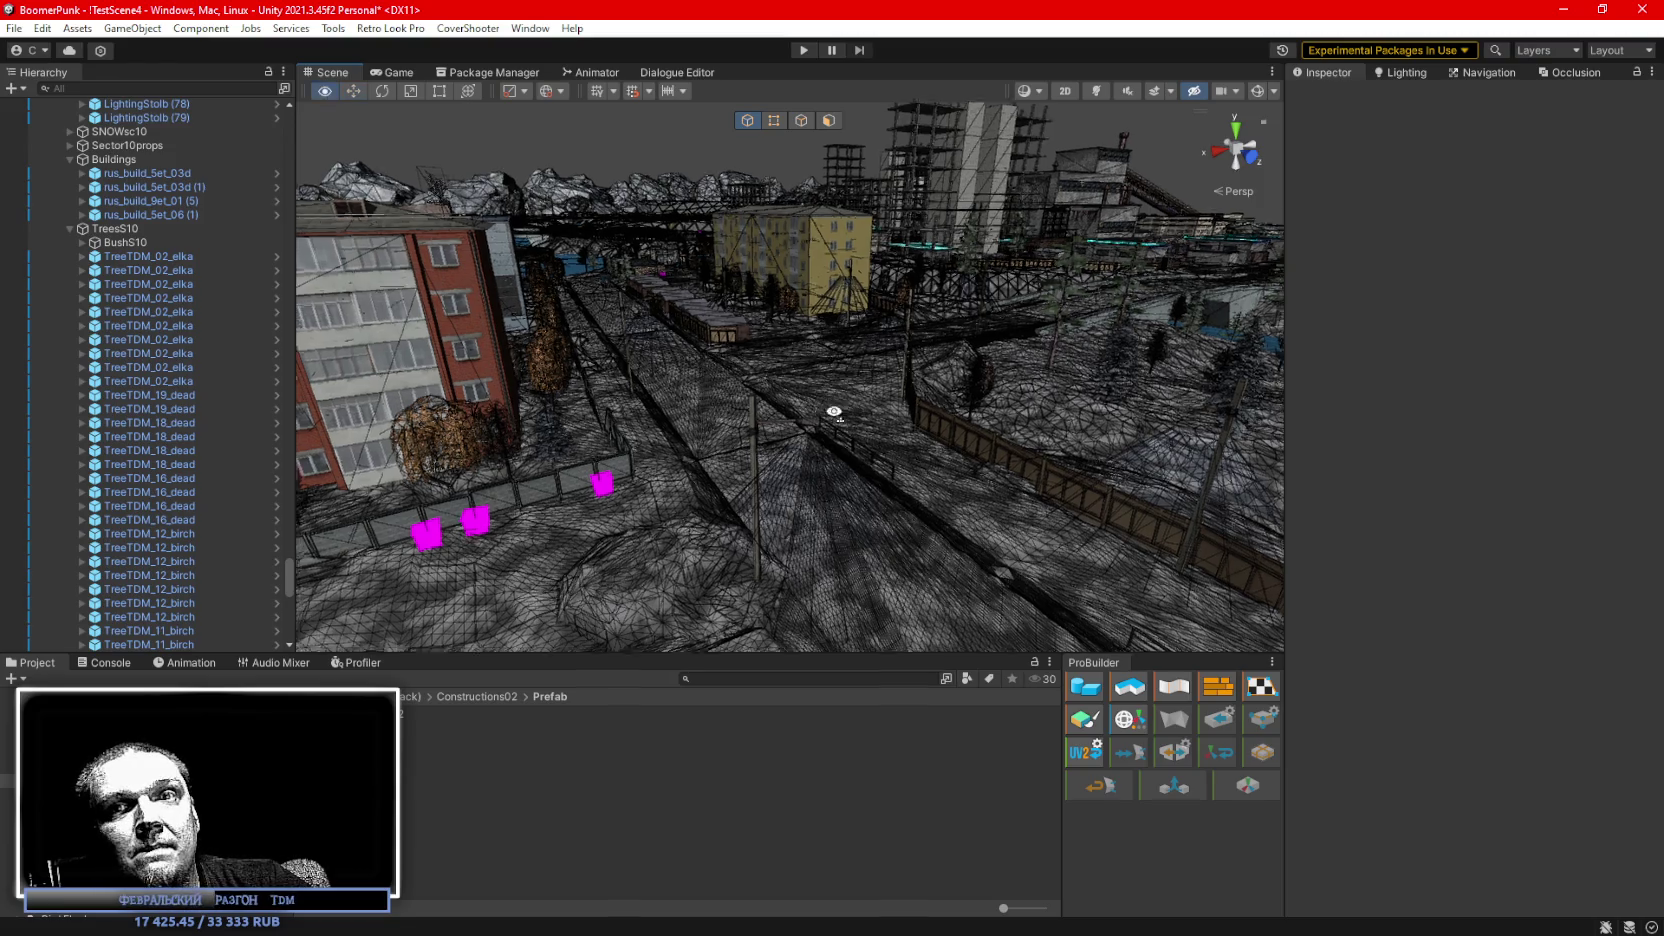
# Start Play mode in a maximized Game view and equip the backpack, yellow item, note, rifle and pistol.
pyautogui.click(809, 50)
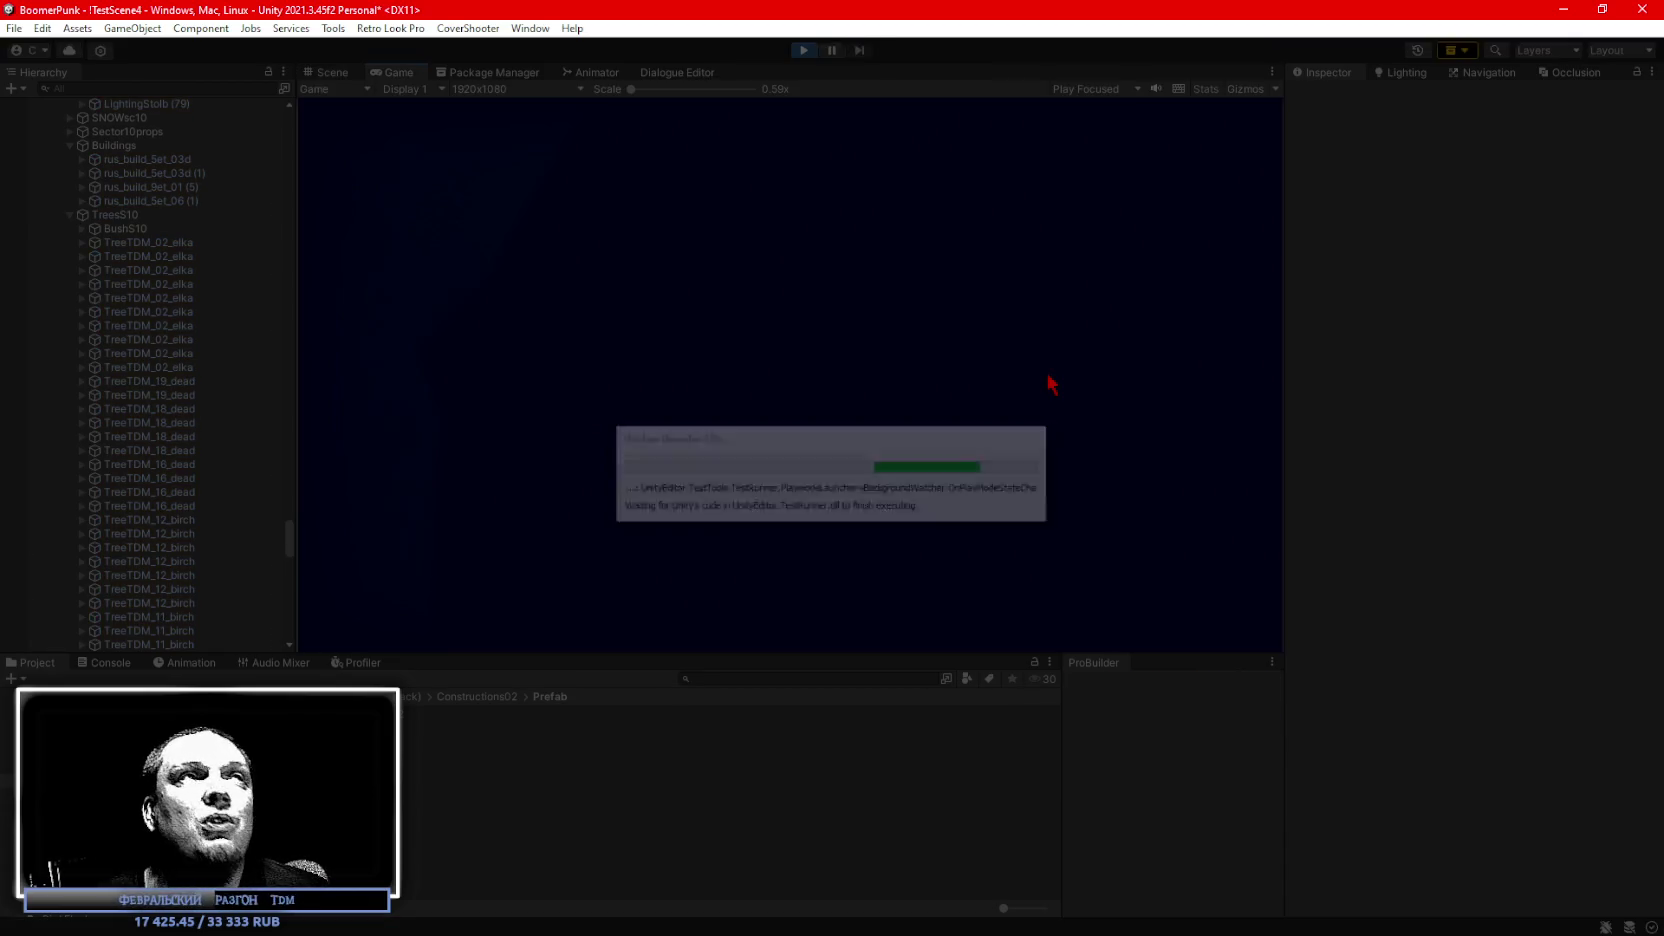
pyautogui.doubleClick(396, 72)
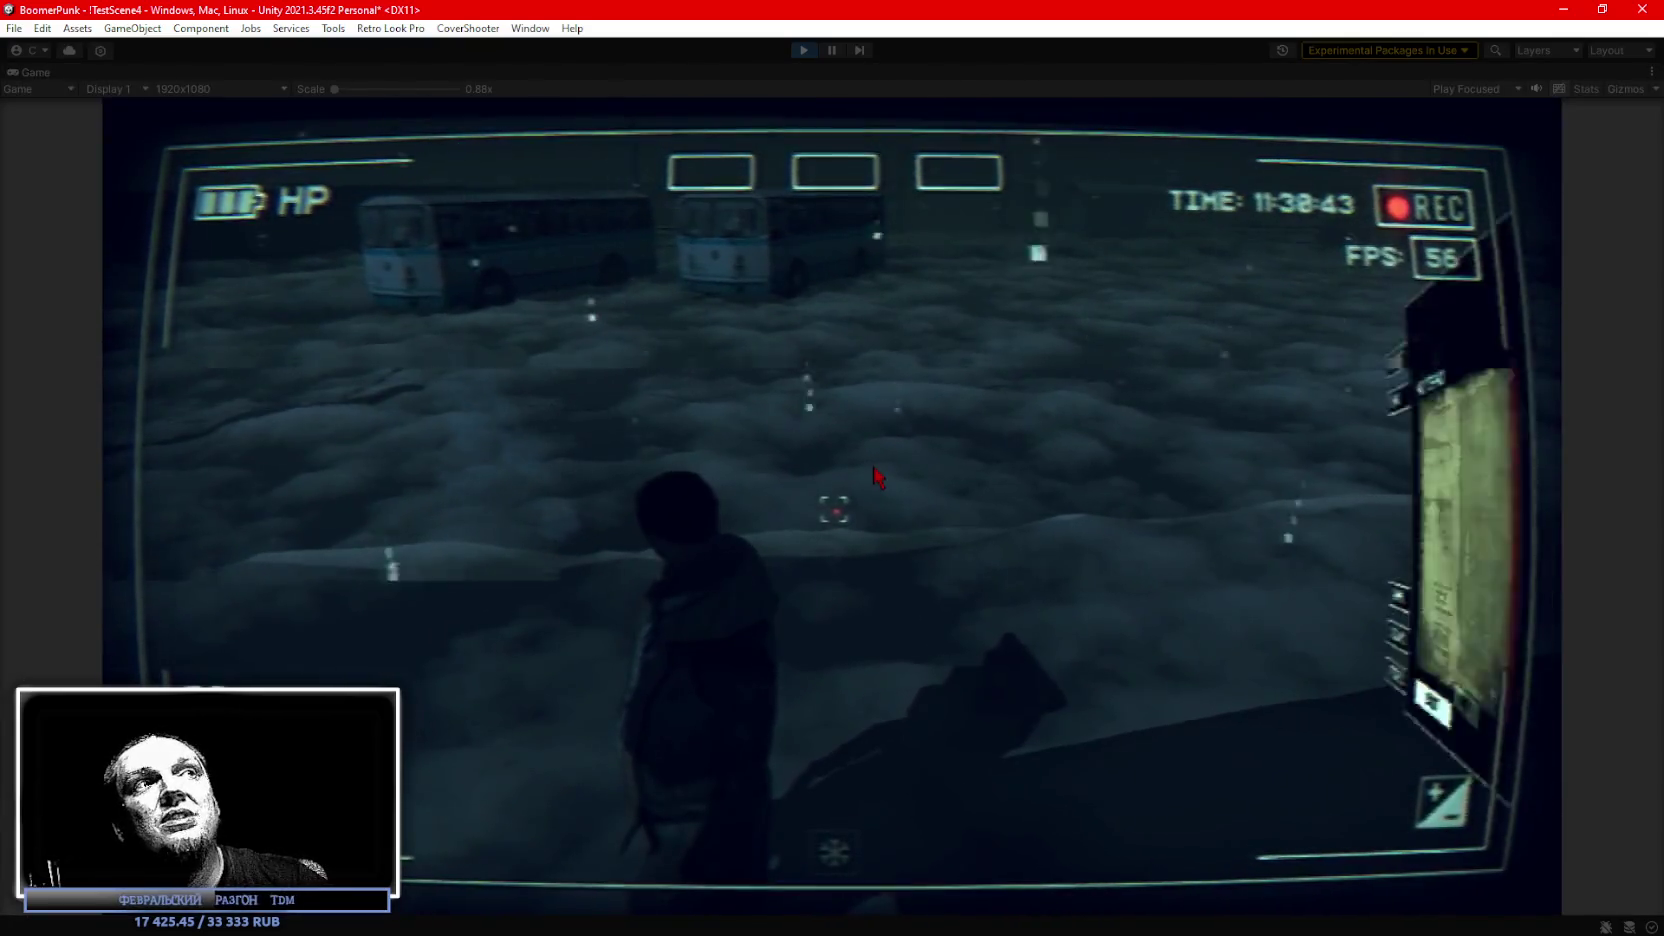
pyautogui.click(960, 309)
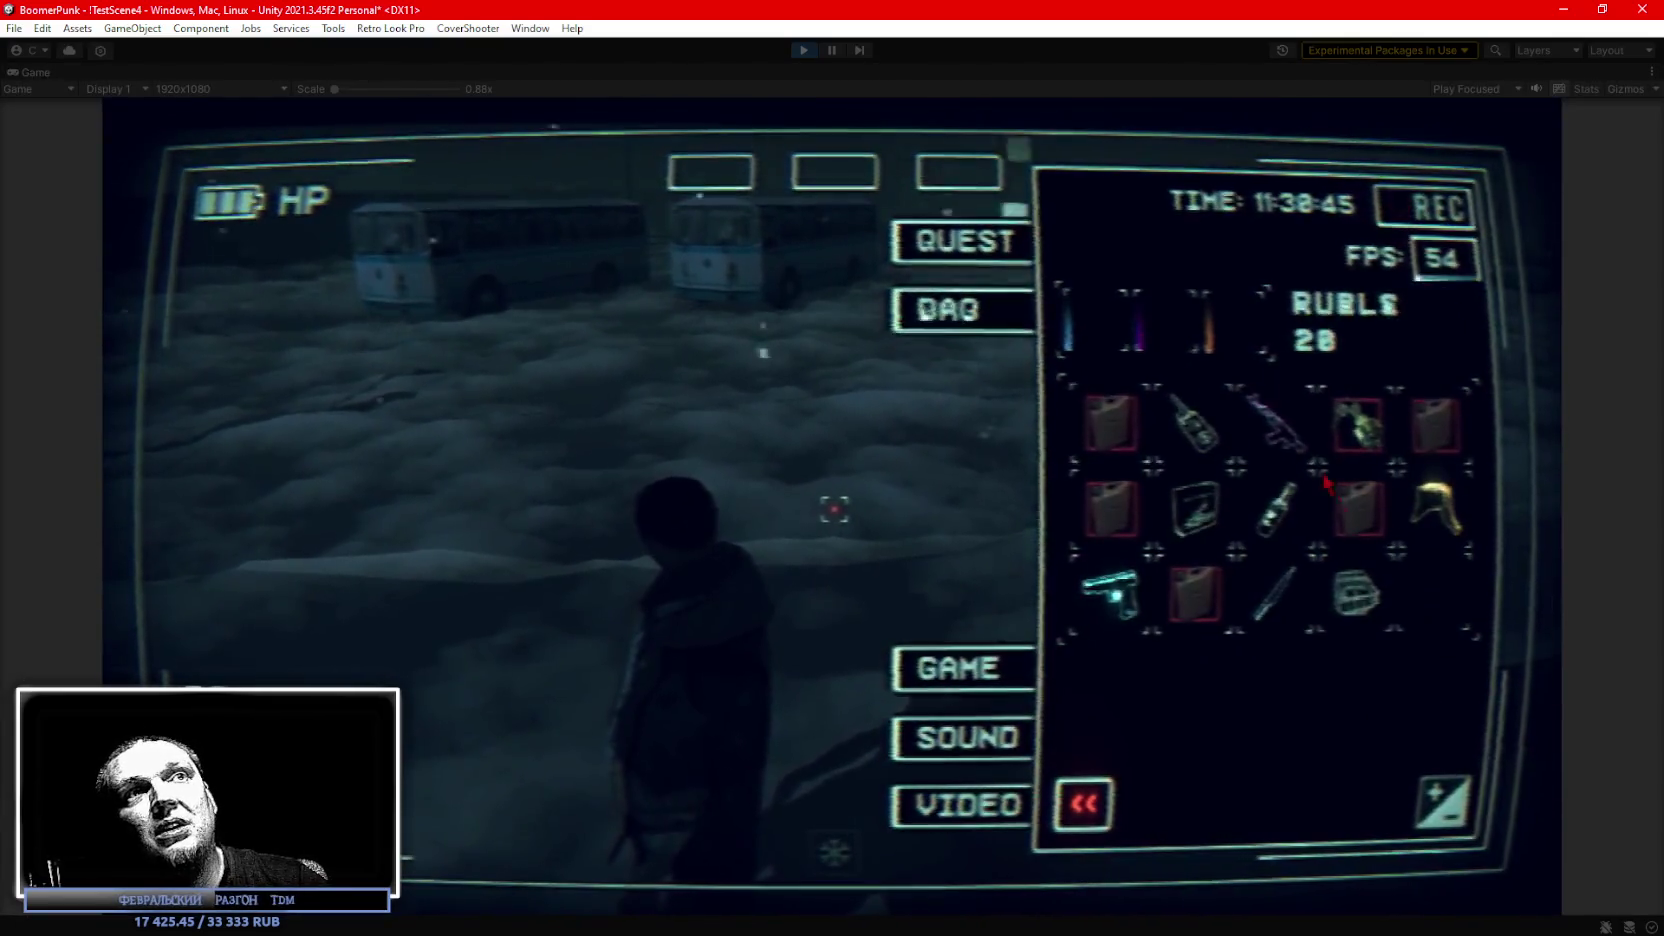
pyautogui.click(1356, 593)
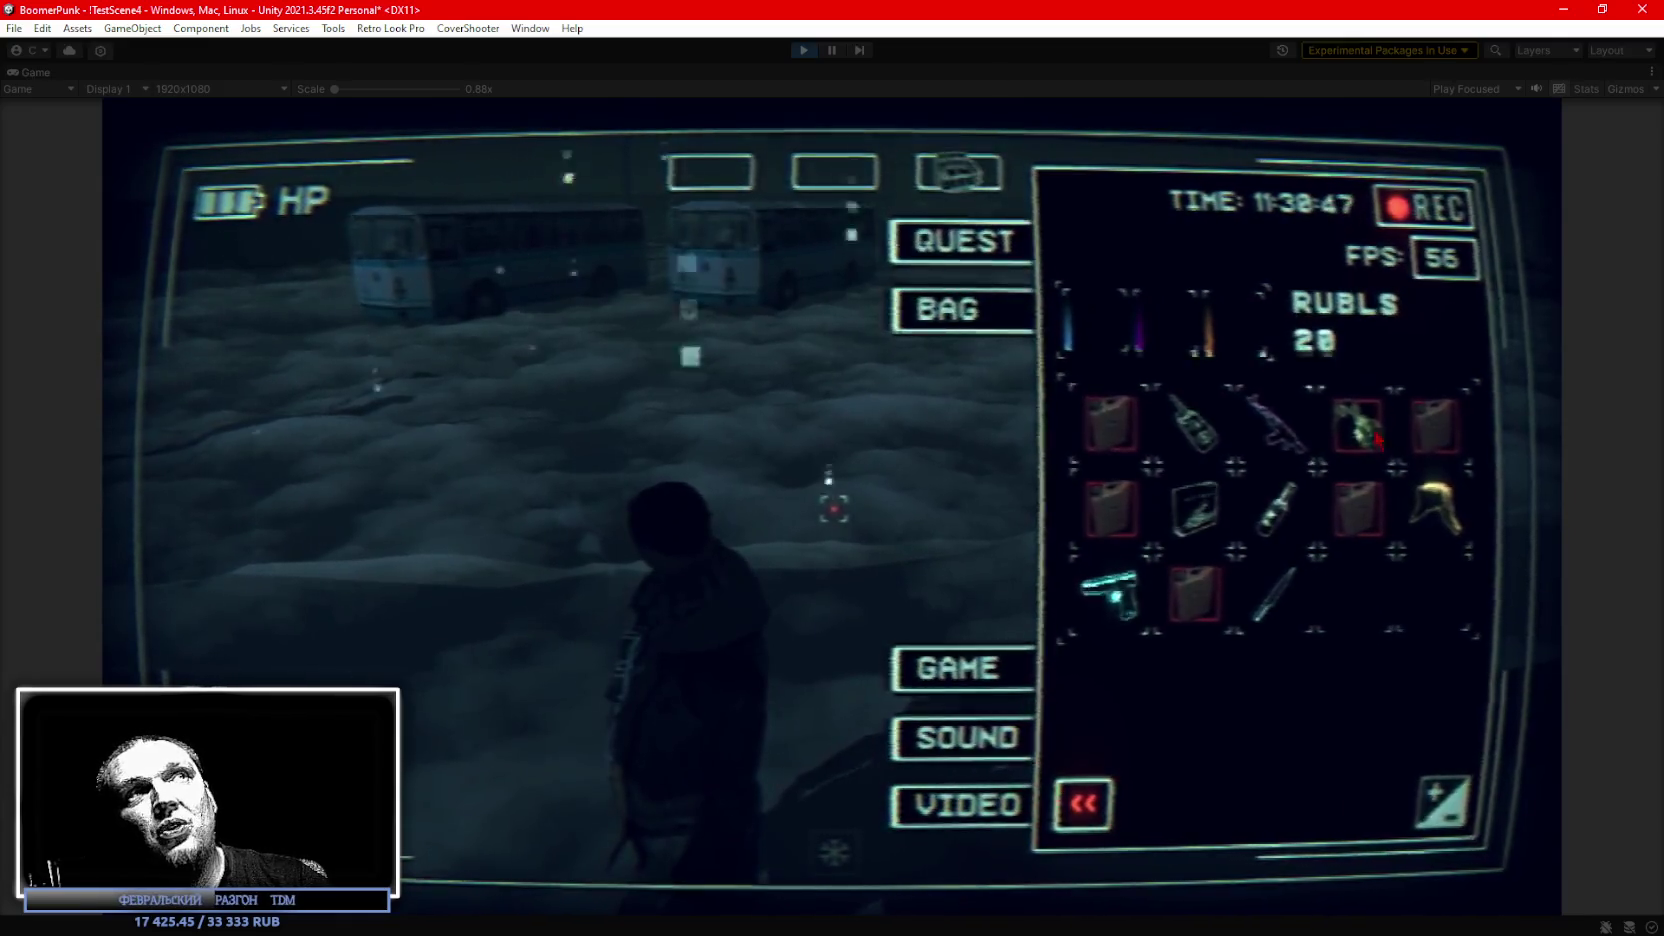
pyautogui.click(1450, 520)
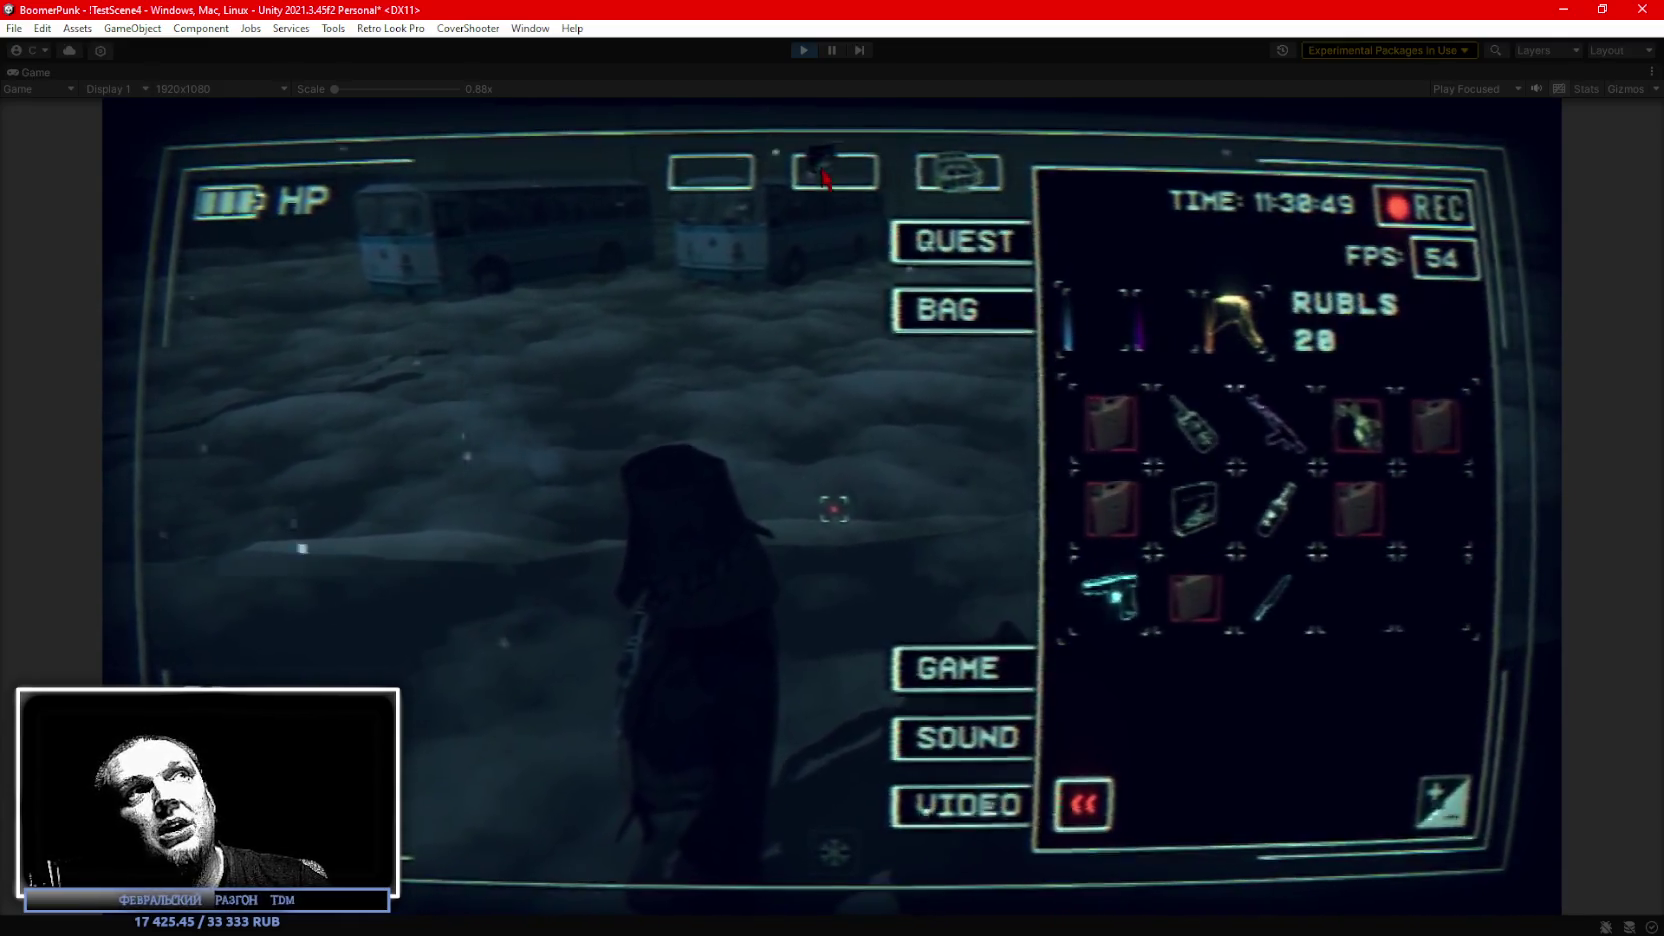
pyautogui.click(1195, 508)
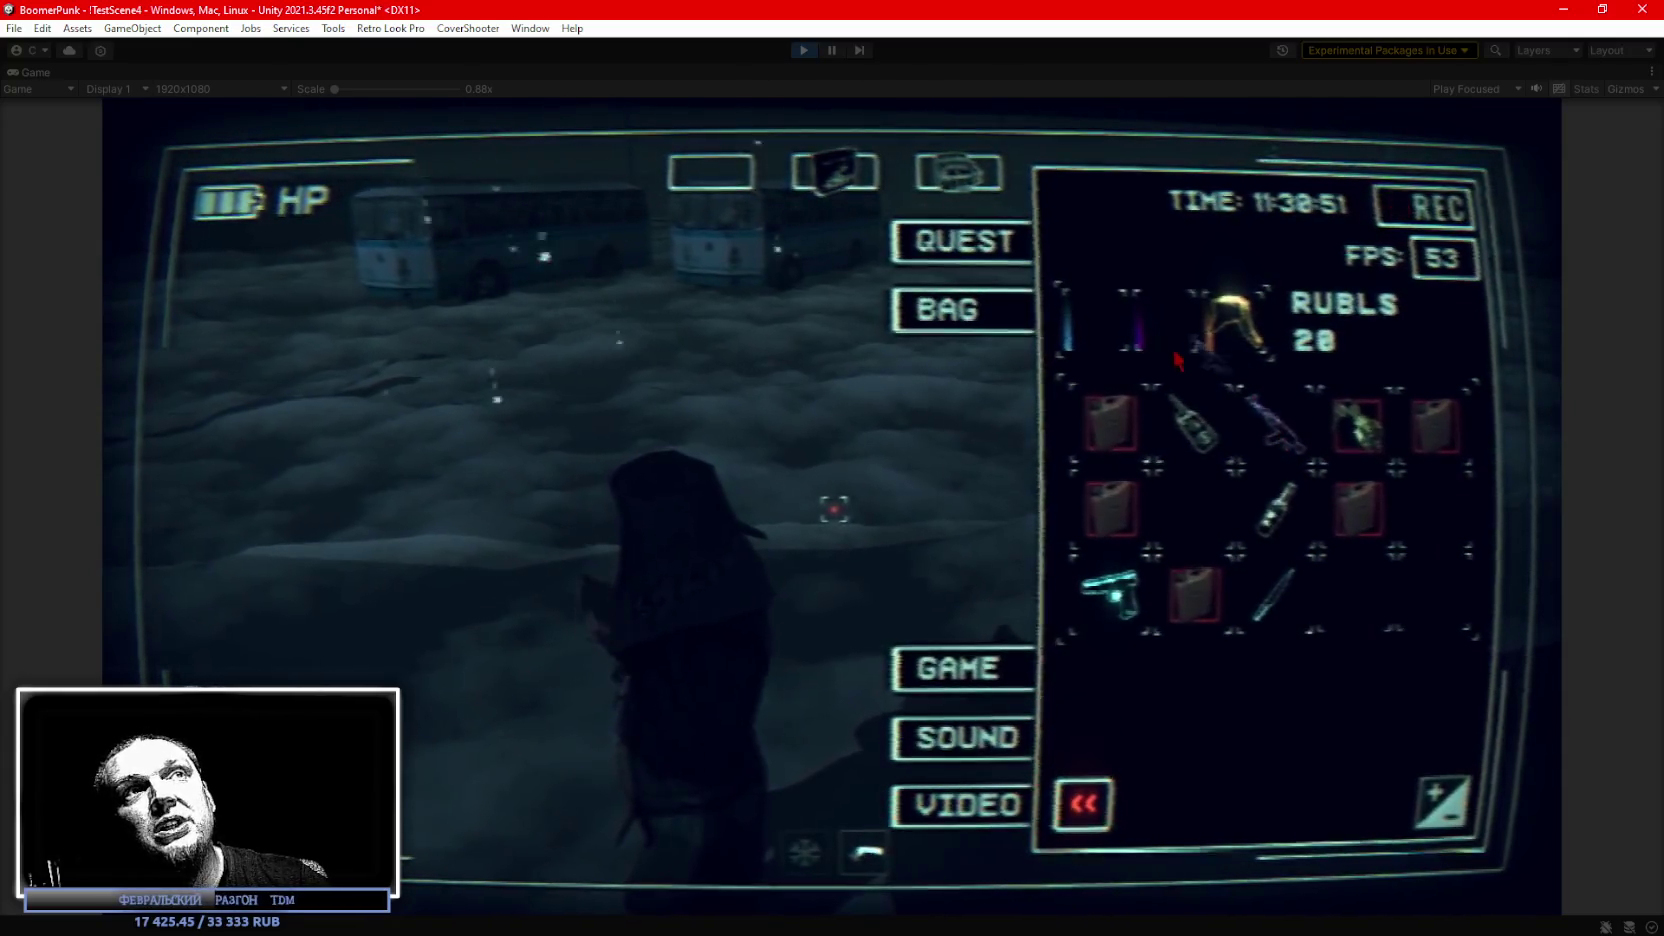
pyautogui.click(1272, 422)
pyautogui.click(1110, 595)
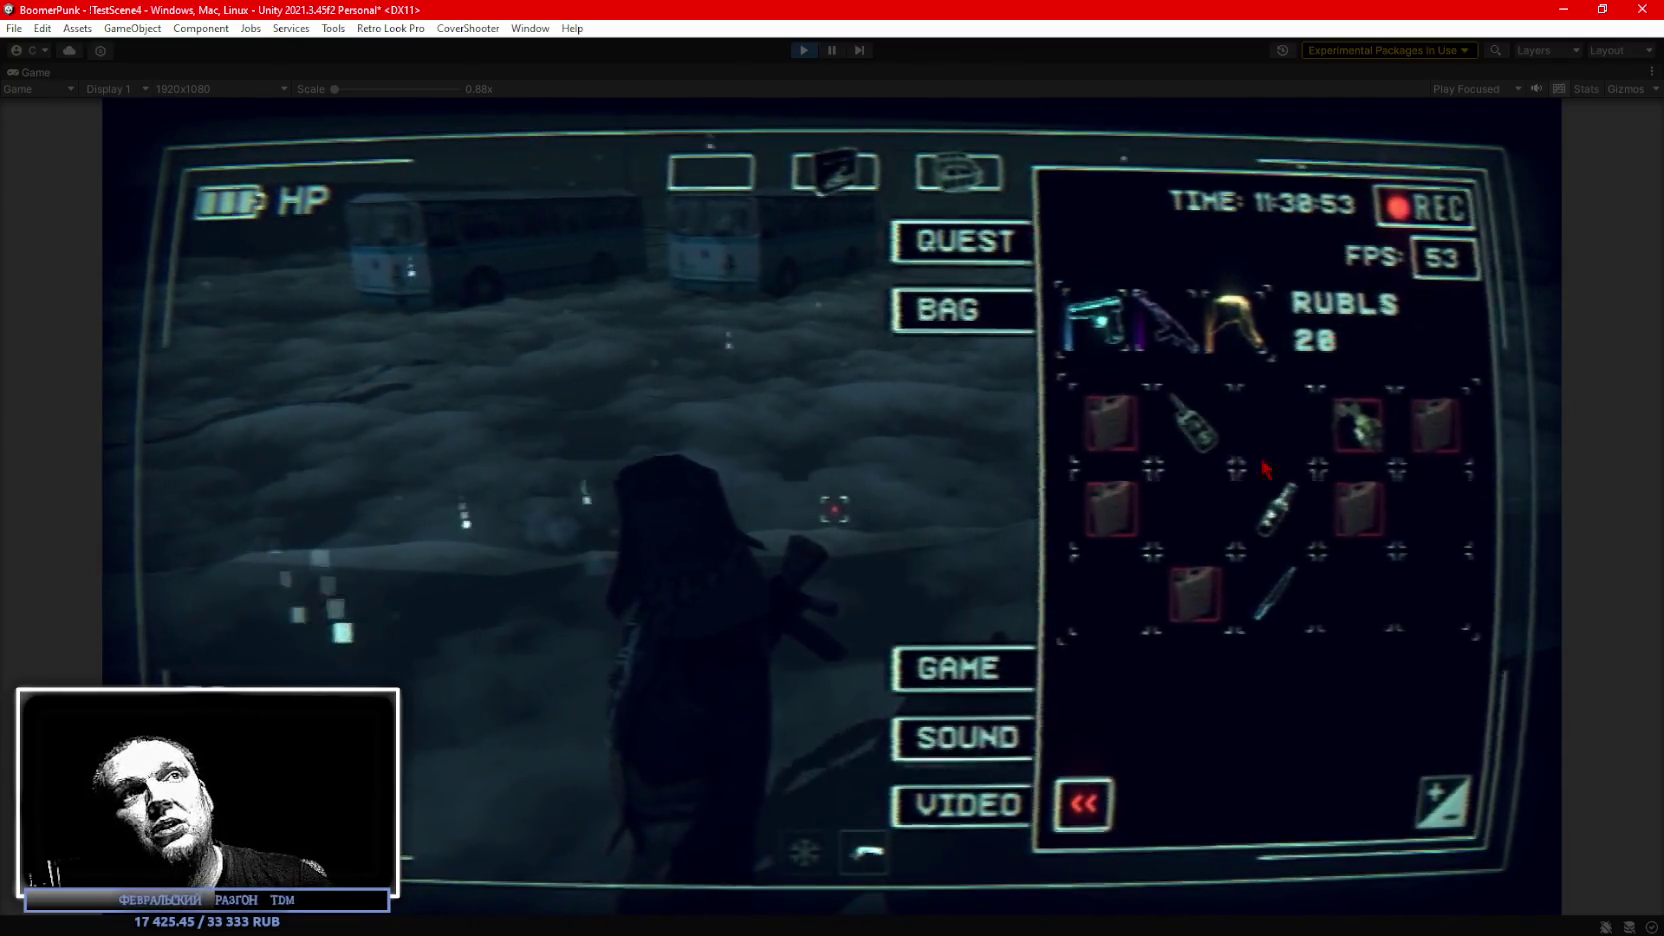
pyautogui.click(960, 309)
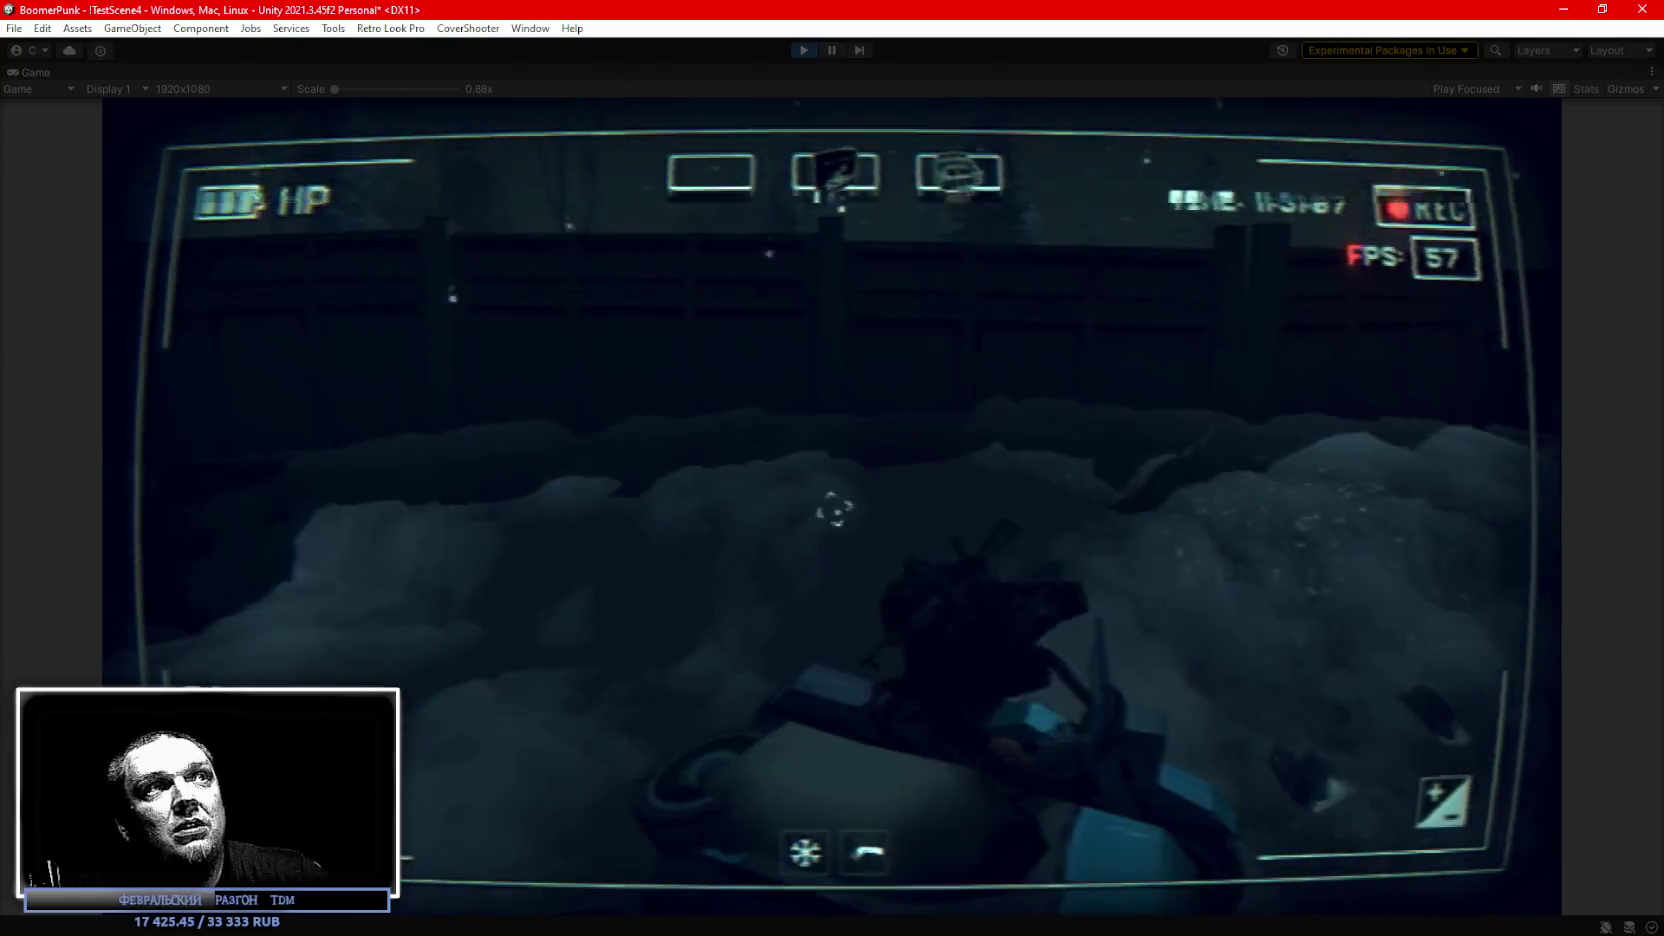
# Use the key item from the inventory, then drive toward the parked car.
pyautogui.press('Tab')
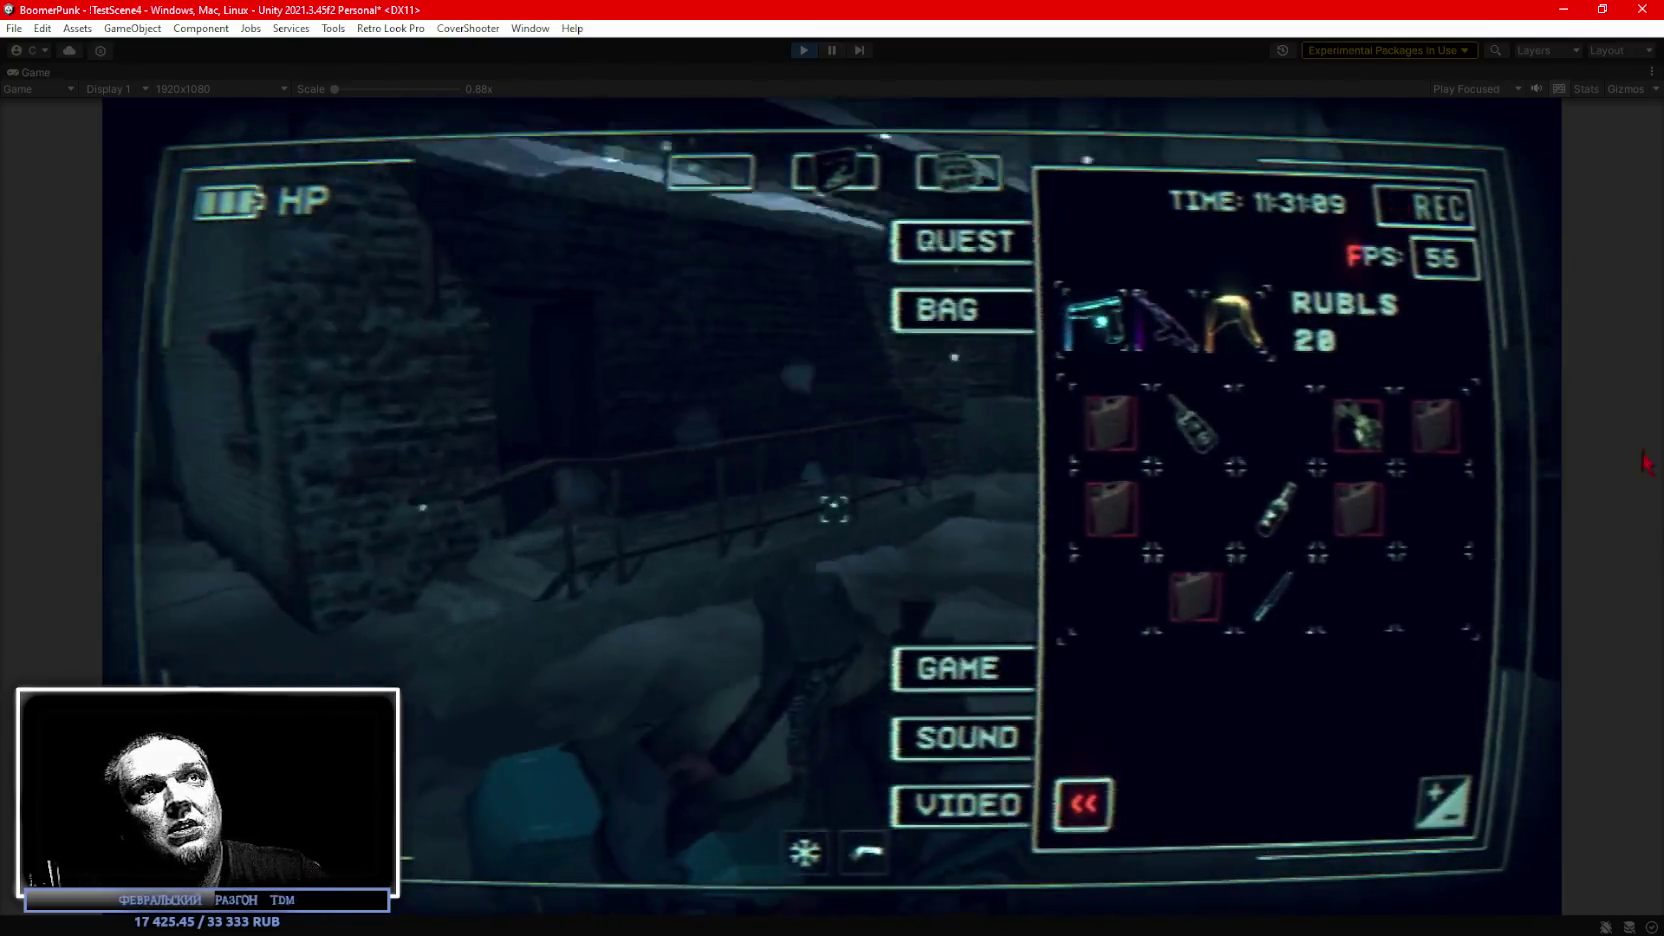
pyautogui.click(1358, 425)
pyautogui.click(1214, 804)
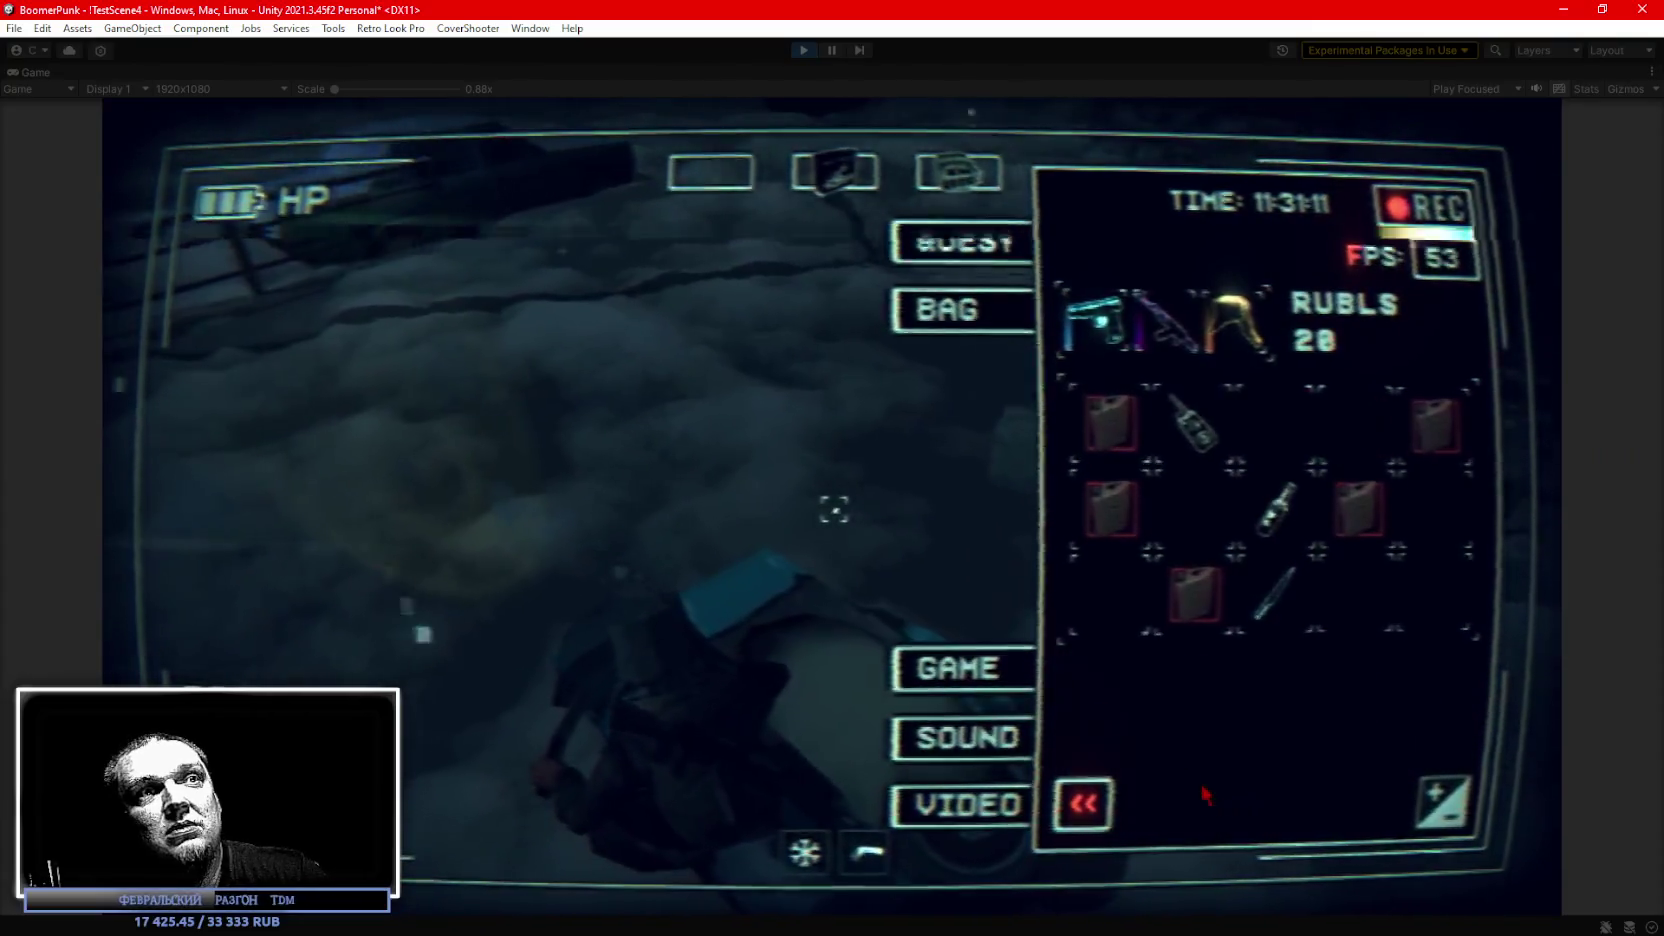
pyautogui.press('Tab')
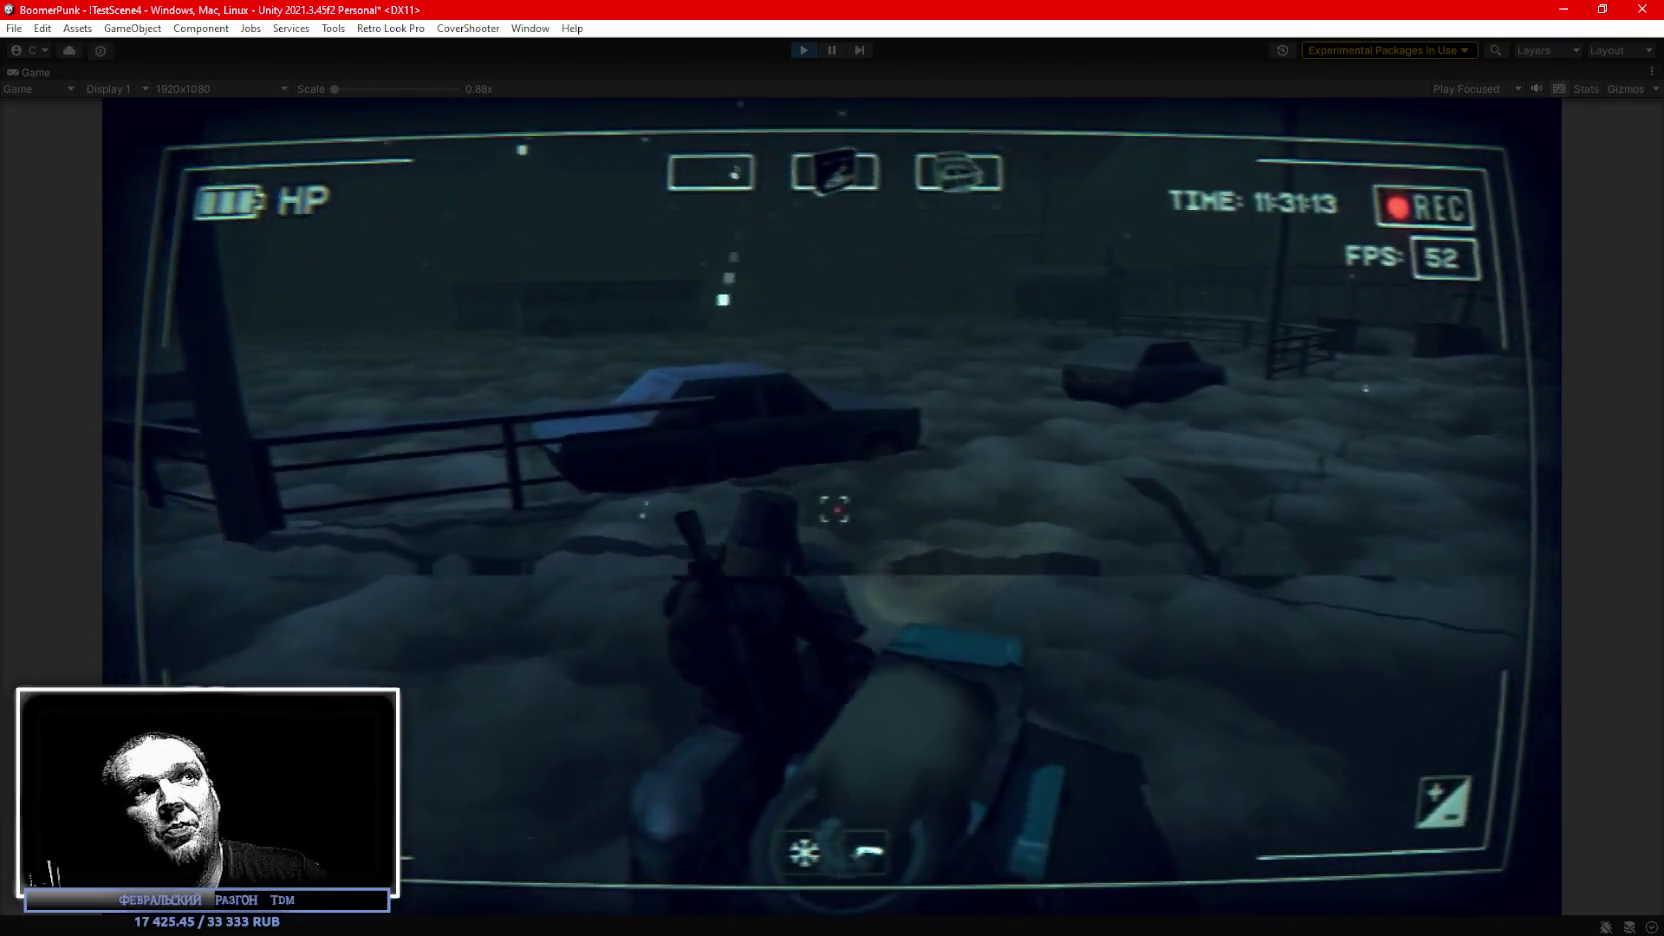
pyautogui.press('w')
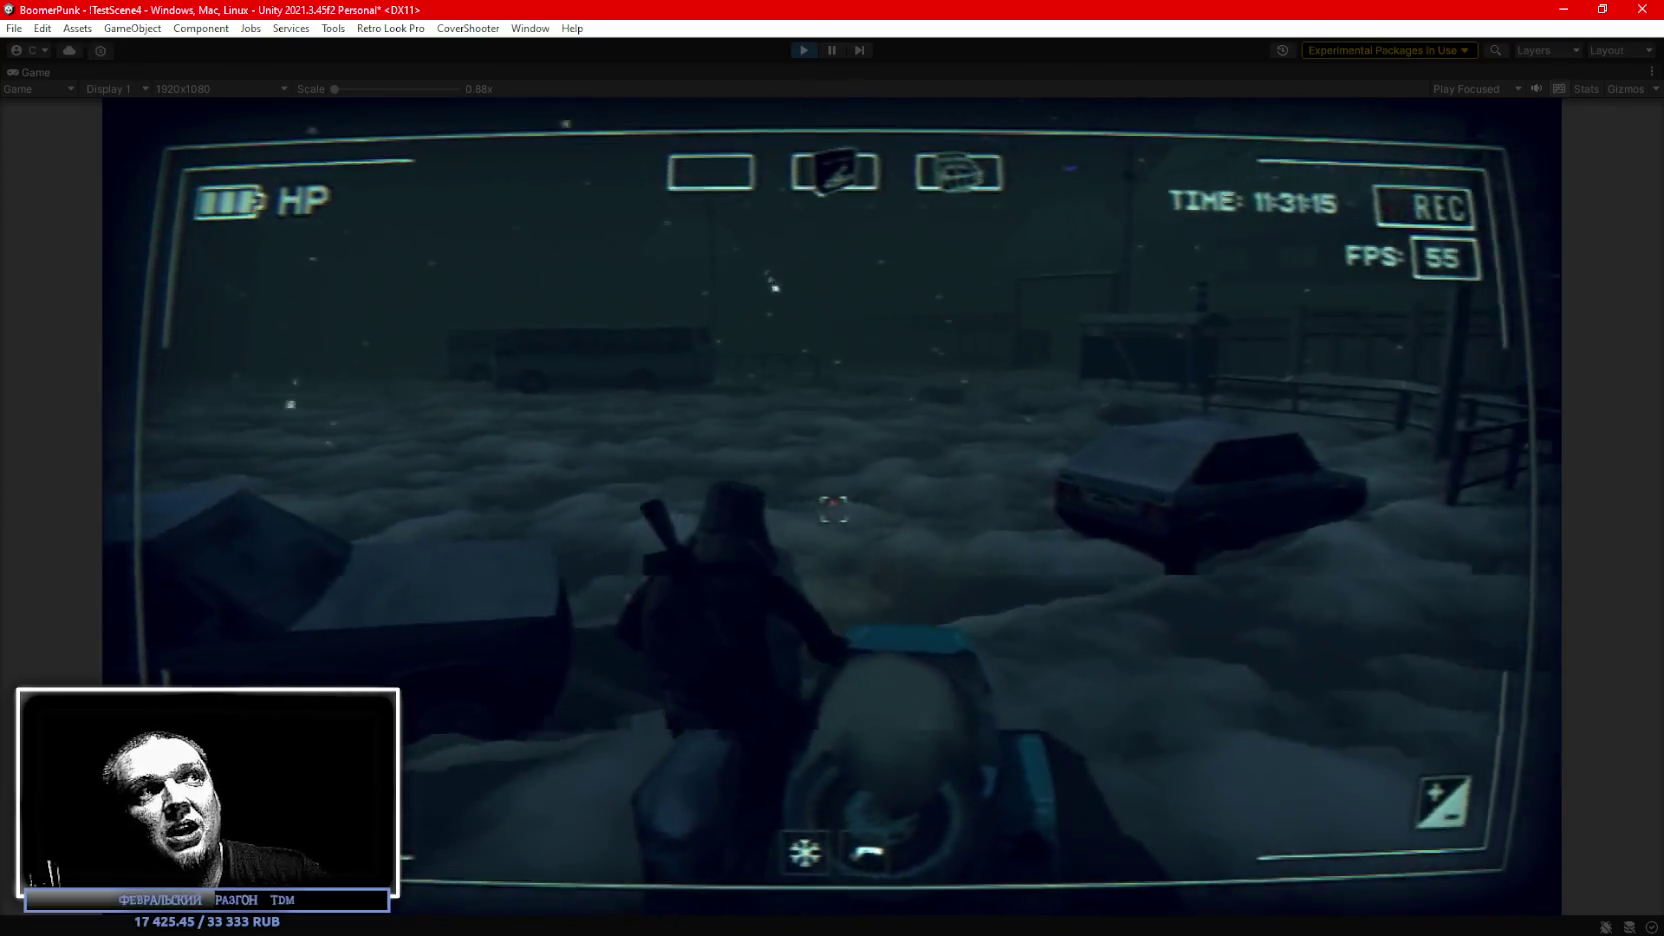
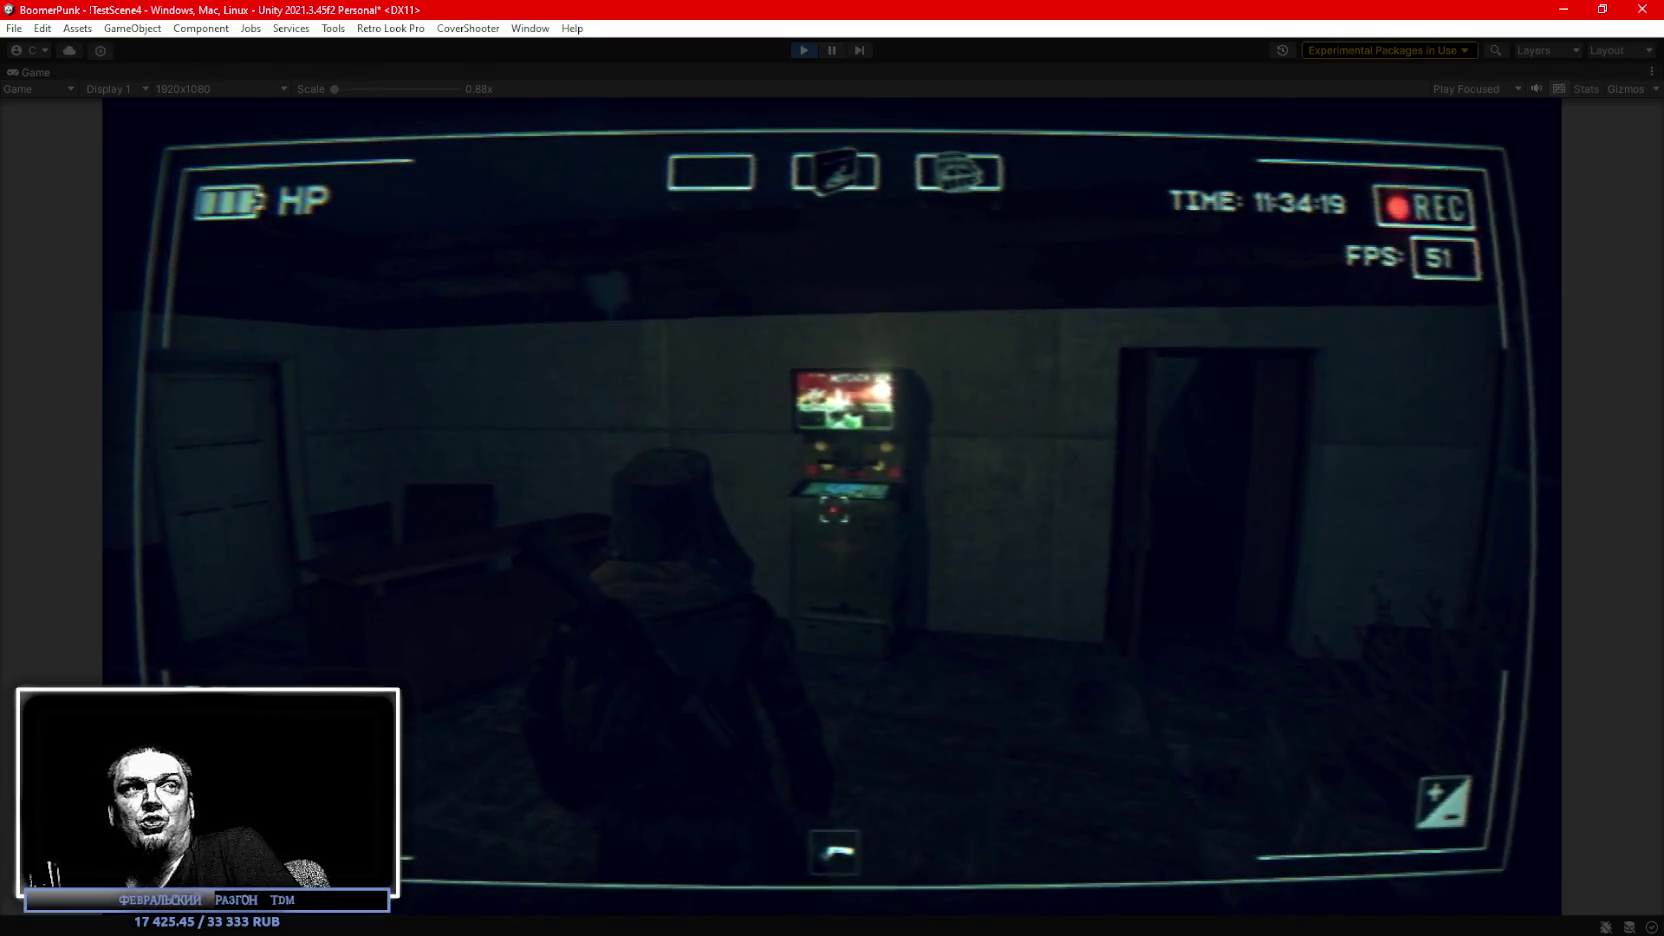
# Walk to the arcade cabinet, start the periscope minigame and torpedo the first ships.
pyautogui.press('w')
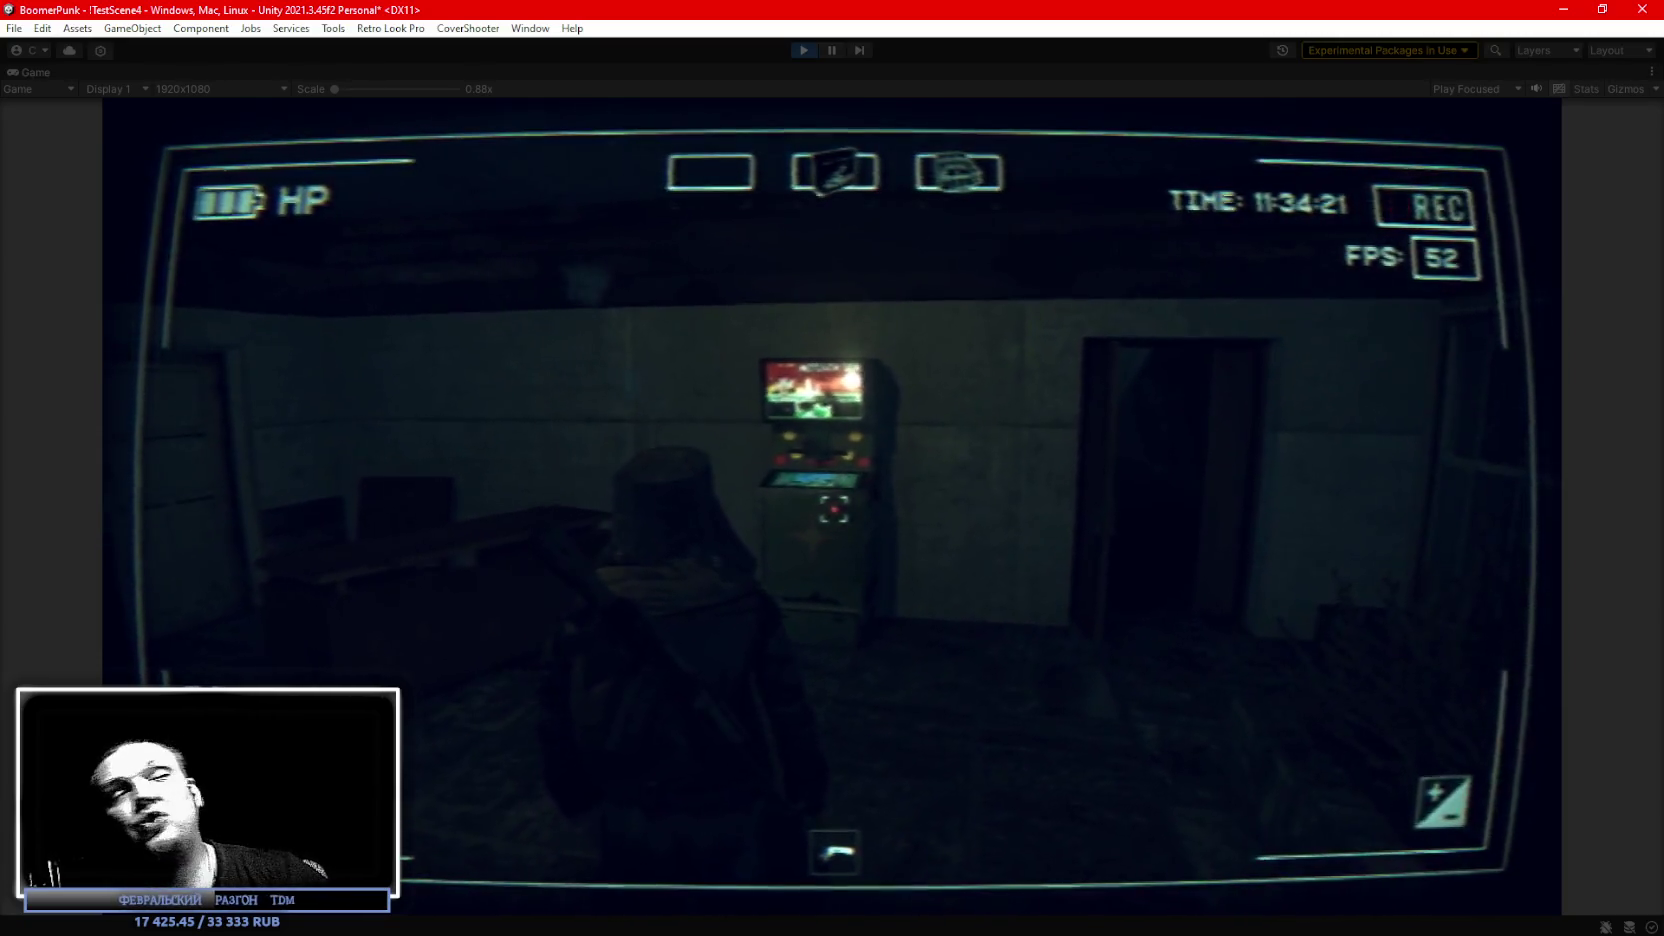
pyautogui.press('e')
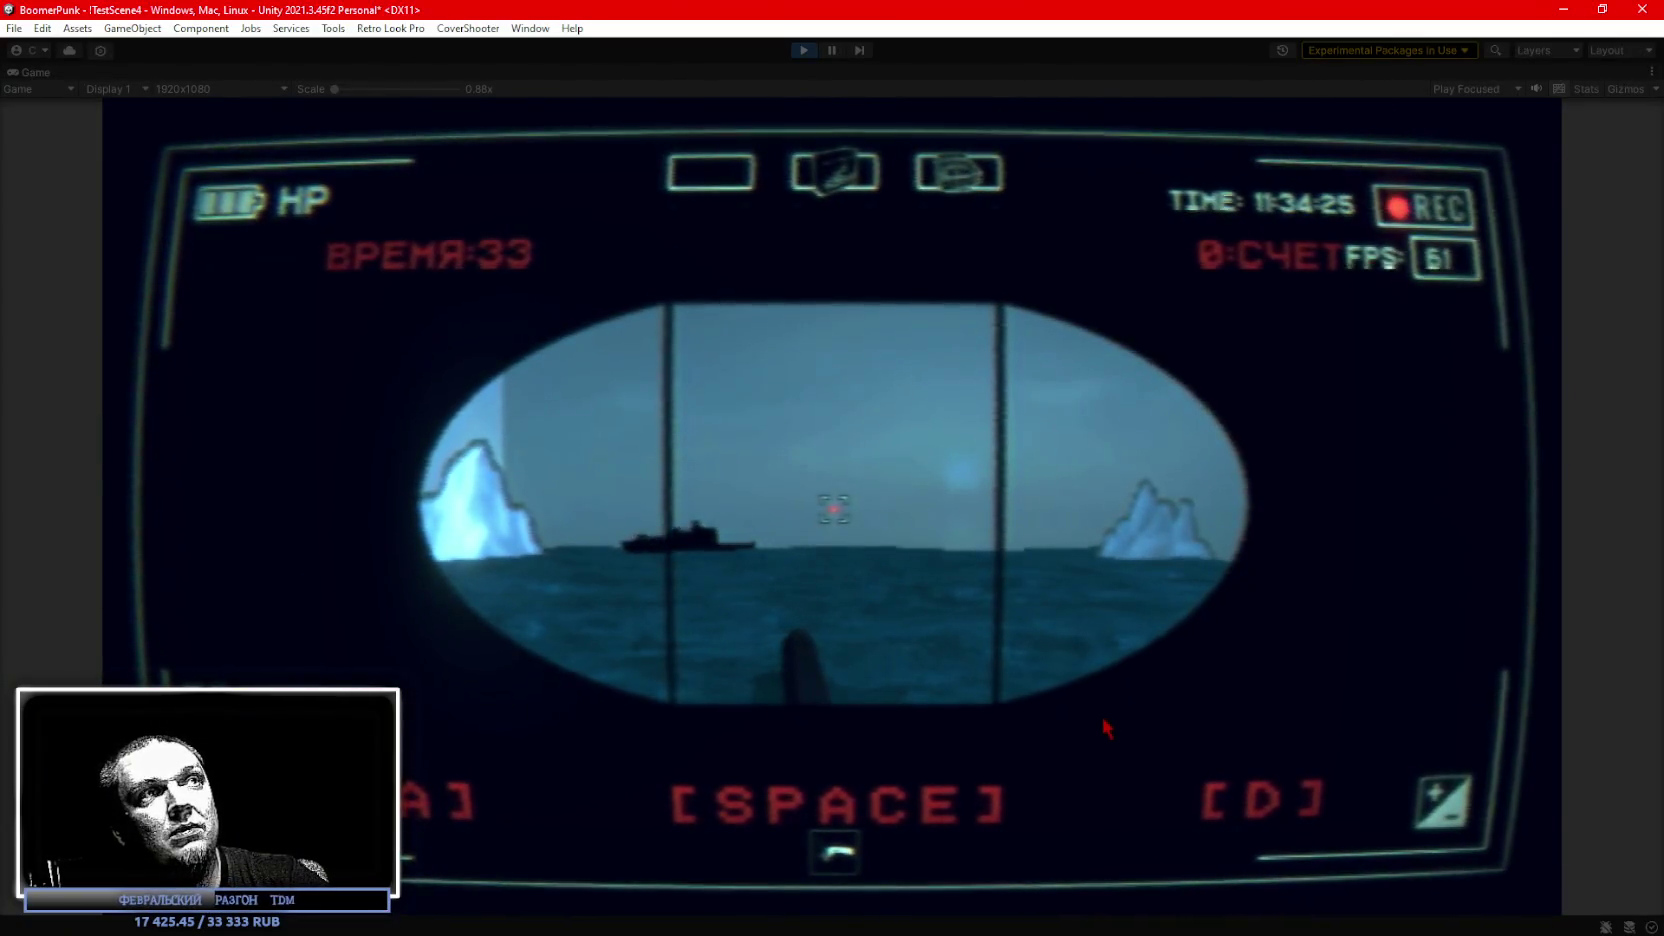
pyautogui.press('space')
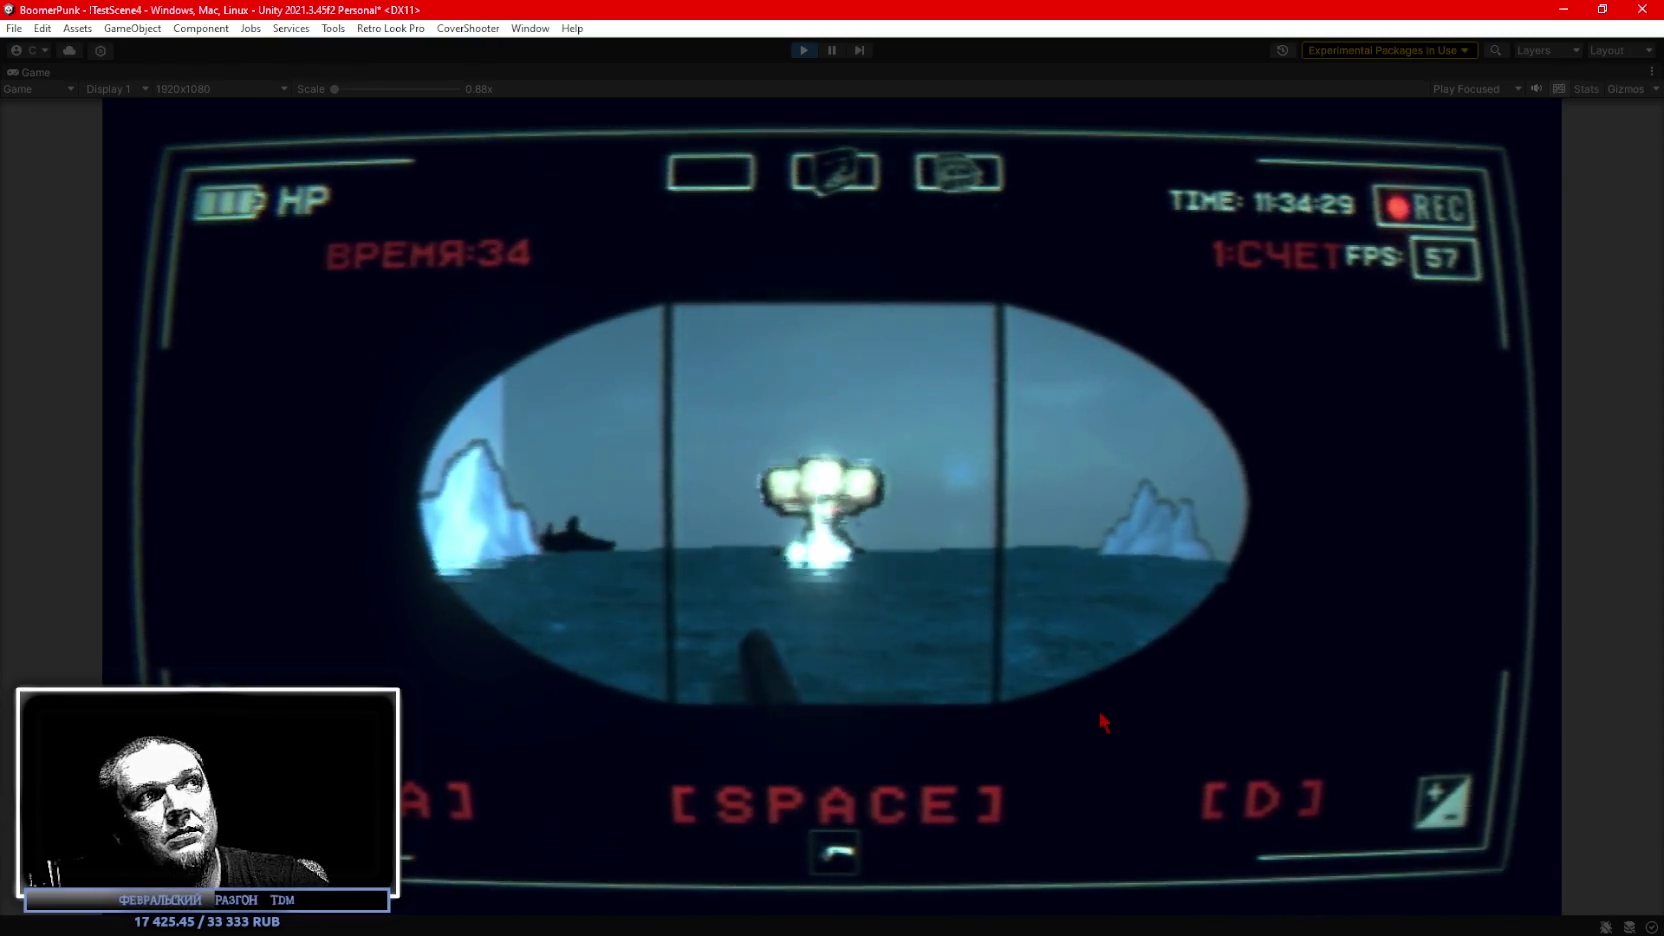
pyautogui.press('space')
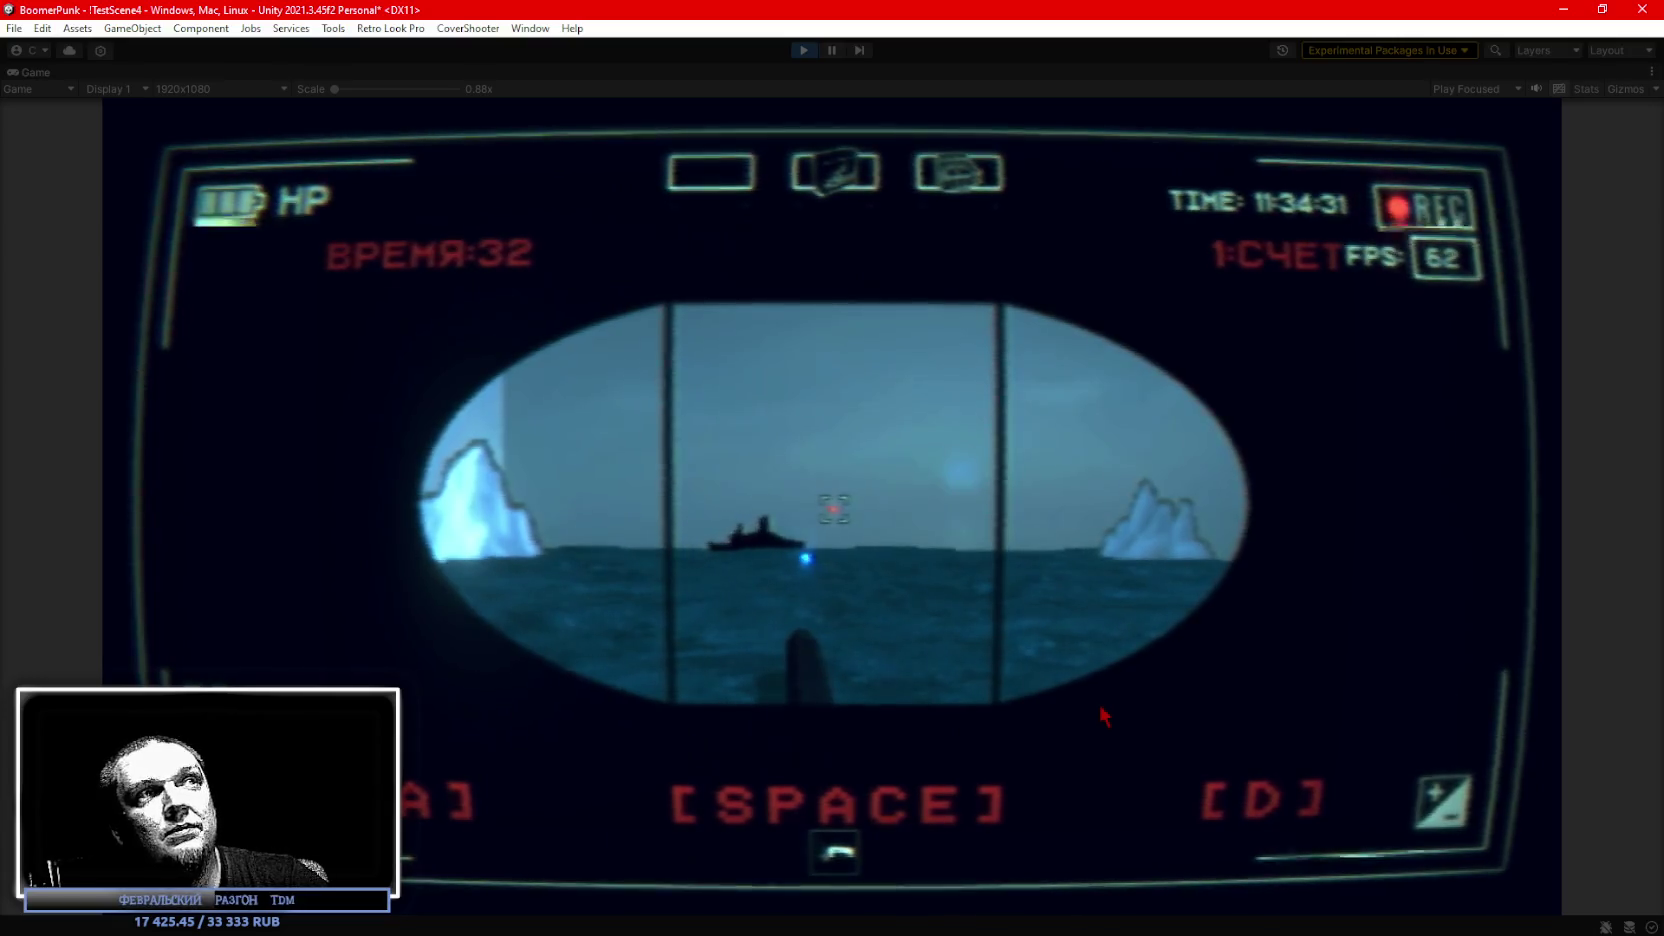
pyautogui.press('space')
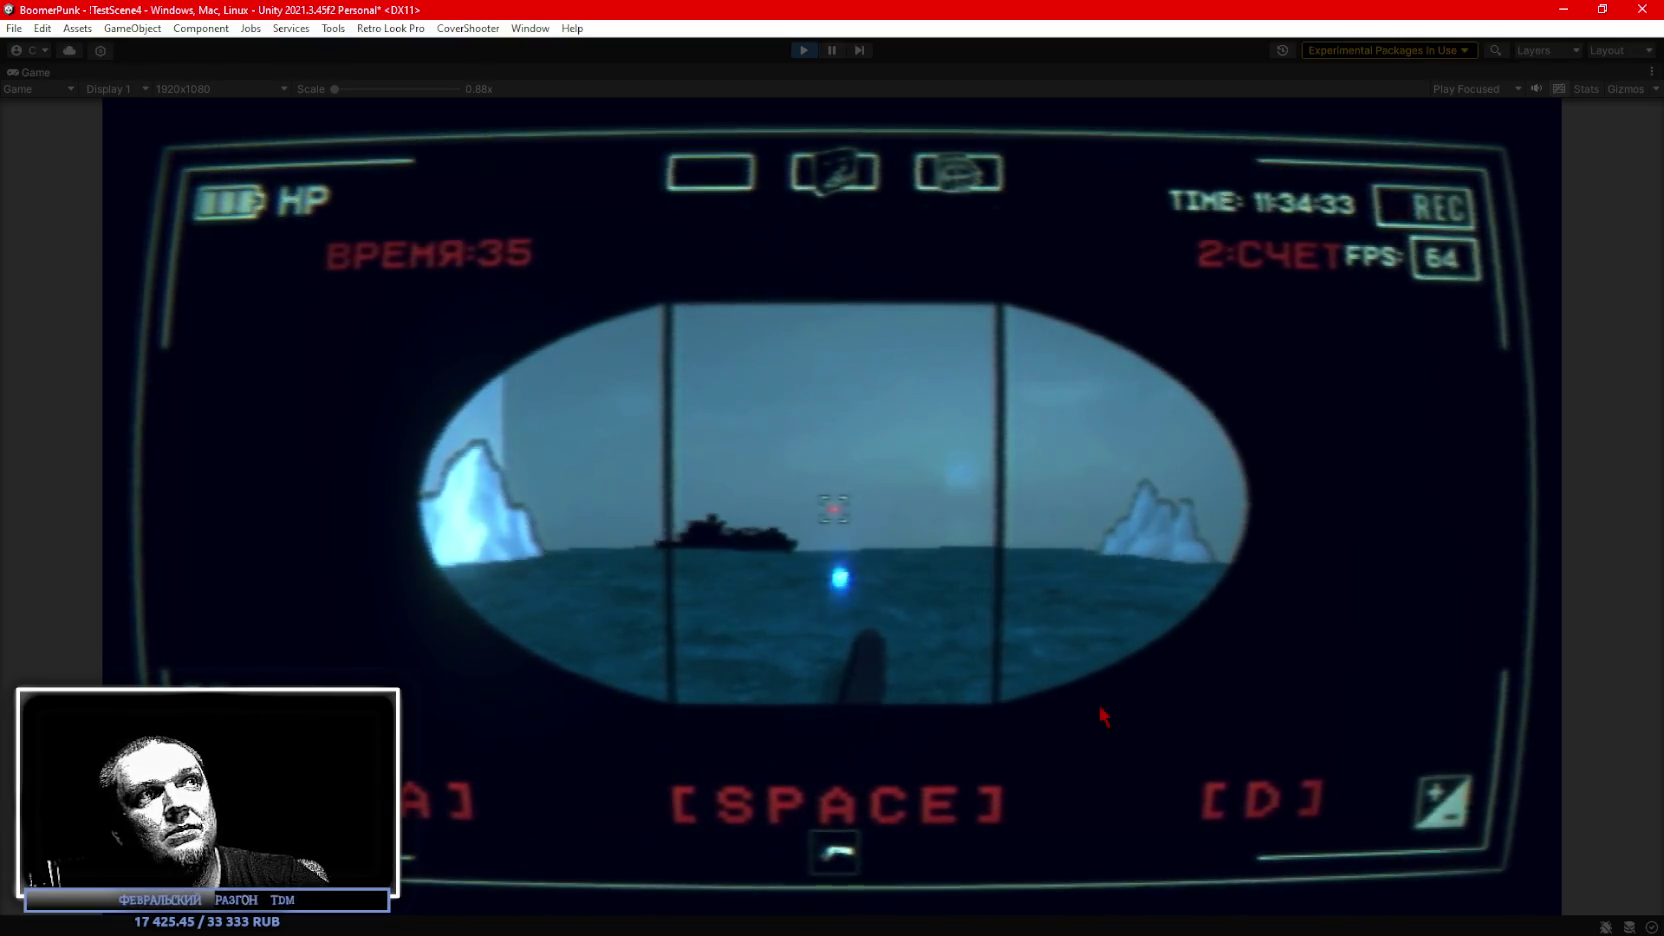
pyautogui.press('space')
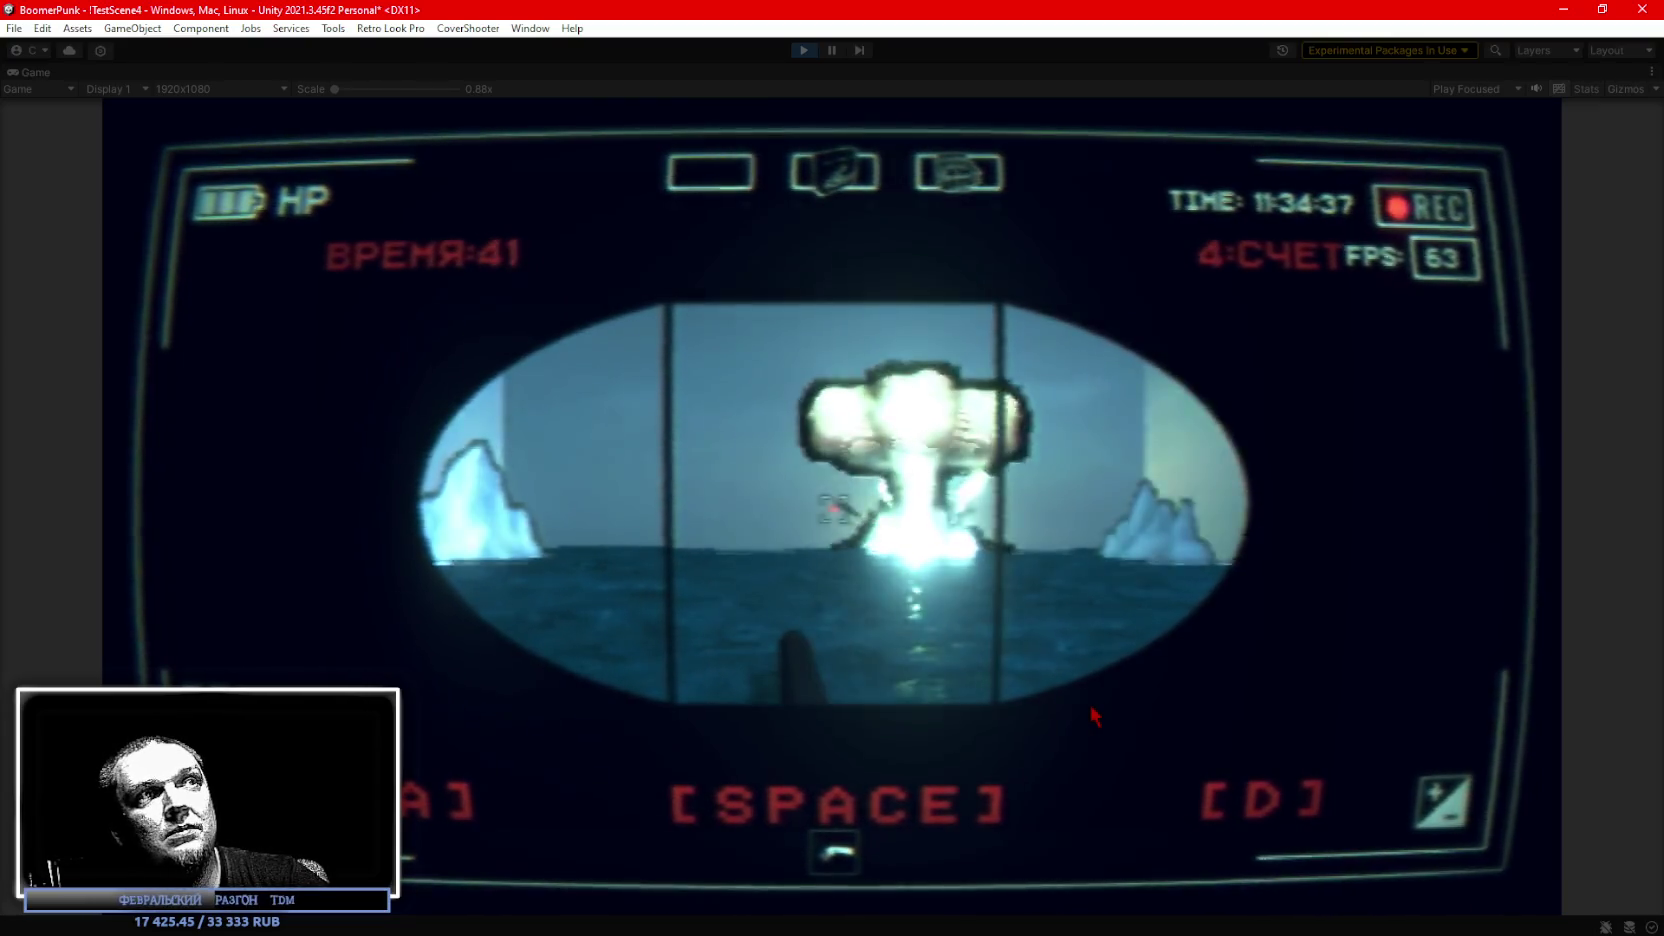
# Keep firing torpedoes at each new passing ship to raise the score to 7.
pyautogui.press('space')
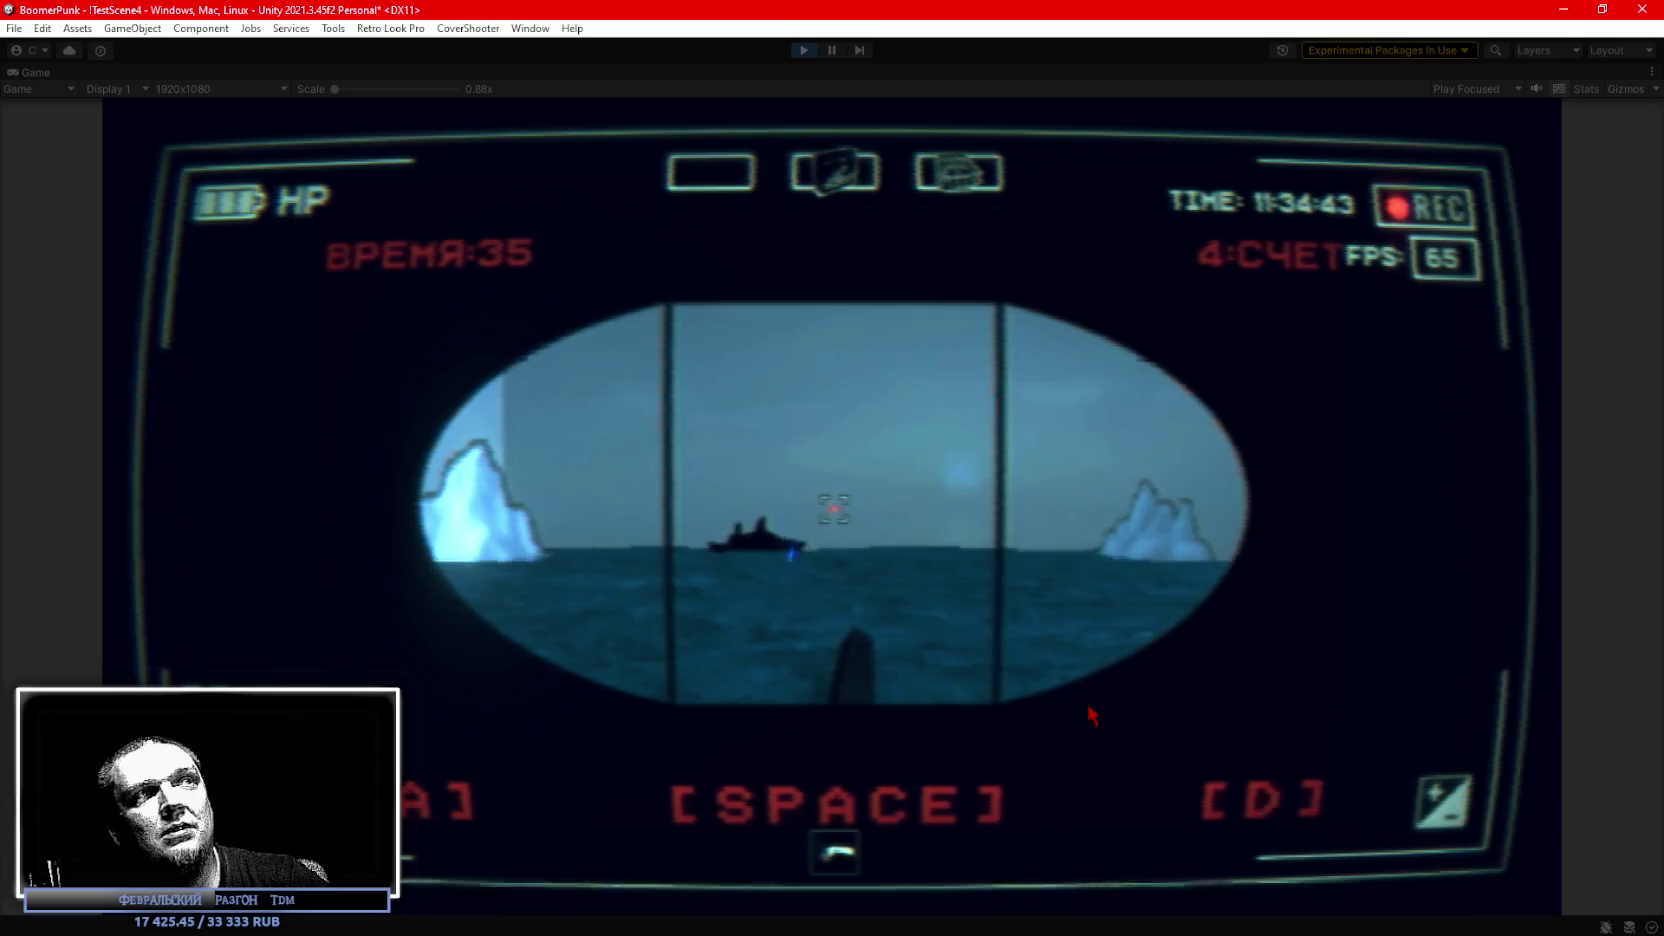
pyautogui.press('space')
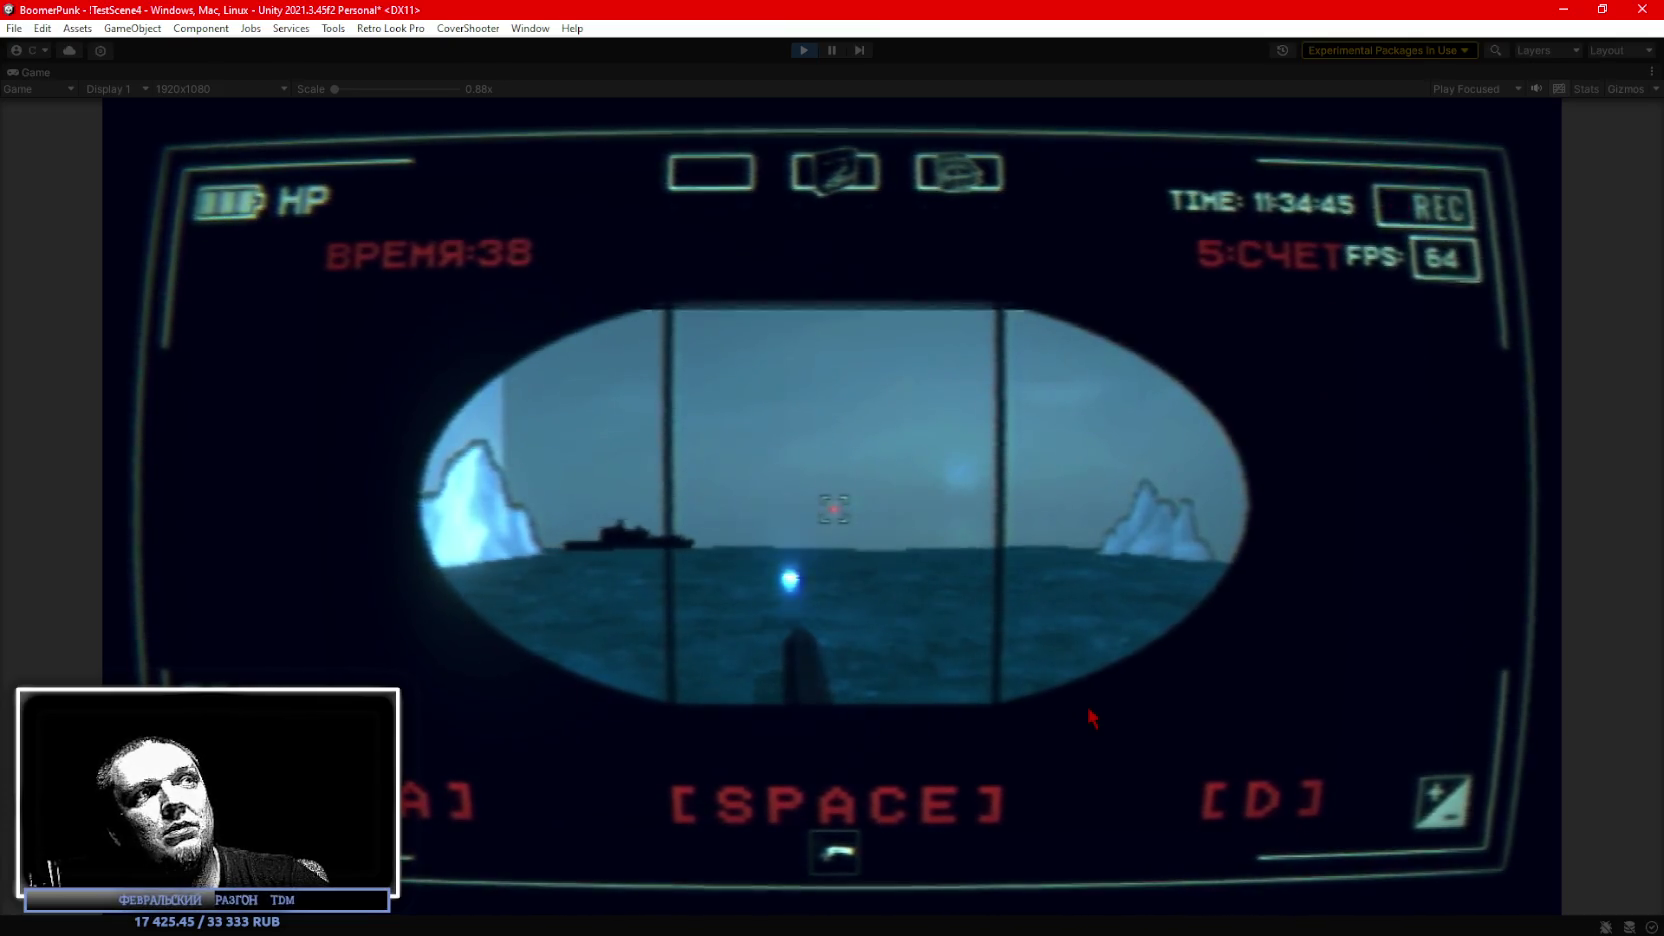
pyautogui.press('space')
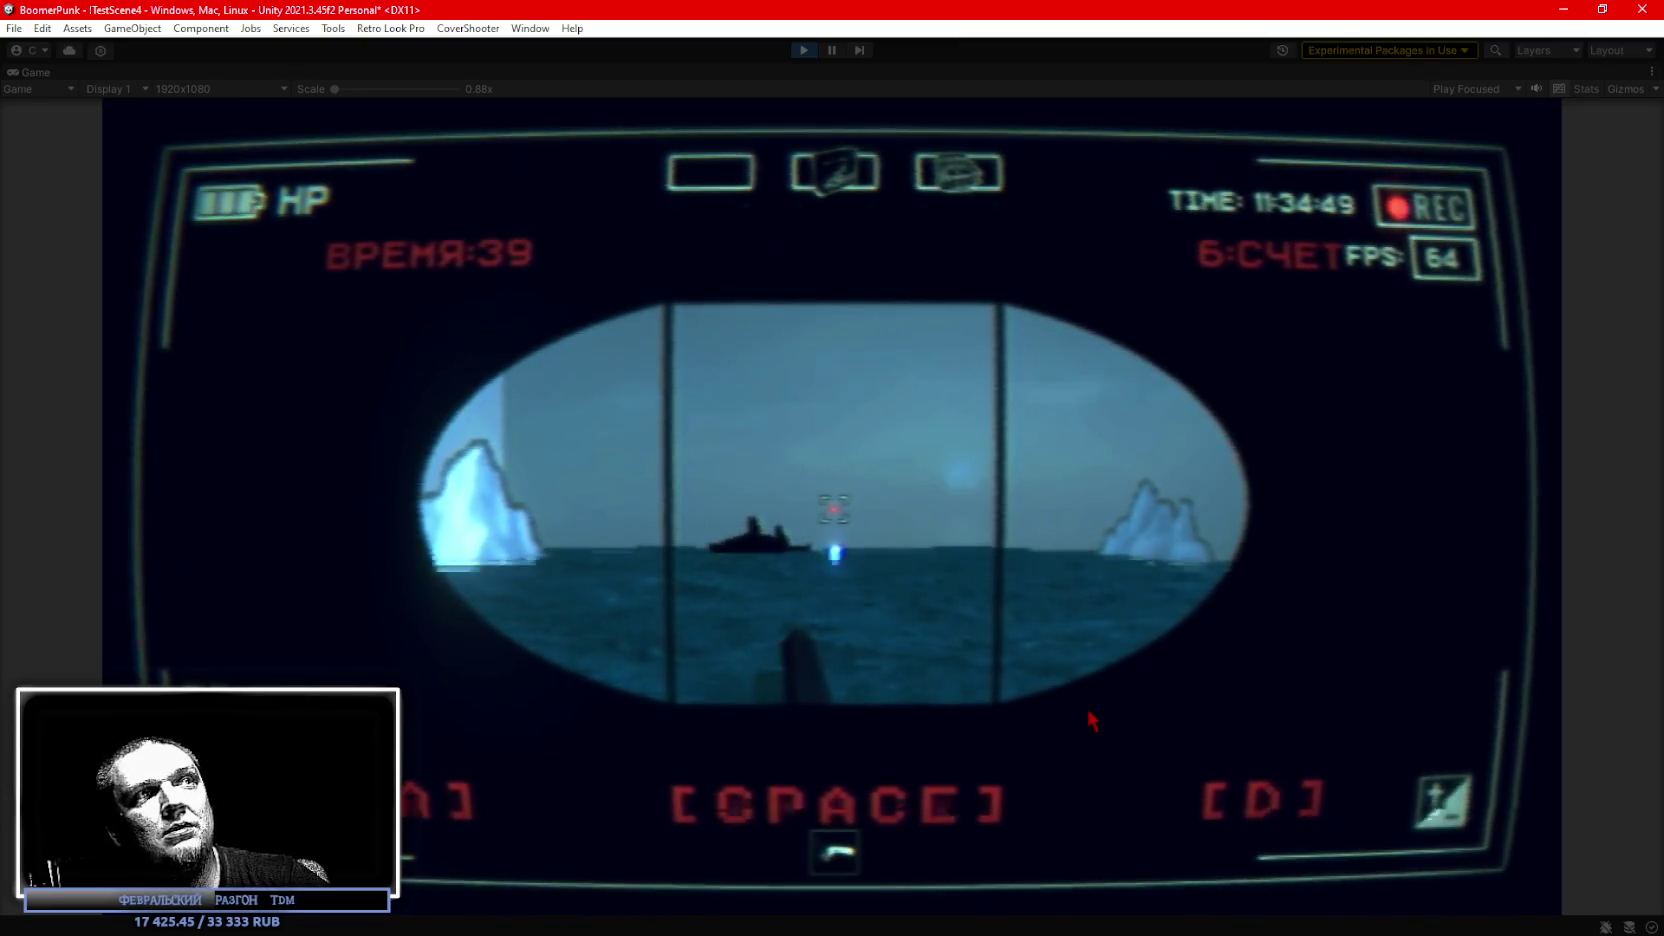
pyautogui.press('space')
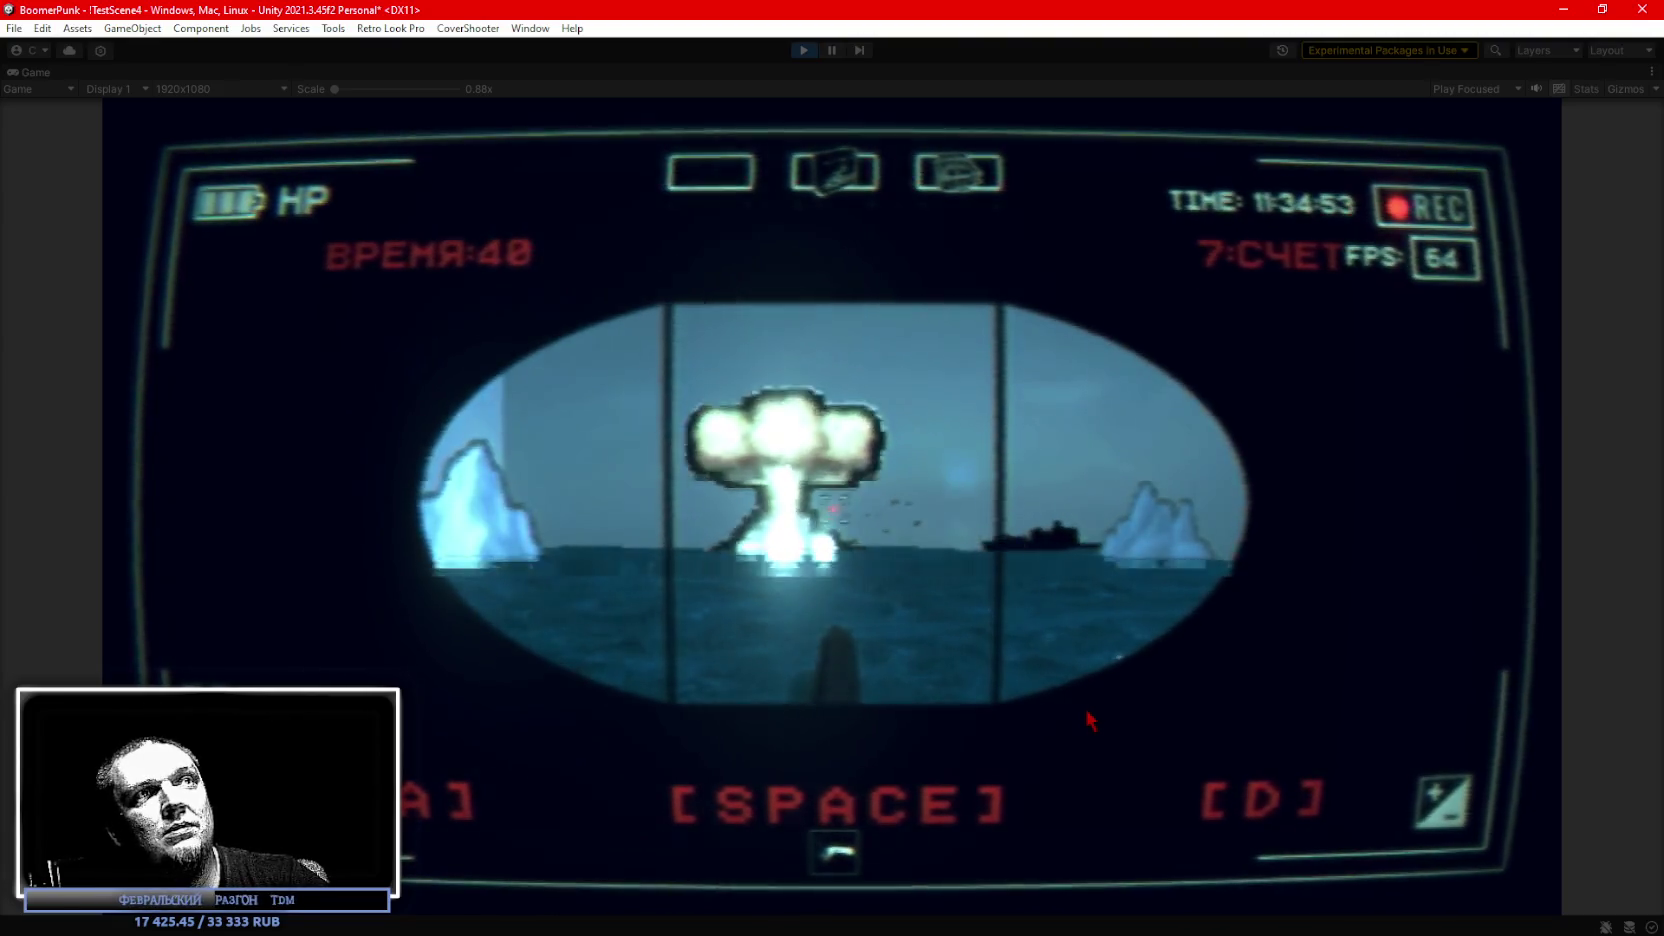
pyautogui.press('space')
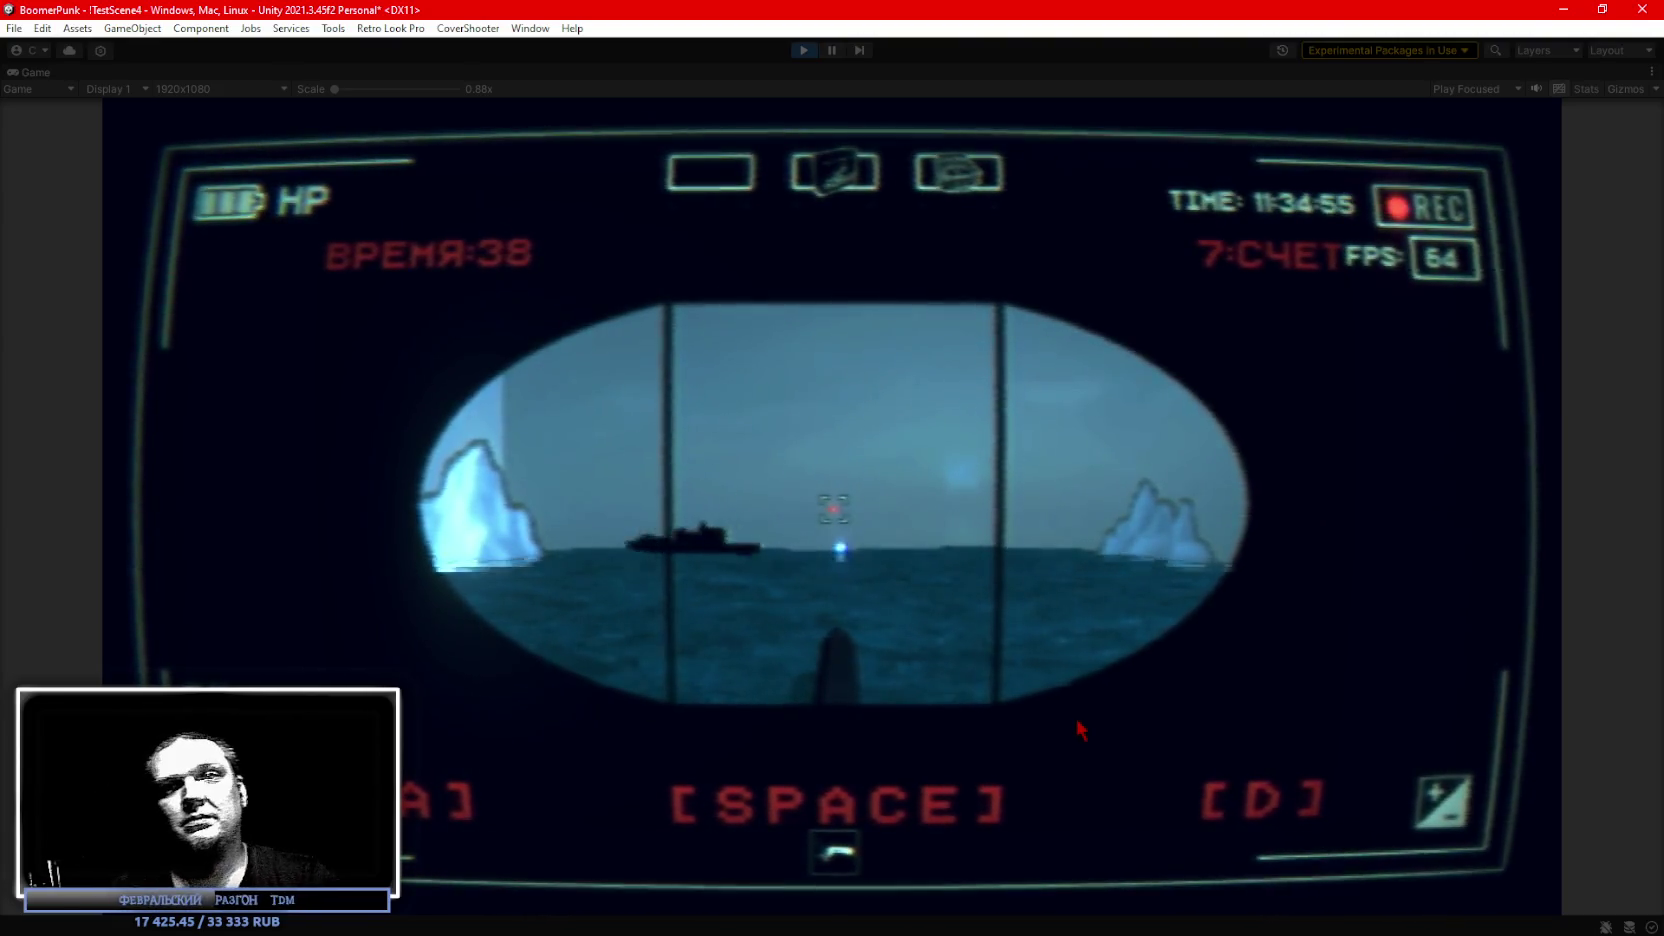
# Toggle the in-game inventory panel open and closed, then quit the periscope minigame.
pyautogui.press('Tab')
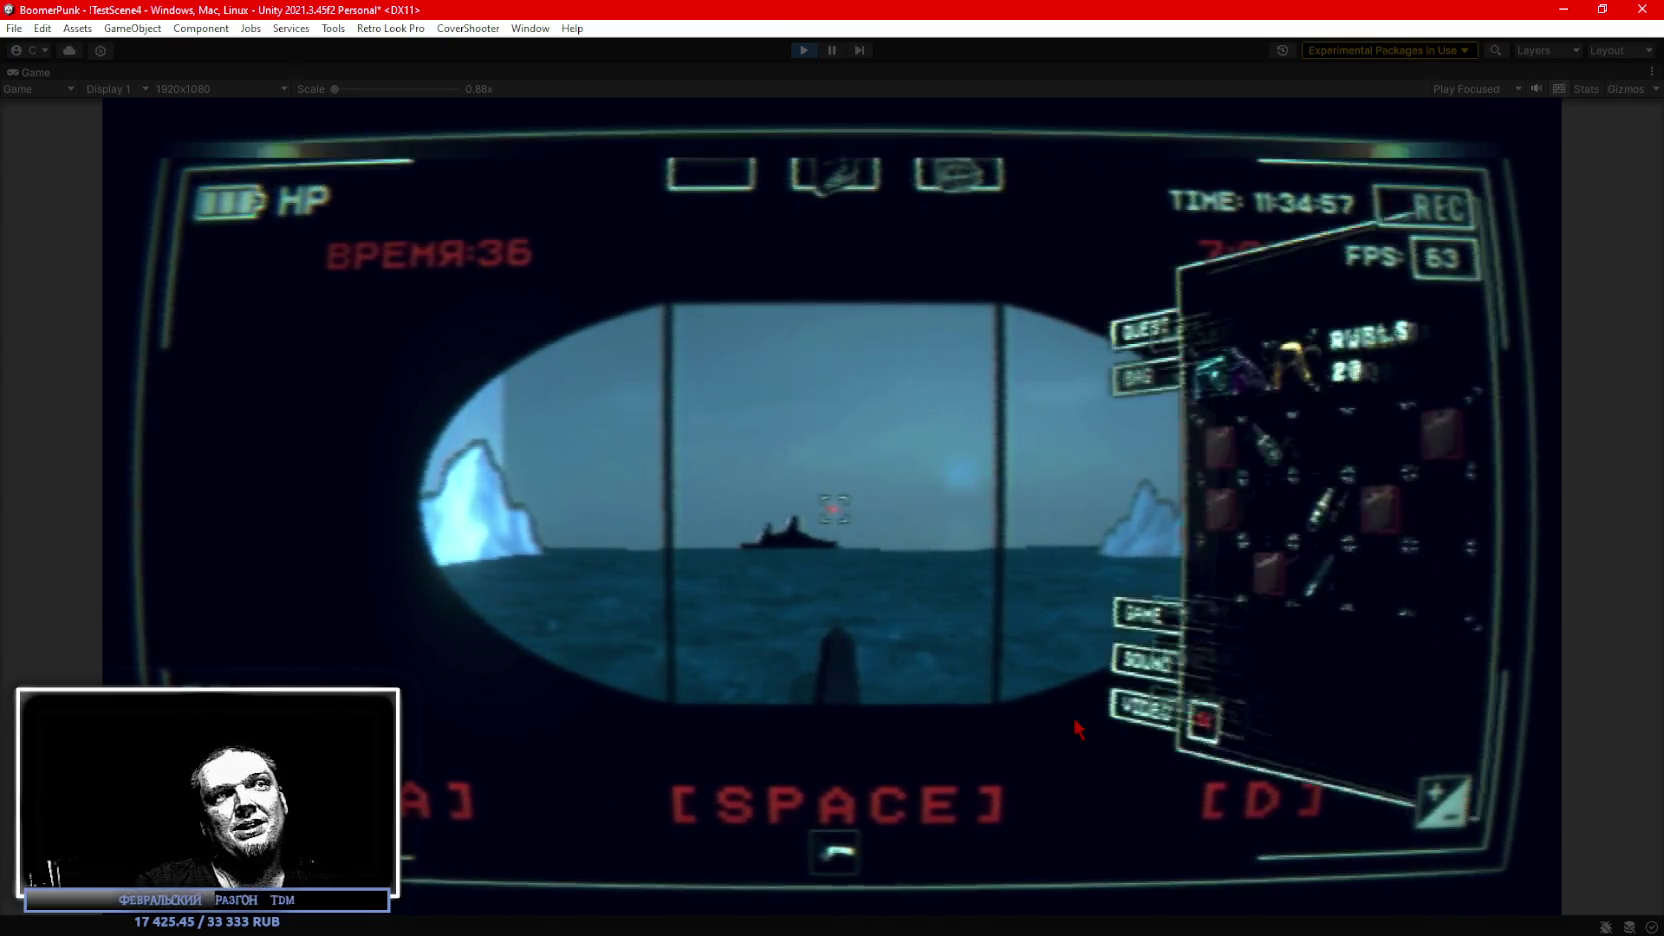
pyautogui.press('Tab')
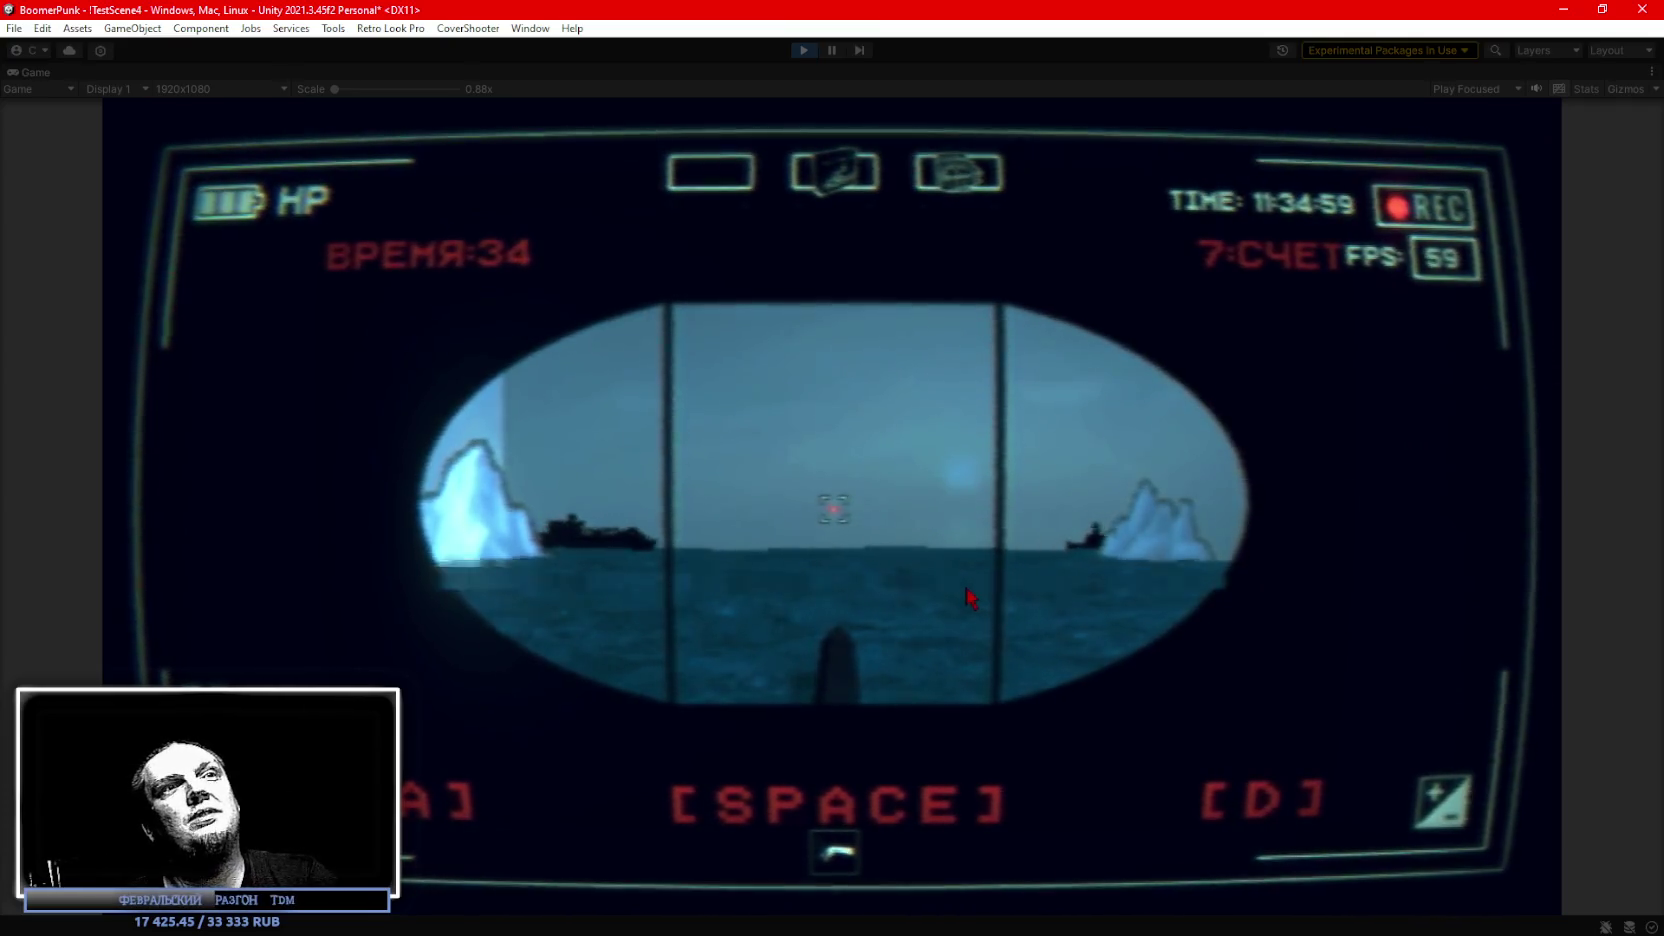
pyautogui.press('Escape')
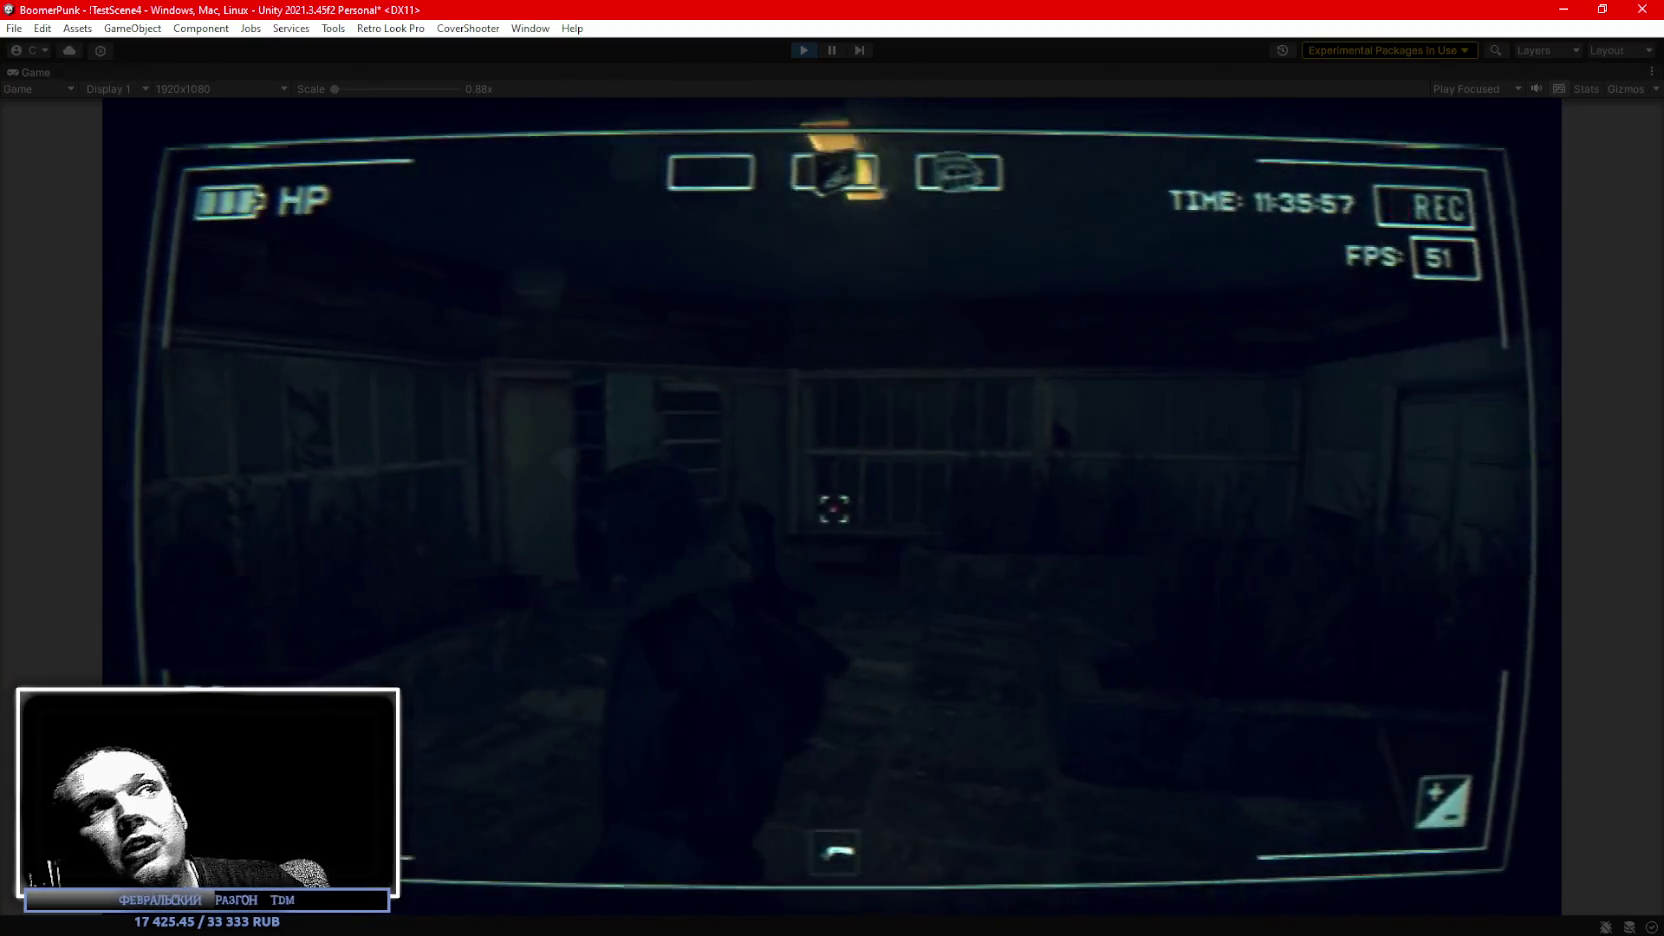
# Walk the character out into the snow toward the motorbike, then open the in-game menu.
pyautogui.press('w')
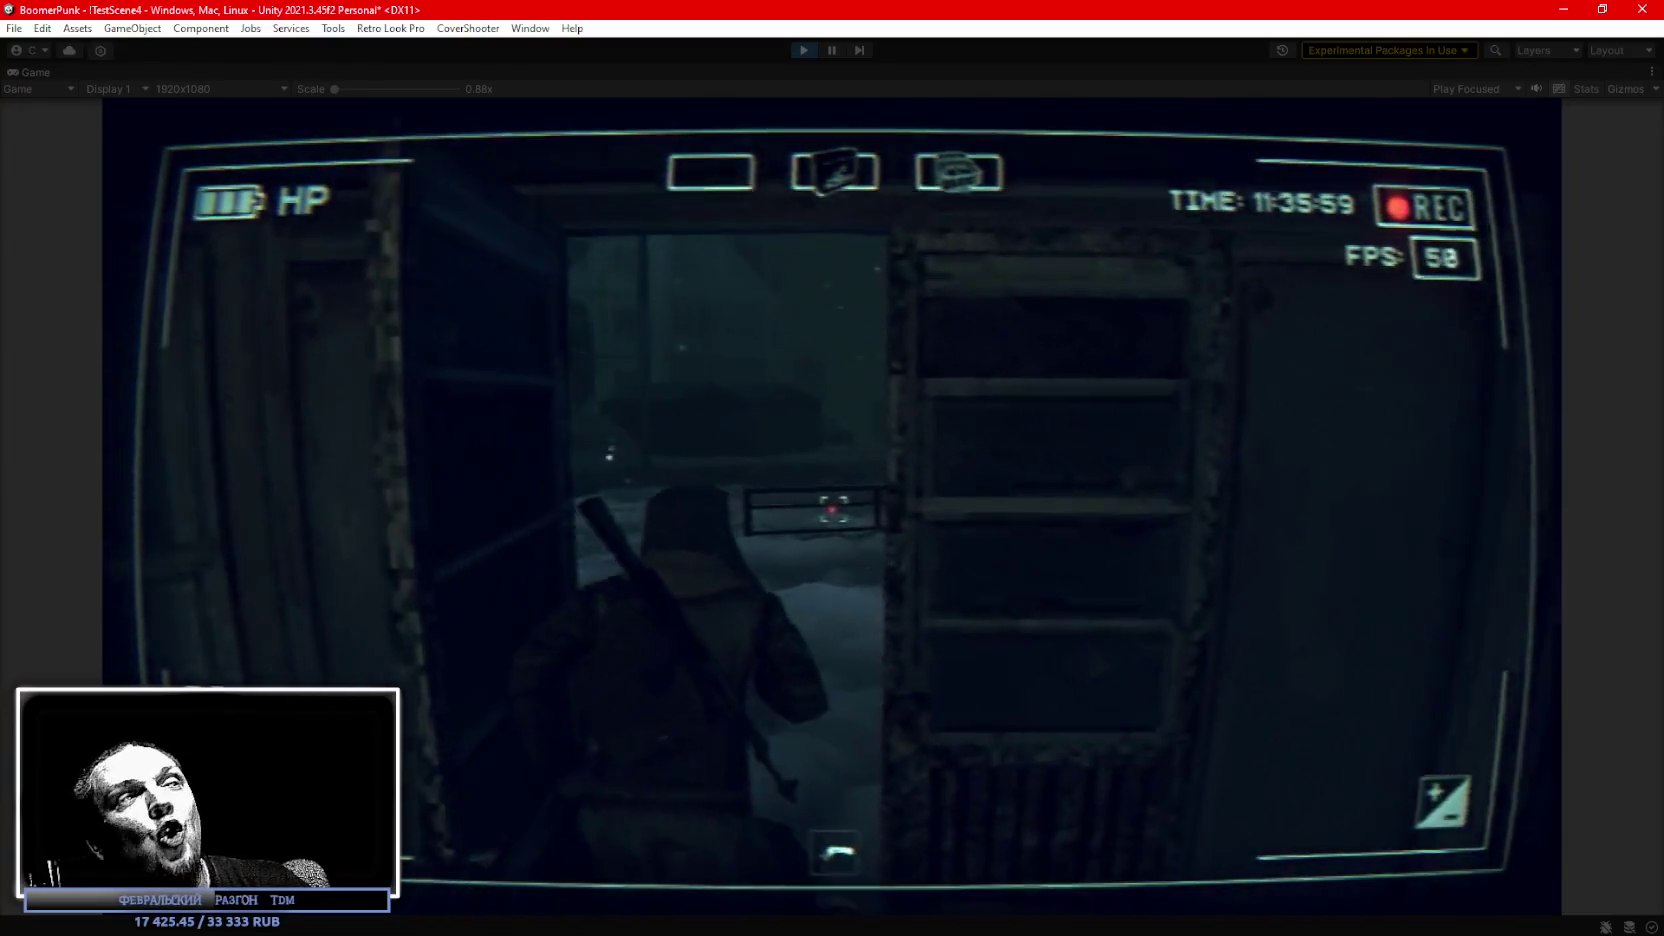
pyautogui.press('w')
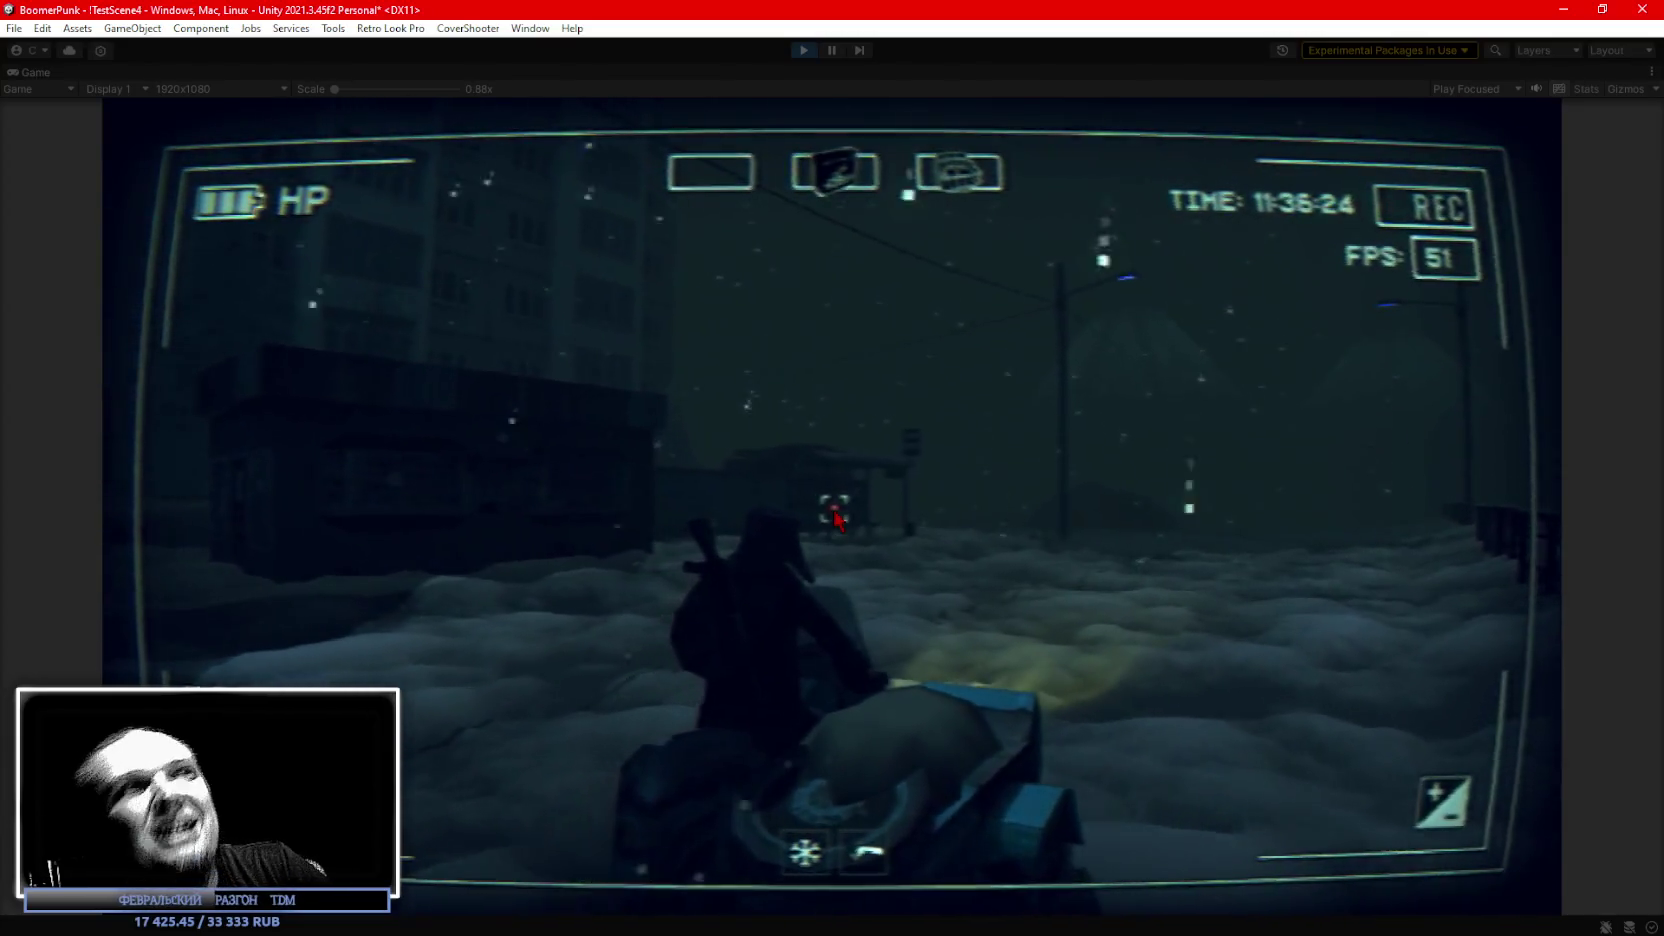
pyautogui.press('Escape')
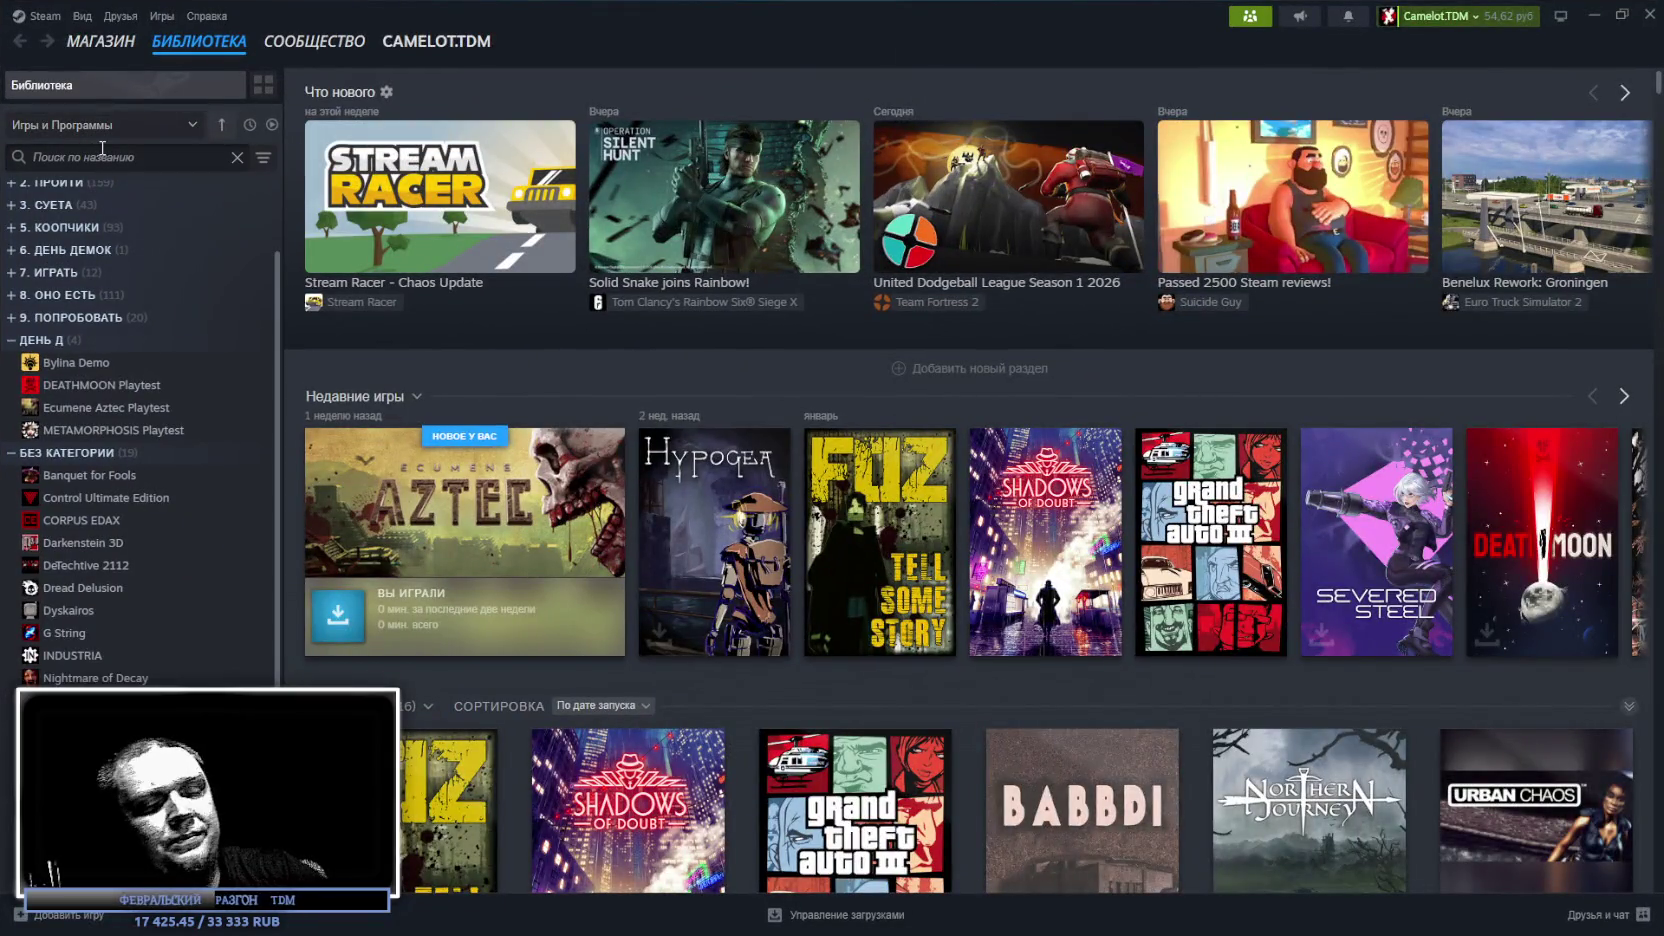
# Search the library for 'div' and open Tom Clancy's The Division, briefly checking the PTS entry.
pyautogui.write('div')
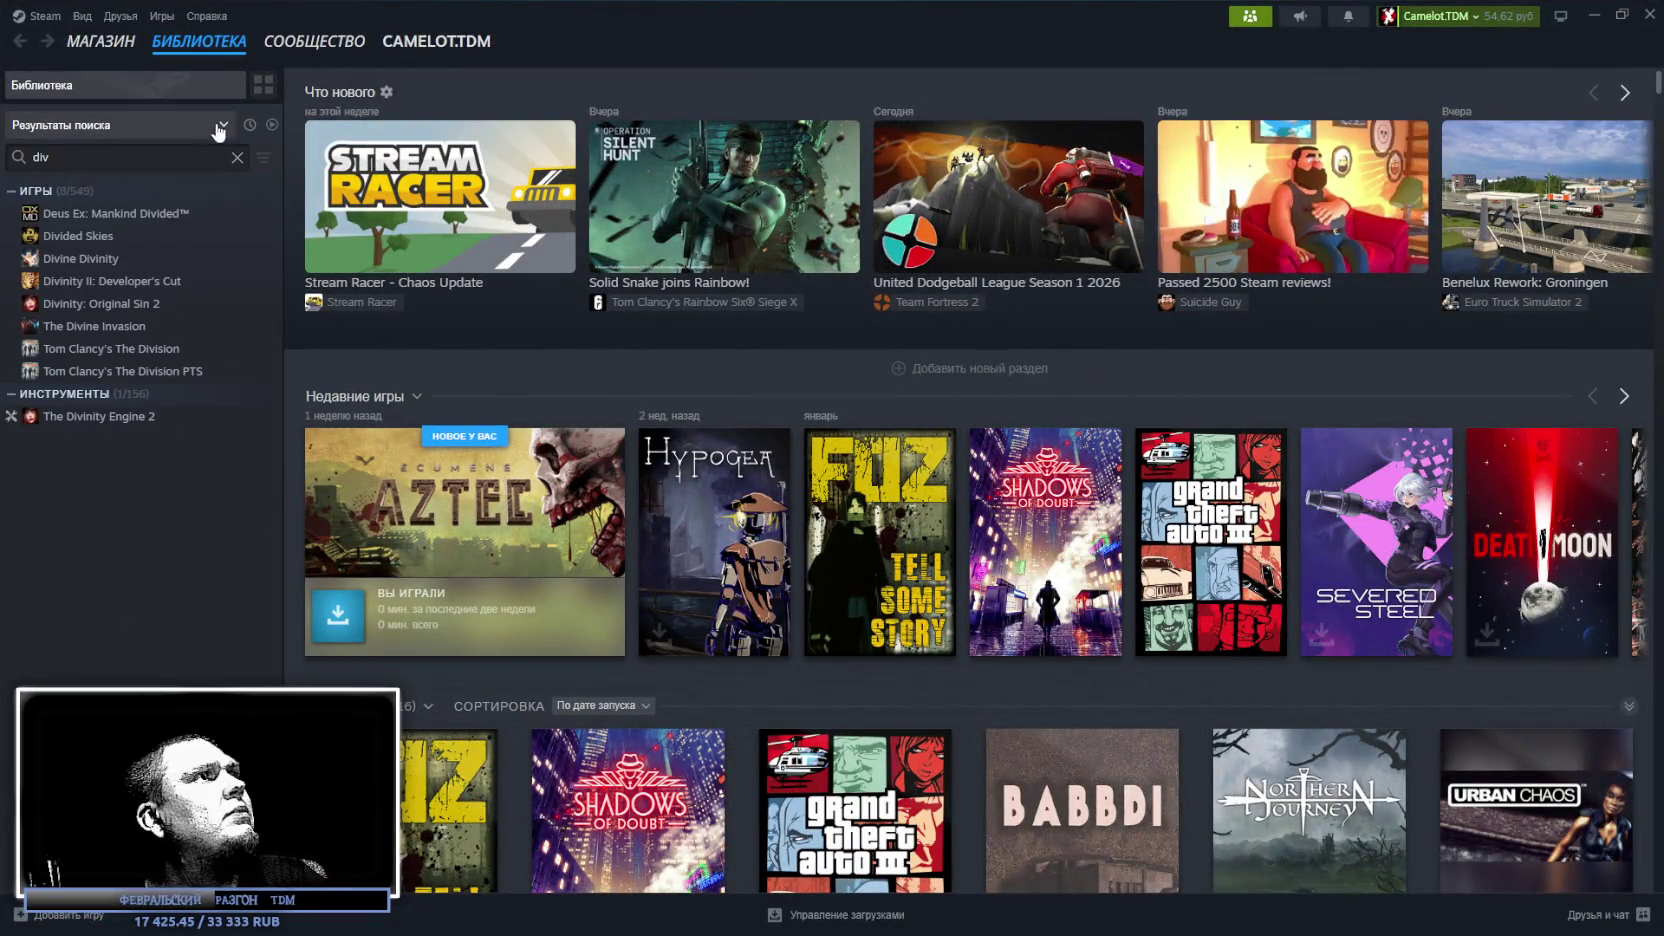
pyautogui.click(98, 350)
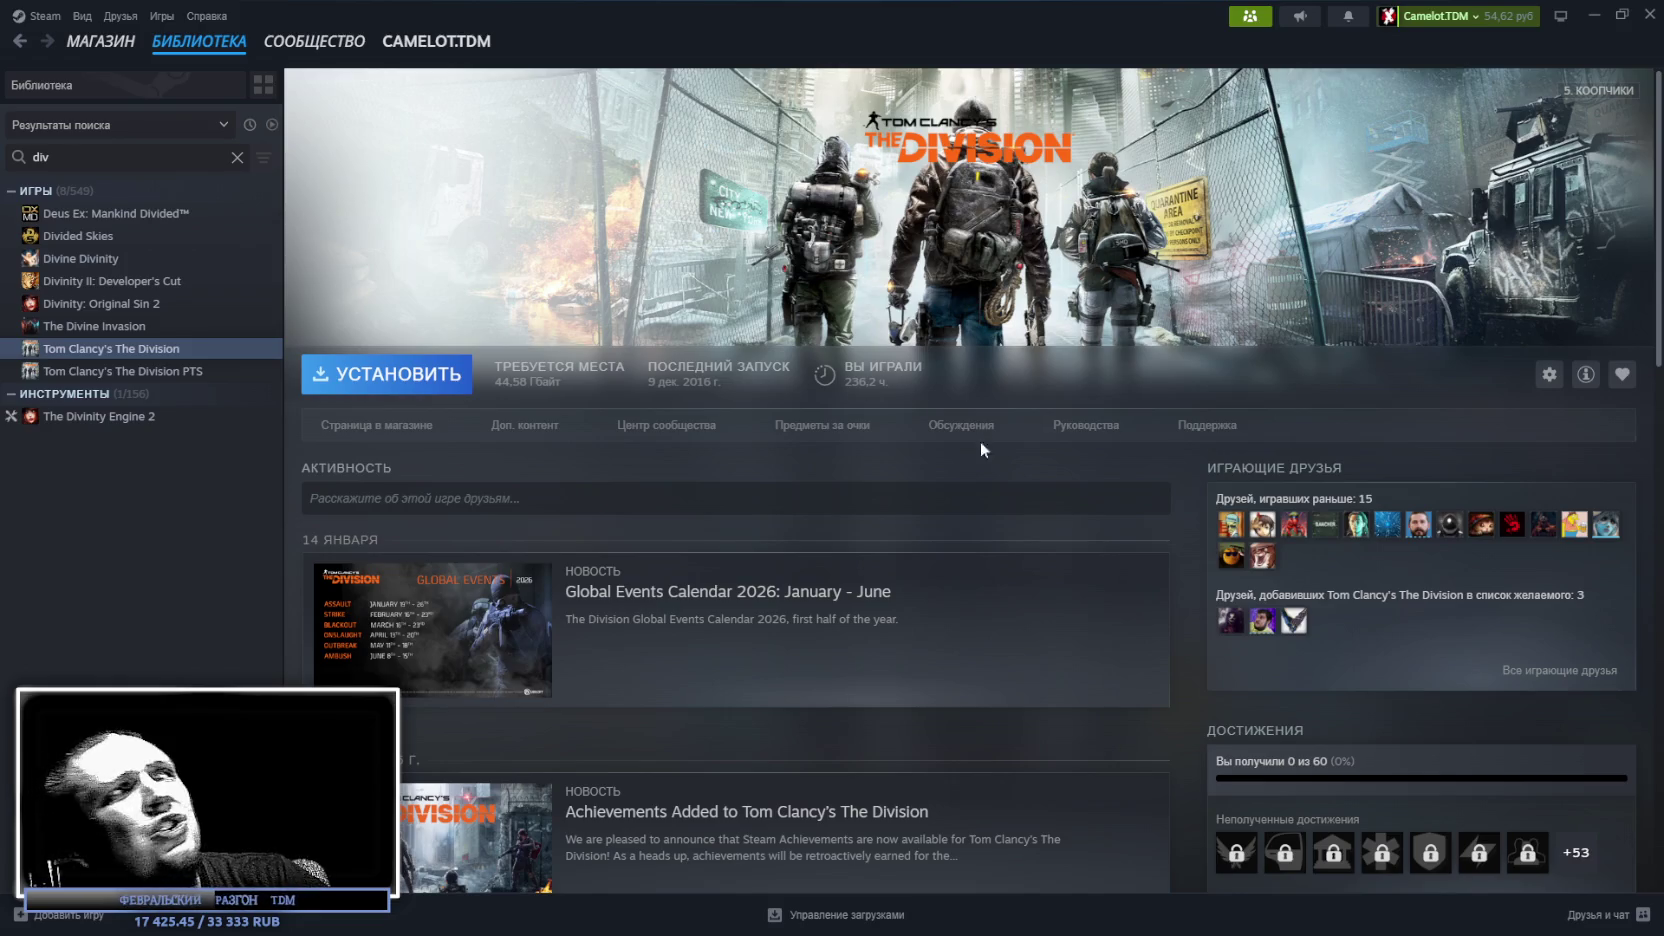
pyautogui.click(158, 373)
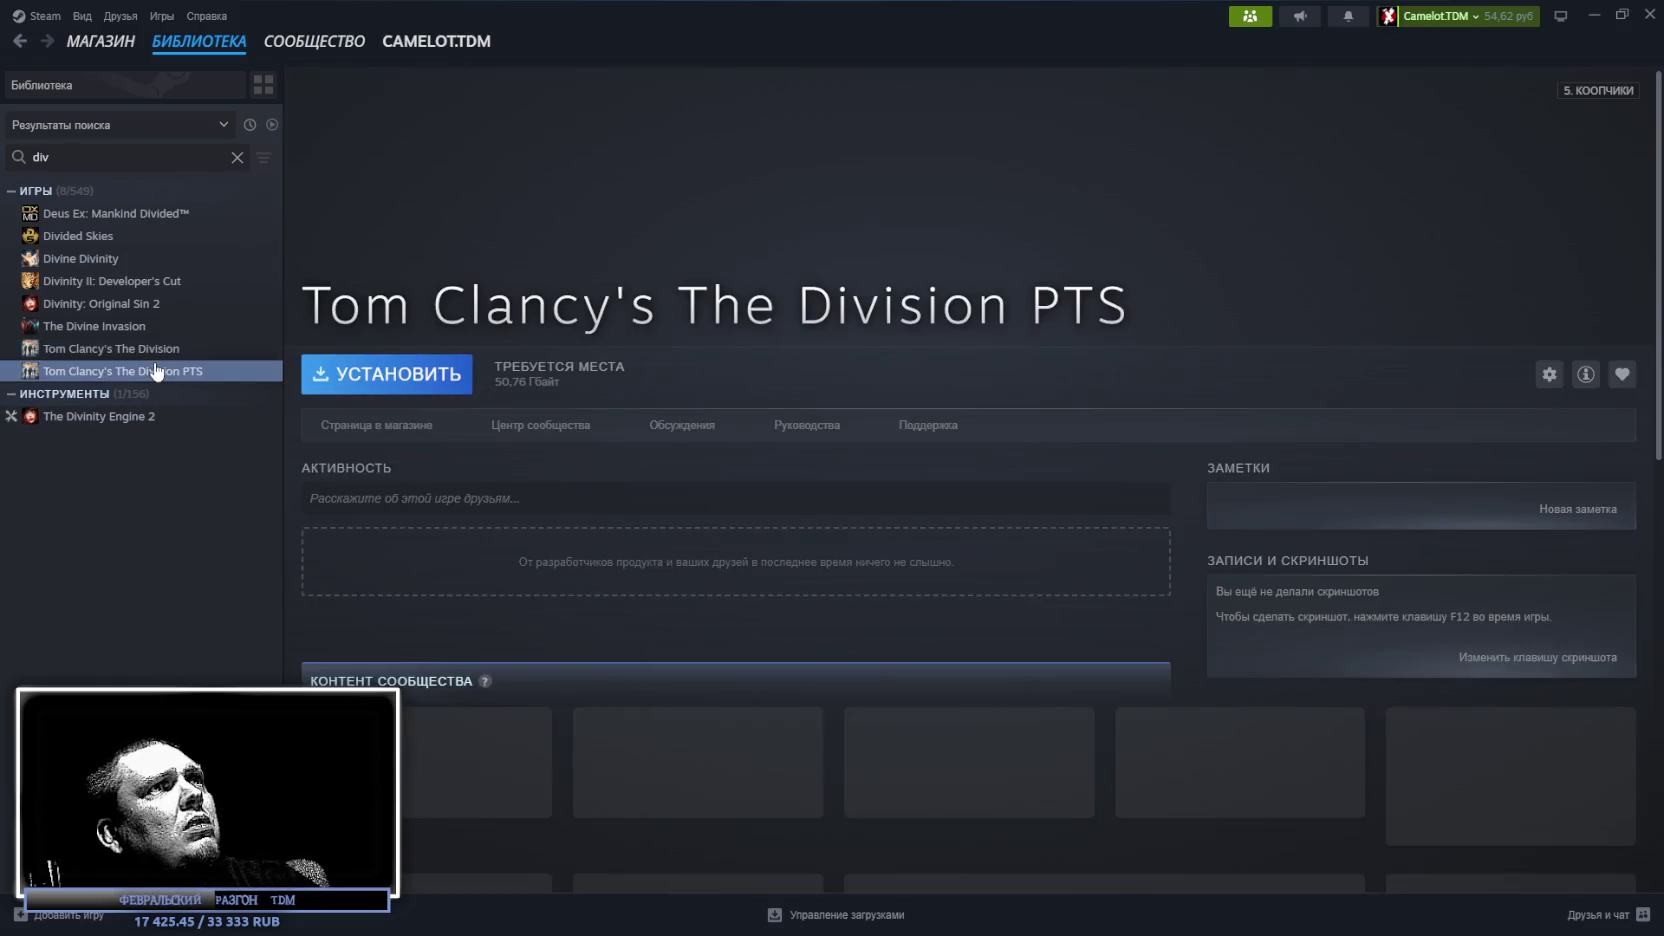
pyautogui.click(158, 349)
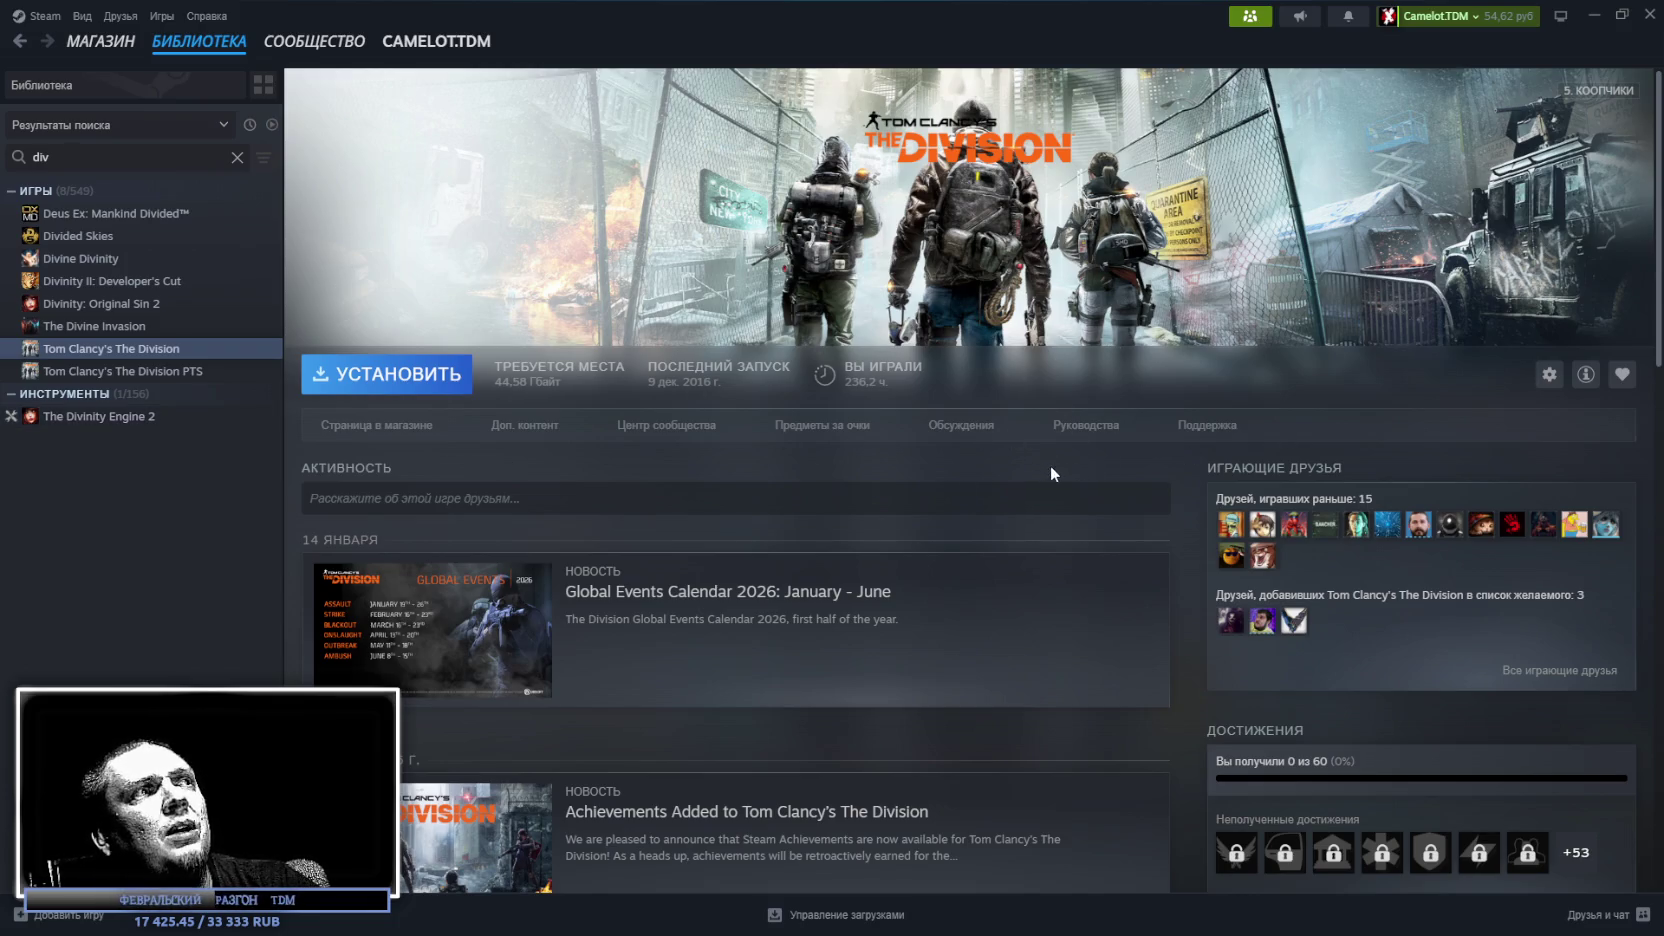
pyautogui.scroll(-1, 1046, 442)
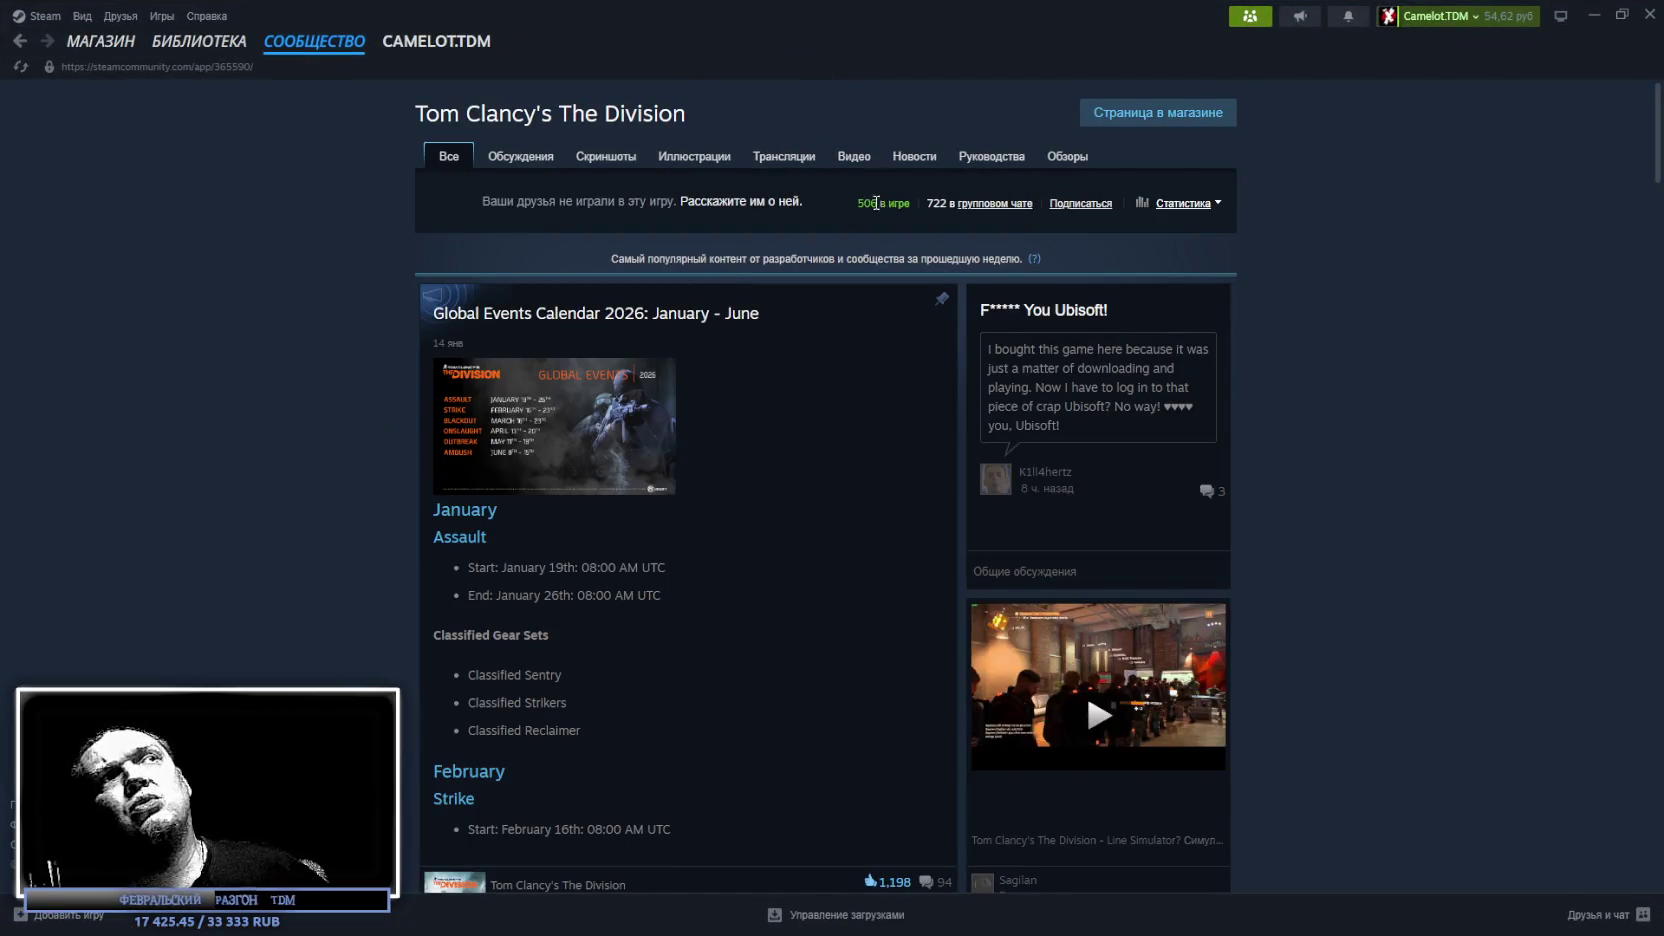
# Scroll The Division hub down to the videos and Иллюстрация posts, then return to Unity.
pyautogui.moveTo(850, 200); pyautogui.dragTo(888, 203)
pyautogui.click(865, 205)
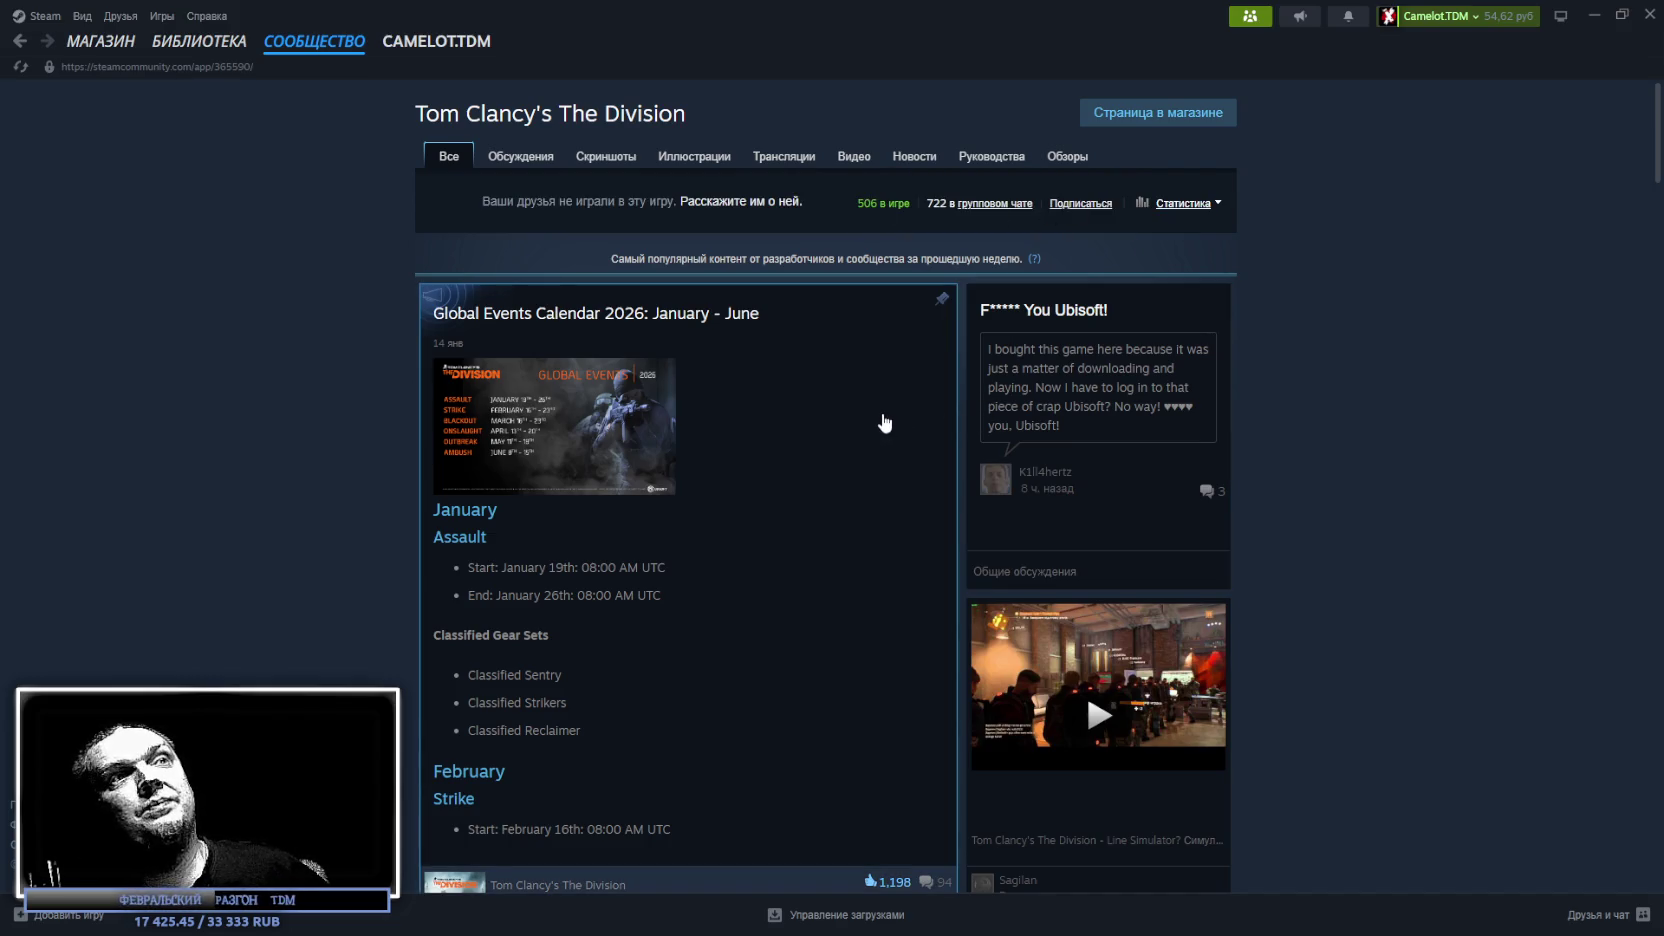
pyautogui.scroll(-3, 865, 412)
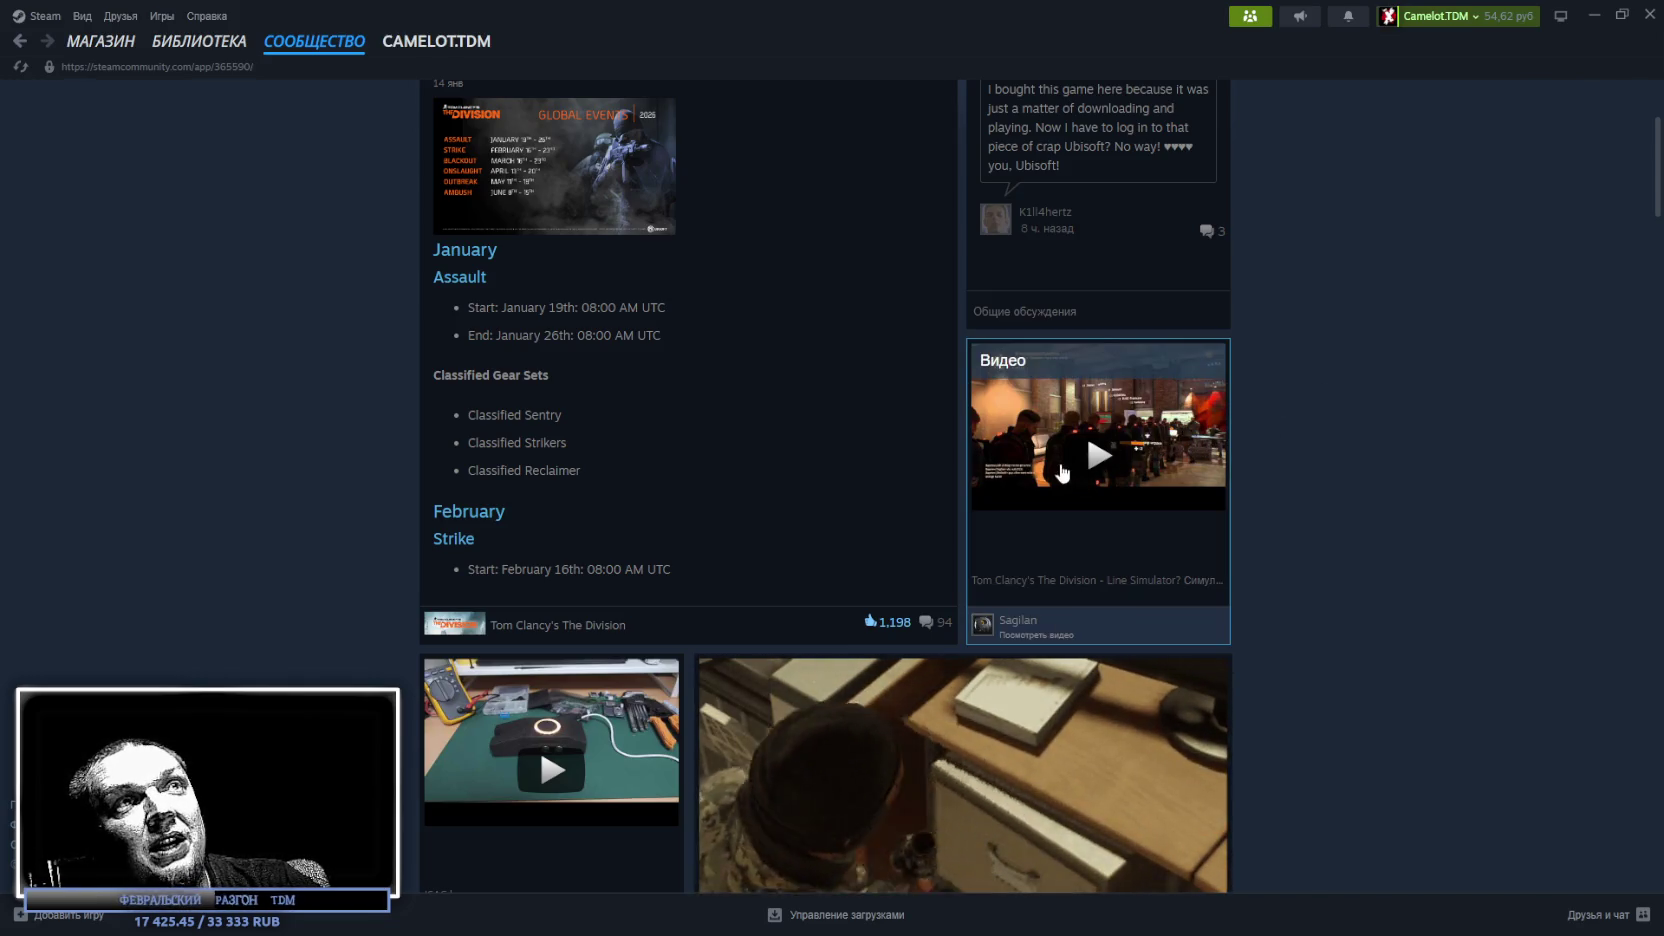
pyautogui.scroll(-3, 1201, 482)
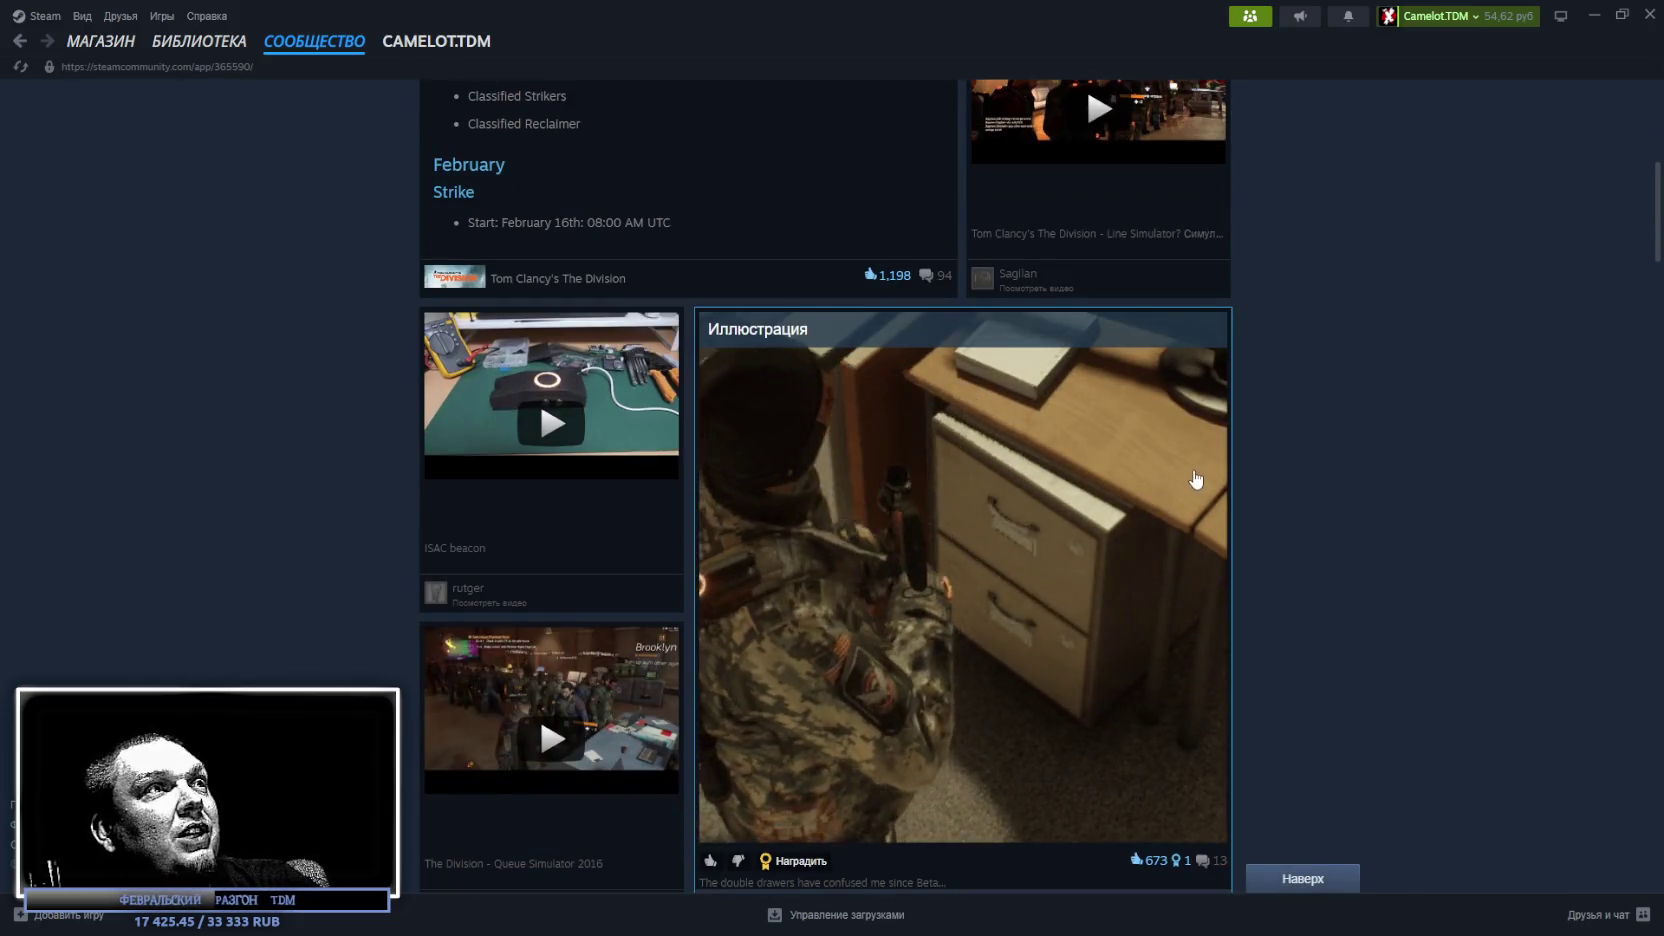
pyautogui.hotkey('alt', 'Tab')
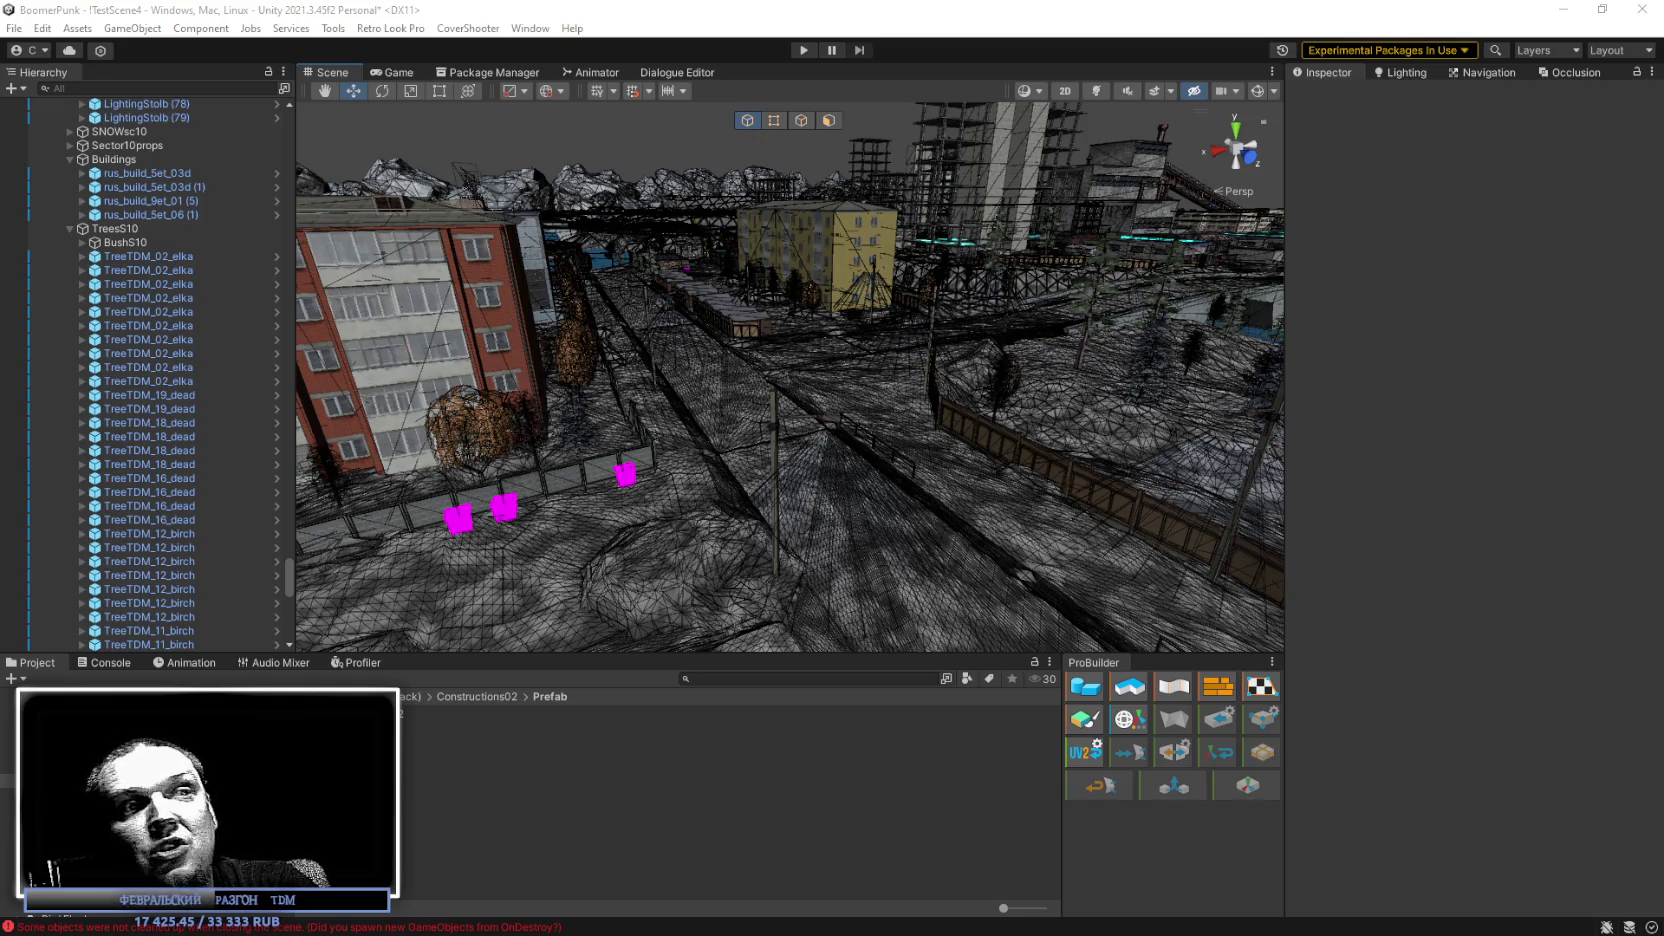
# Turn and fly the scene camera in to frame the wireframe man's arm, head and torso.
pyautogui.moveTo(1200, 440)
pyautogui.mouseDown()
pyautogui.moveTo(1150, 430)
pyautogui.moveTo(1178, 422)
pyautogui.moveTo(1284, 467)
pyautogui.moveTo(1620, 452)
pyautogui.moveTo(1589, 406)
pyautogui.moveTo(1611, 417)
pyautogui.moveTo(1315, 479)
pyautogui.moveTo(1110, 478)
pyautogui.mouseUp()
pyautogui.press('w')
pyautogui.moveTo(203, 452)
pyautogui.mouseDown()
pyautogui.moveTo(194, 485)
pyautogui.moveTo(254, 481)
pyautogui.moveTo(214, 590)
pyautogui.moveTo(691, 494)
pyautogui.moveTo(862, 494)
pyautogui.moveTo(850, 466)
pyautogui.moveTo(903, 452)
pyautogui.moveTo(900, 425)
pyautogui.moveTo(929, 453)
pyautogui.moveTo(802, 464)
pyautogui.moveTo(788, 504)
pyautogui.mouseUp()
pyautogui.moveTo(857, 428)
pyautogui.mouseDown()
pyautogui.moveTo(810, 420)
pyautogui.moveTo(884, 397)
pyautogui.moveTo(797, 384)
pyautogui.moveTo(1005, 296)
pyautogui.moveTo(981, 337)
pyautogui.mouseUp()
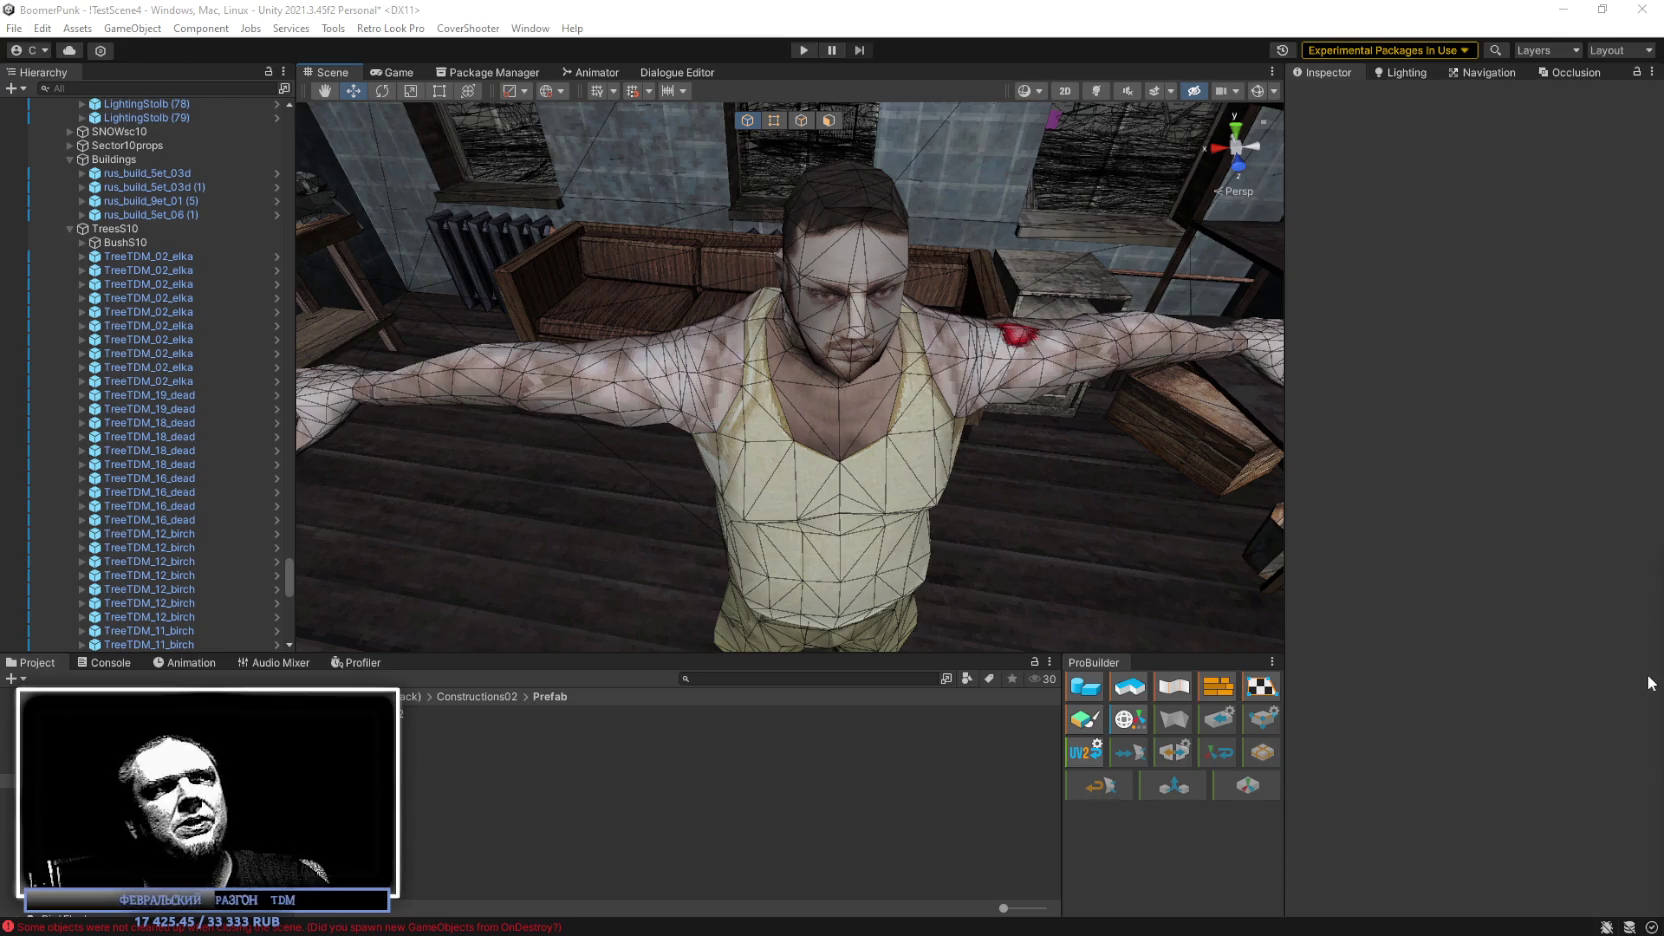
# Orbit the Scene view out to show the outdoor street area.
pyautogui.moveTo(605, 252)
pyautogui.mouseDown()
pyautogui.moveTo(800, 400)
pyautogui.moveTo(990, 371)
pyautogui.moveTo(780, 375)
pyautogui.moveTo(840, 327)
pyautogui.moveTo(845, 350)
pyautogui.moveTo(802, 305)
pyautogui.moveTo(657, 319)
pyautogui.moveTo(595, 305)
pyautogui.moveTo(603, 322)
pyautogui.mouseUp()
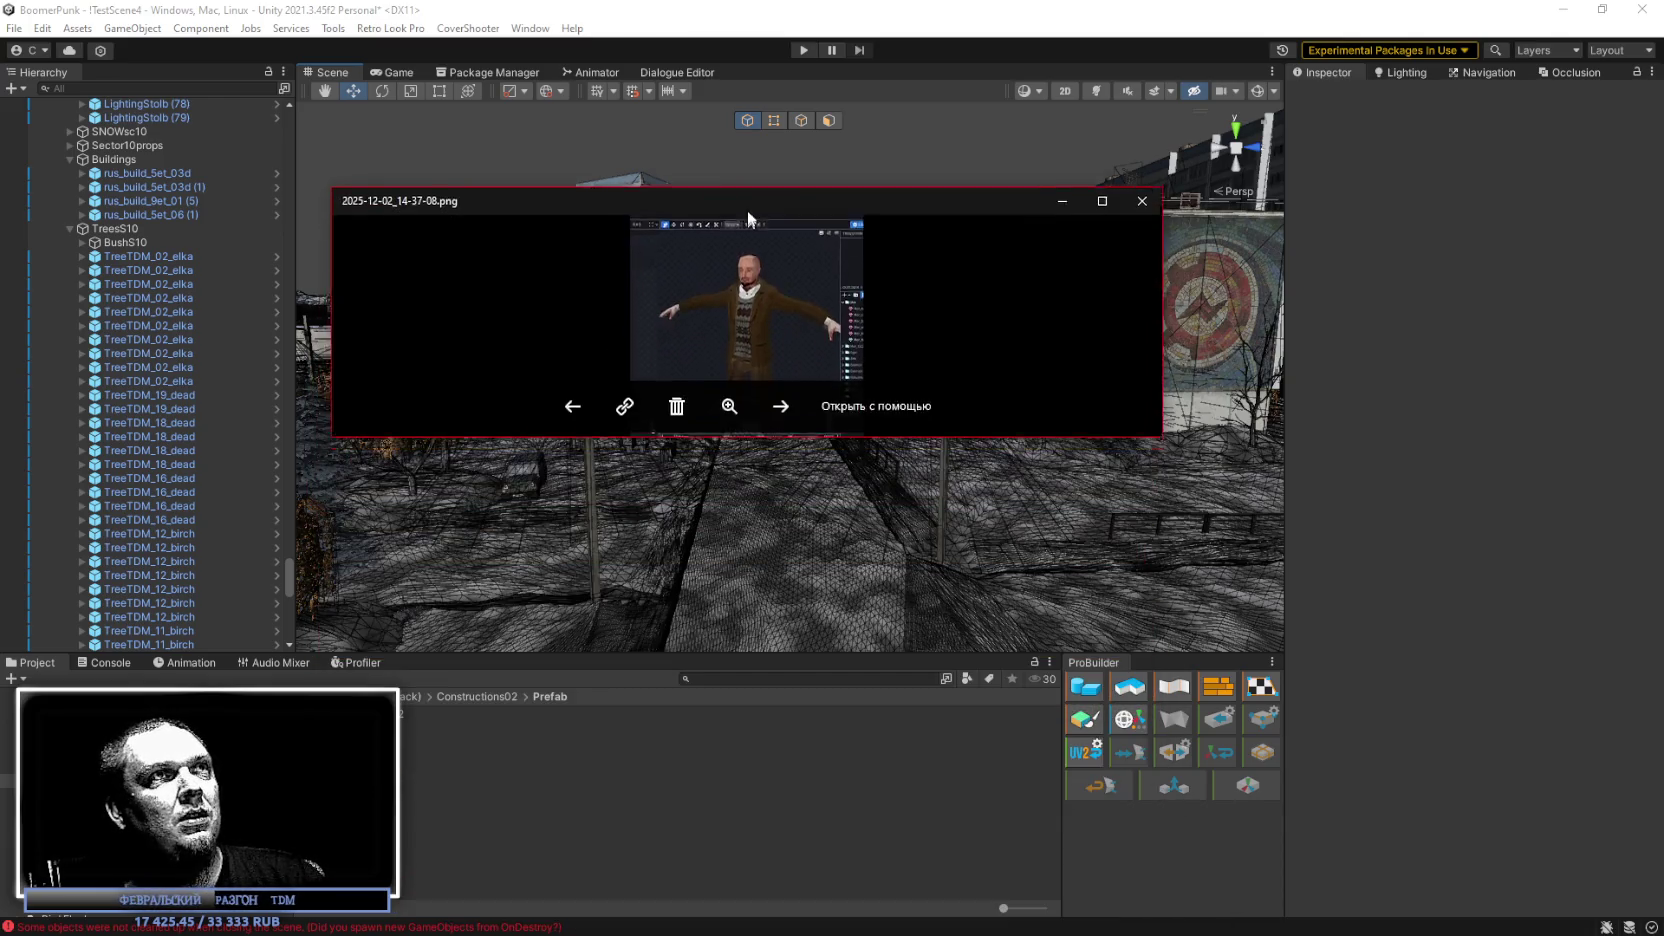
# Maximize the Photos viewer, zoom the character screenshot in and out, then switch back to Unity.
pyautogui.click(1161, 149)
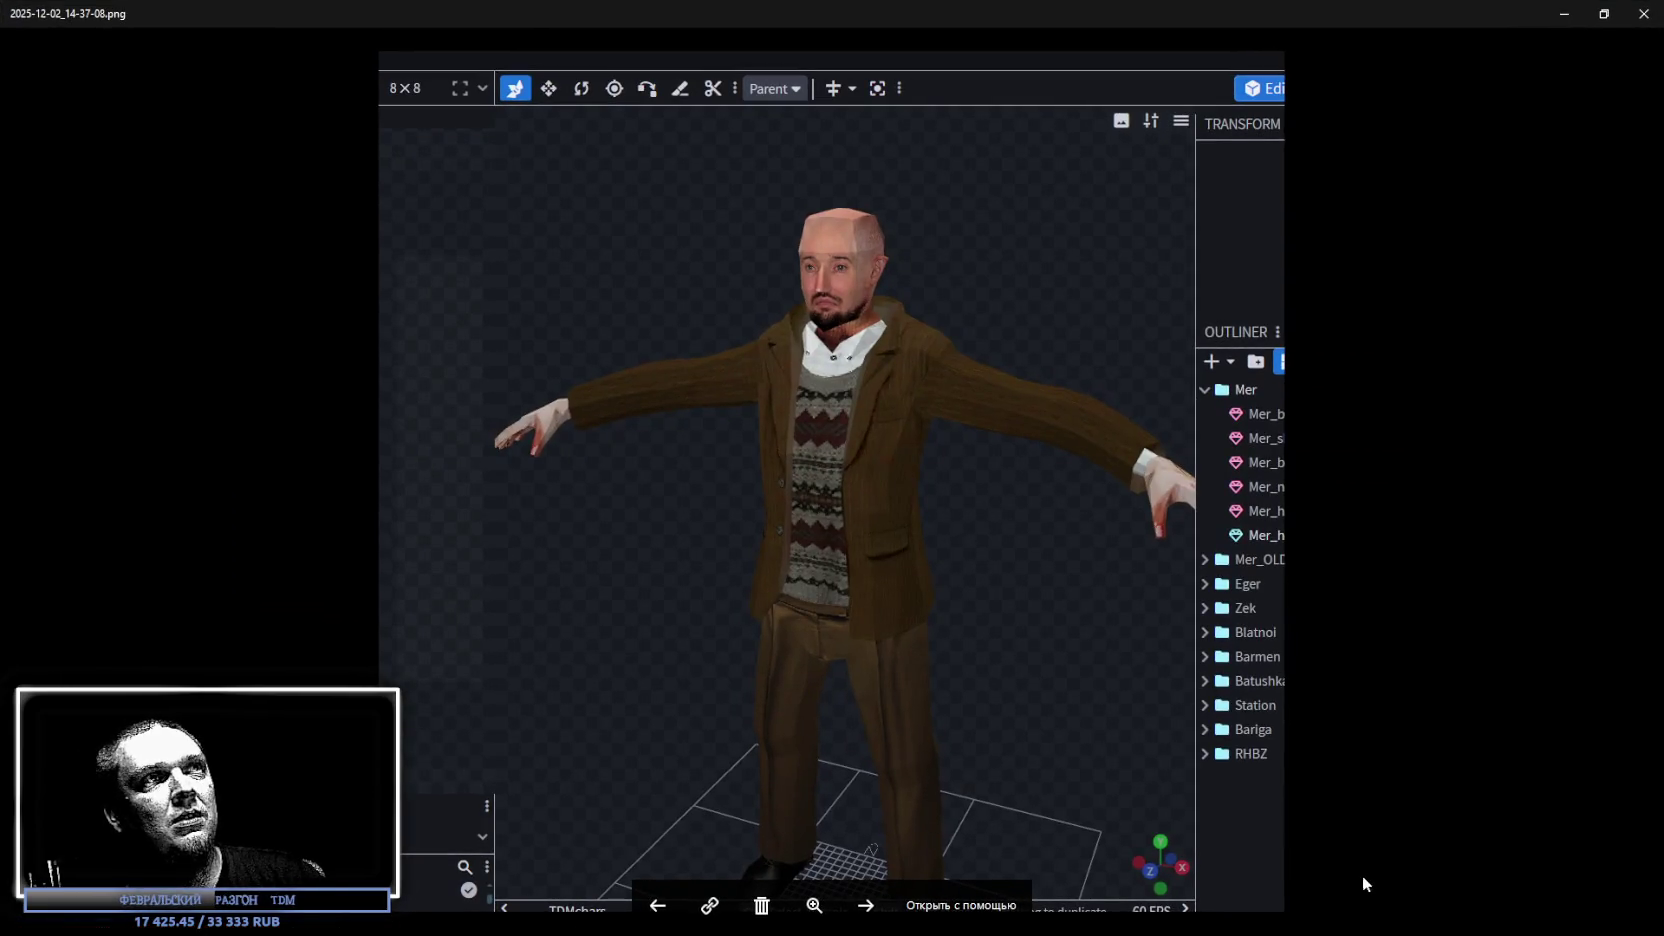
pyautogui.scroll(-1, 984, 720)
pyautogui.scroll(-1, 983, 722)
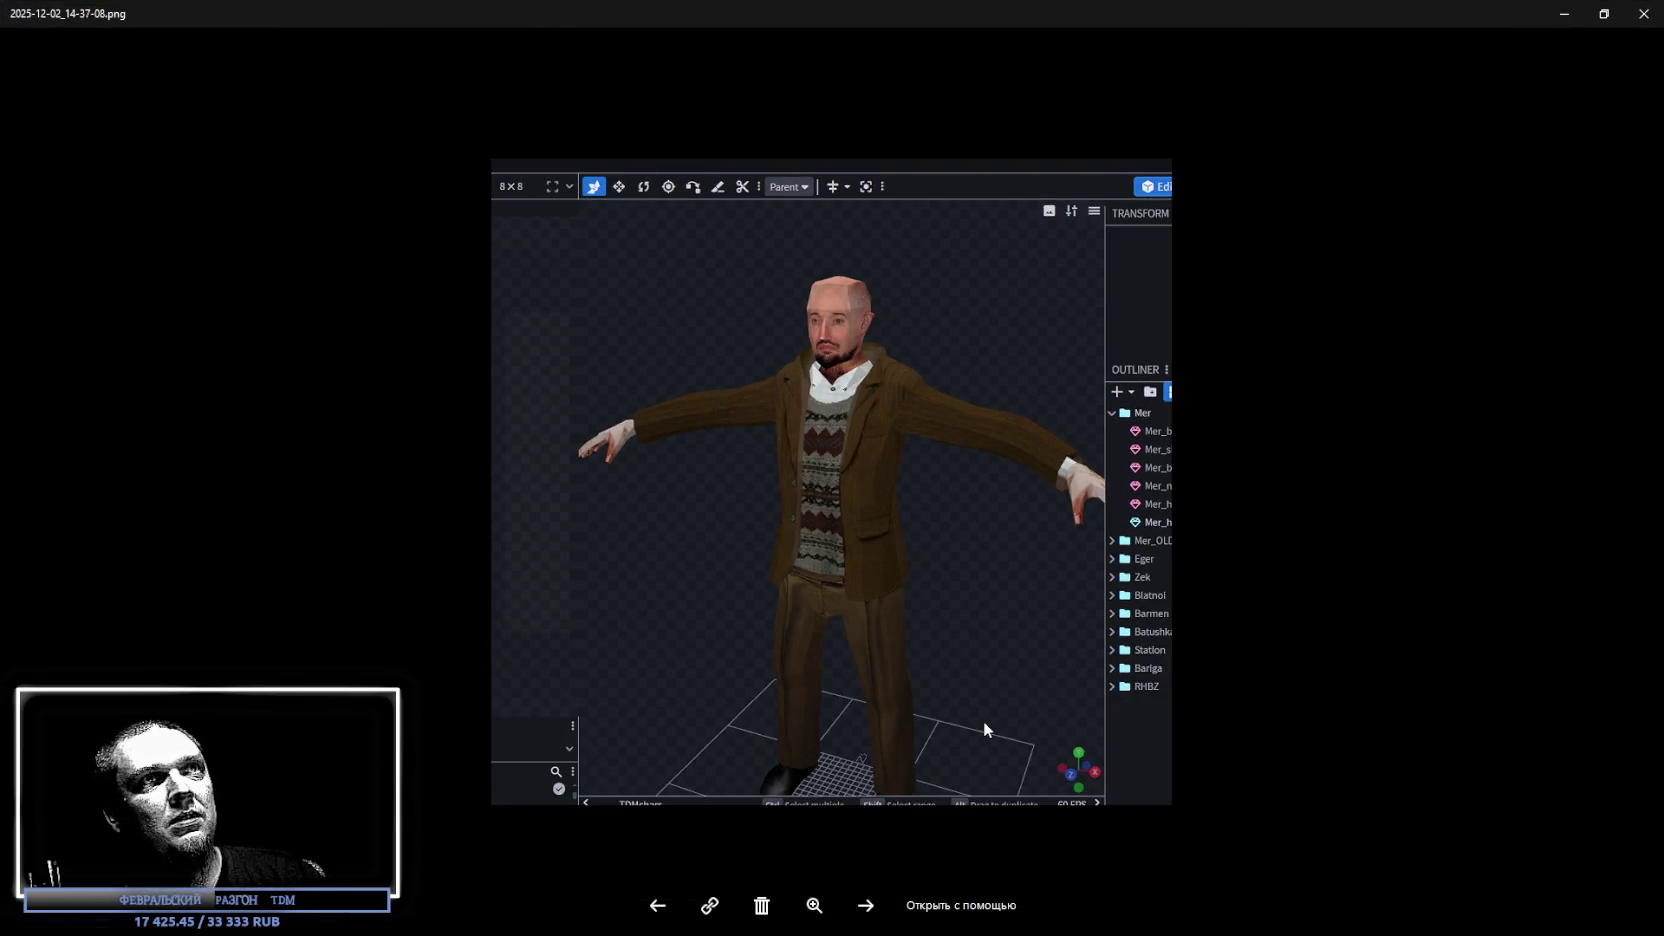
pyautogui.scroll(1, 983, 722)
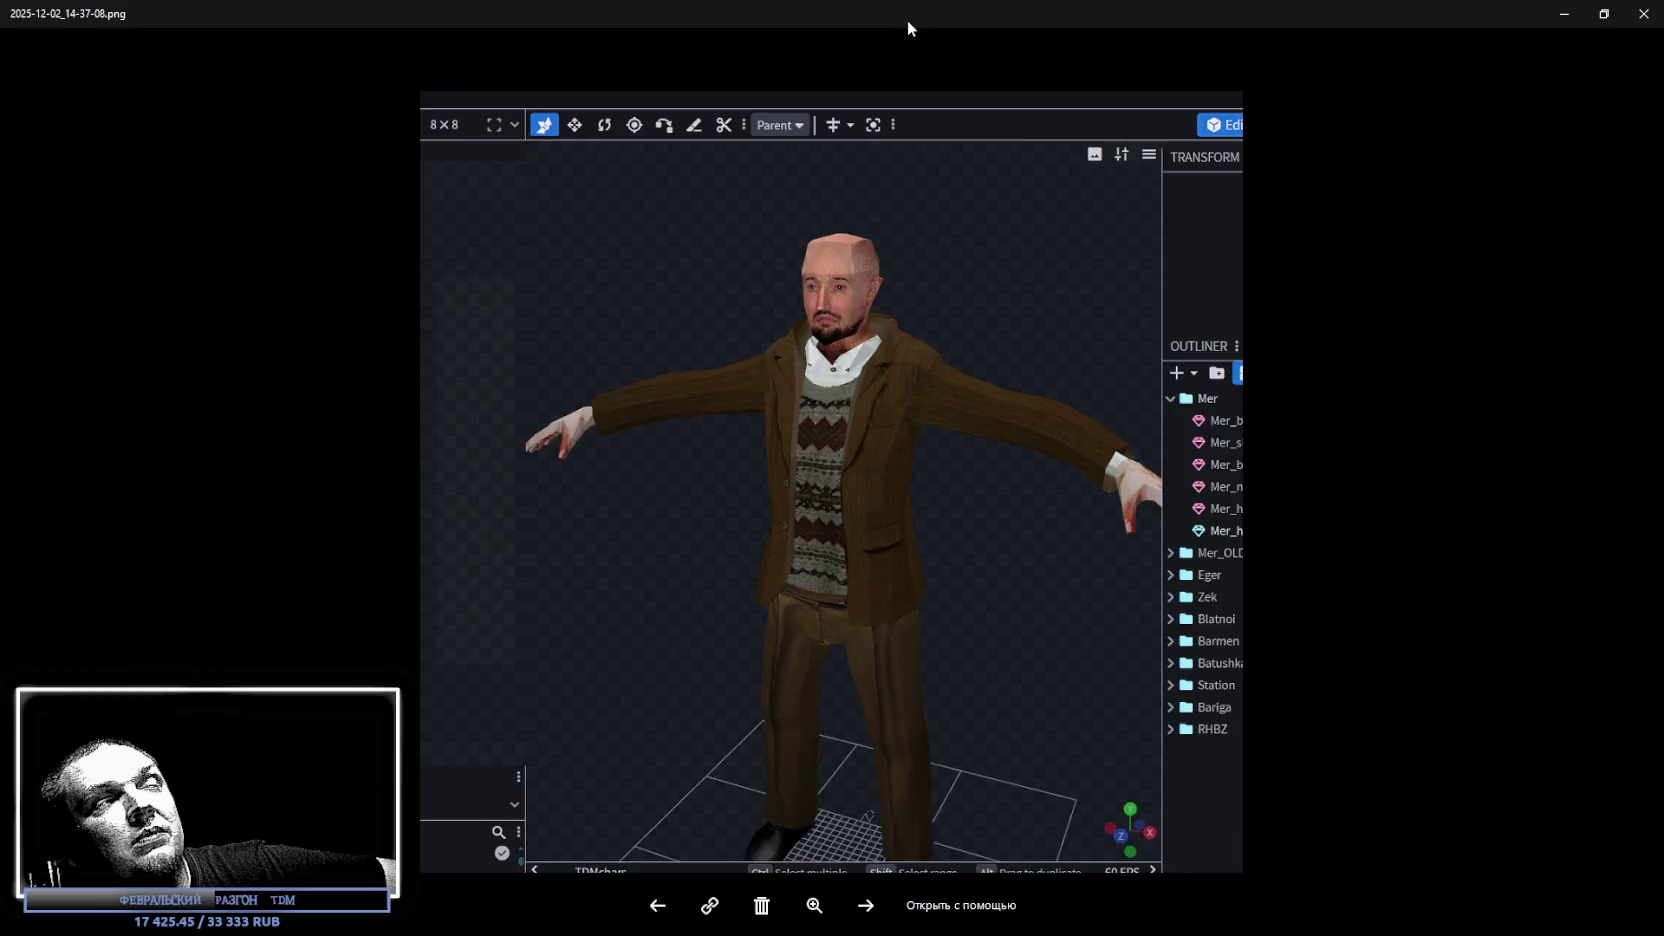
pyautogui.hotkey('alt', 'Tab')
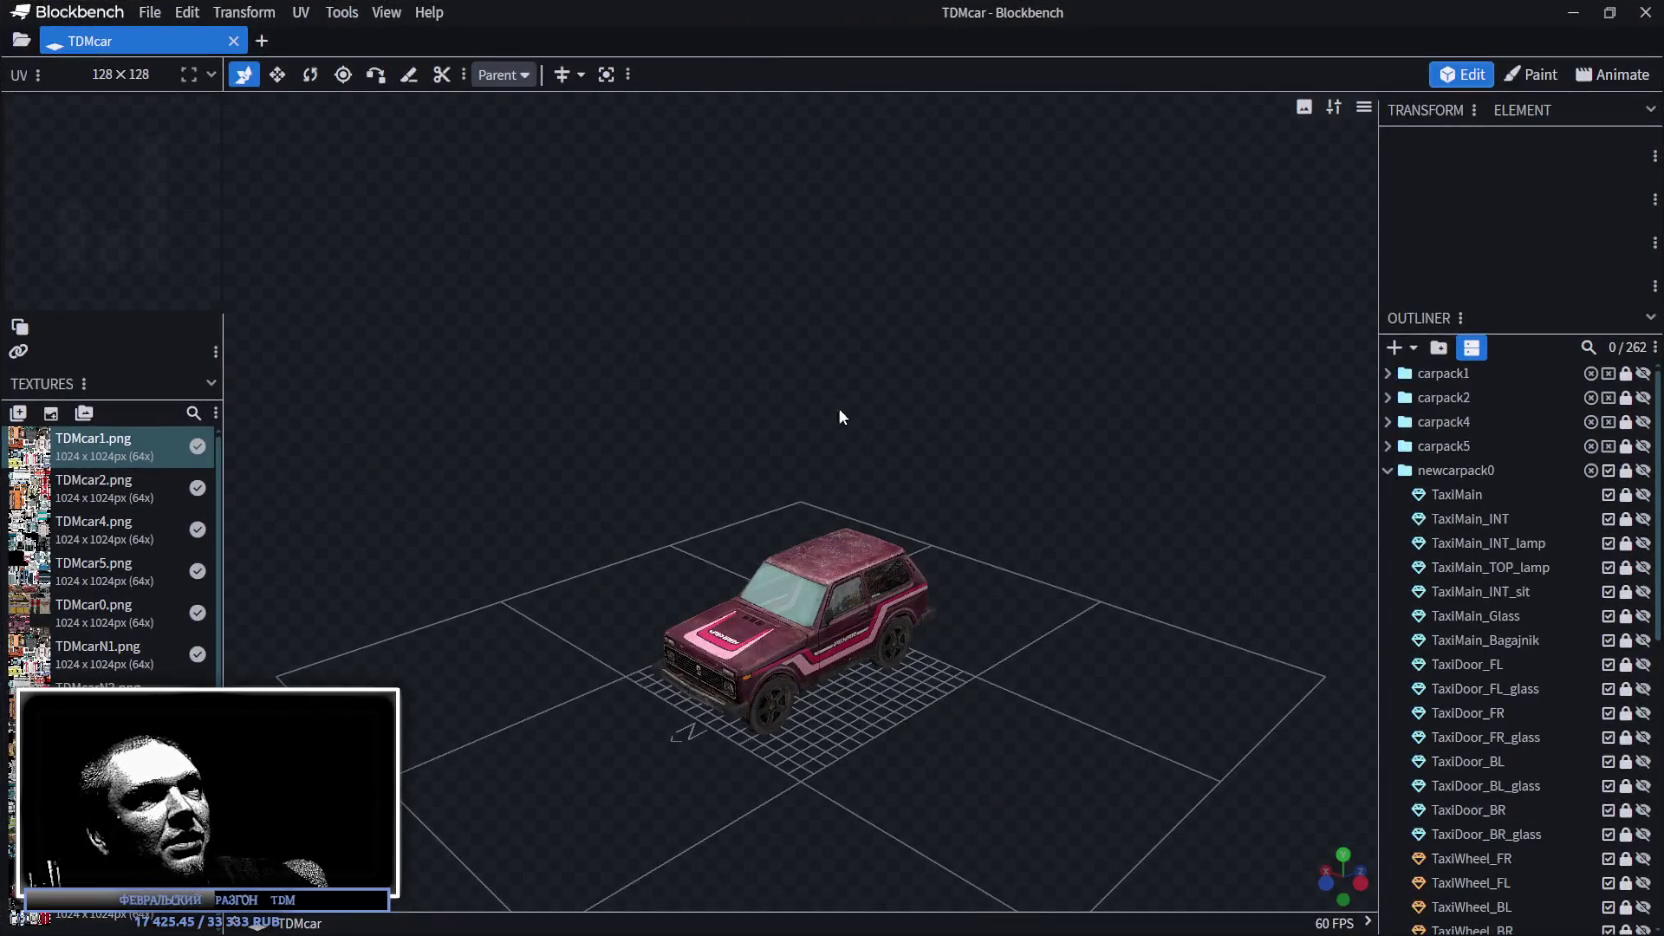
pyautogui.scroll(5, 848, 628)
pyautogui.moveTo(848, 628)
pyautogui.mouseDown()
pyautogui.moveTo(1147, 601)
pyautogui.moveTo(1037, 611)
pyautogui.moveTo(872, 673)
pyautogui.moveTo(1010, 650)
pyautogui.moveTo(1036, 654)
pyautogui.moveTo(1008, 688)
pyautogui.moveTo(1040, 698)
pyautogui.mouseUp()
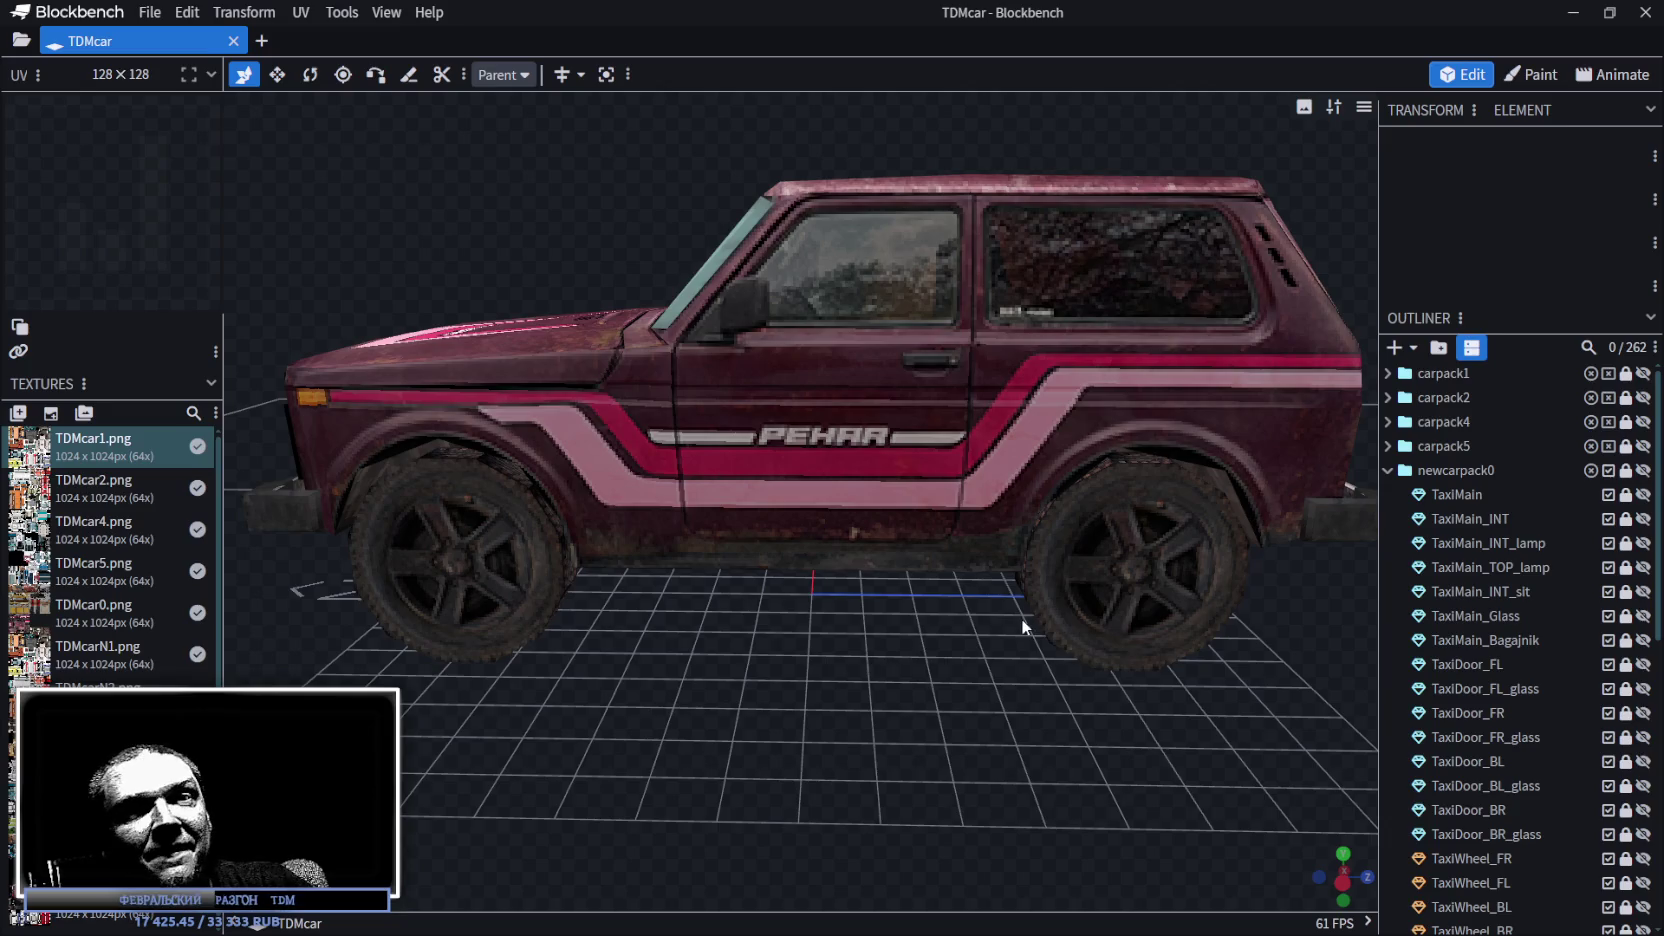
pyautogui.moveTo(1039, 698); pyautogui.dragTo(853, 653)
pyautogui.scroll(-5, 1023, 606)
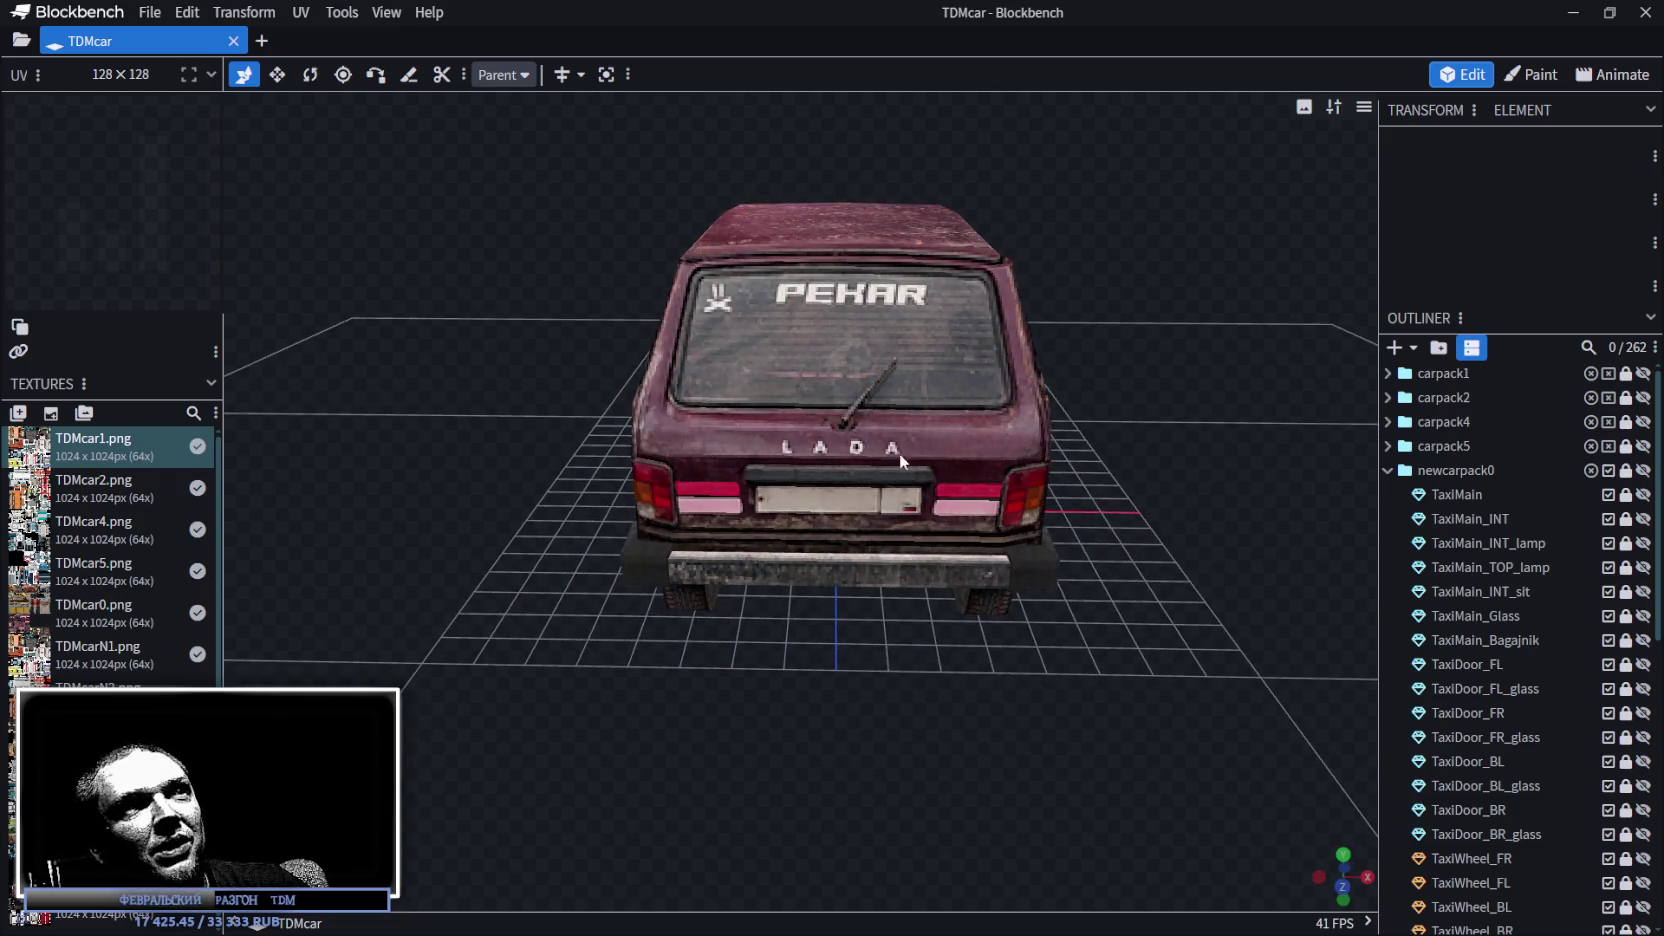
pyautogui.moveTo(905, 463)
pyautogui.mouseDown()
pyautogui.moveTo(1020, 630)
pyautogui.moveTo(881, 598)
pyautogui.moveTo(881, 620)
pyautogui.moveTo(772, 621)
pyautogui.moveTo(722, 573)
pyautogui.moveTo(640, 575)
pyautogui.moveTo(915, 619)
pyautogui.moveTo(1123, 601)
pyautogui.moveTo(1140, 568)
pyautogui.moveTo(873, 565)
pyautogui.moveTo(675, 601)
pyautogui.moveTo(686, 612)
pyautogui.mouseUp()
pyautogui.scroll(-5, 1487, 652)
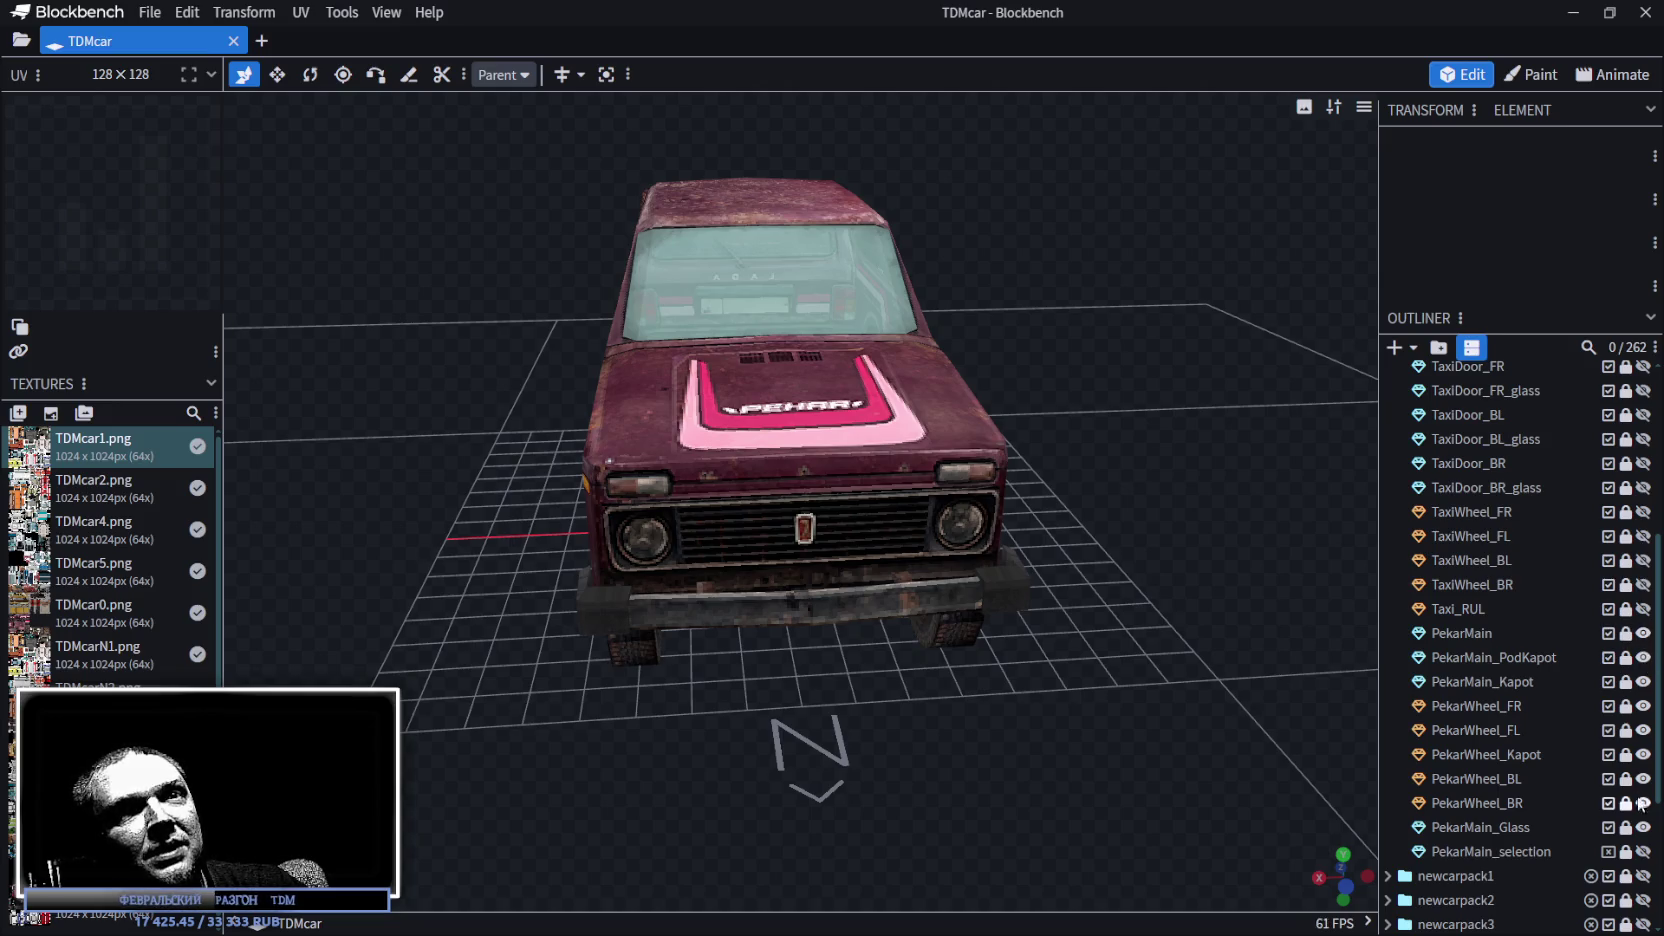
pyautogui.click(1643, 681)
pyautogui.moveTo(1152, 510)
pyautogui.mouseDown()
pyautogui.moveTo(1036, 738)
pyautogui.moveTo(1140, 583)
pyautogui.moveTo(1174, 479)
pyautogui.moveTo(1174, 577)
pyautogui.moveTo(1230, 573)
pyautogui.moveTo(1127, 648)
pyautogui.mouseUp()
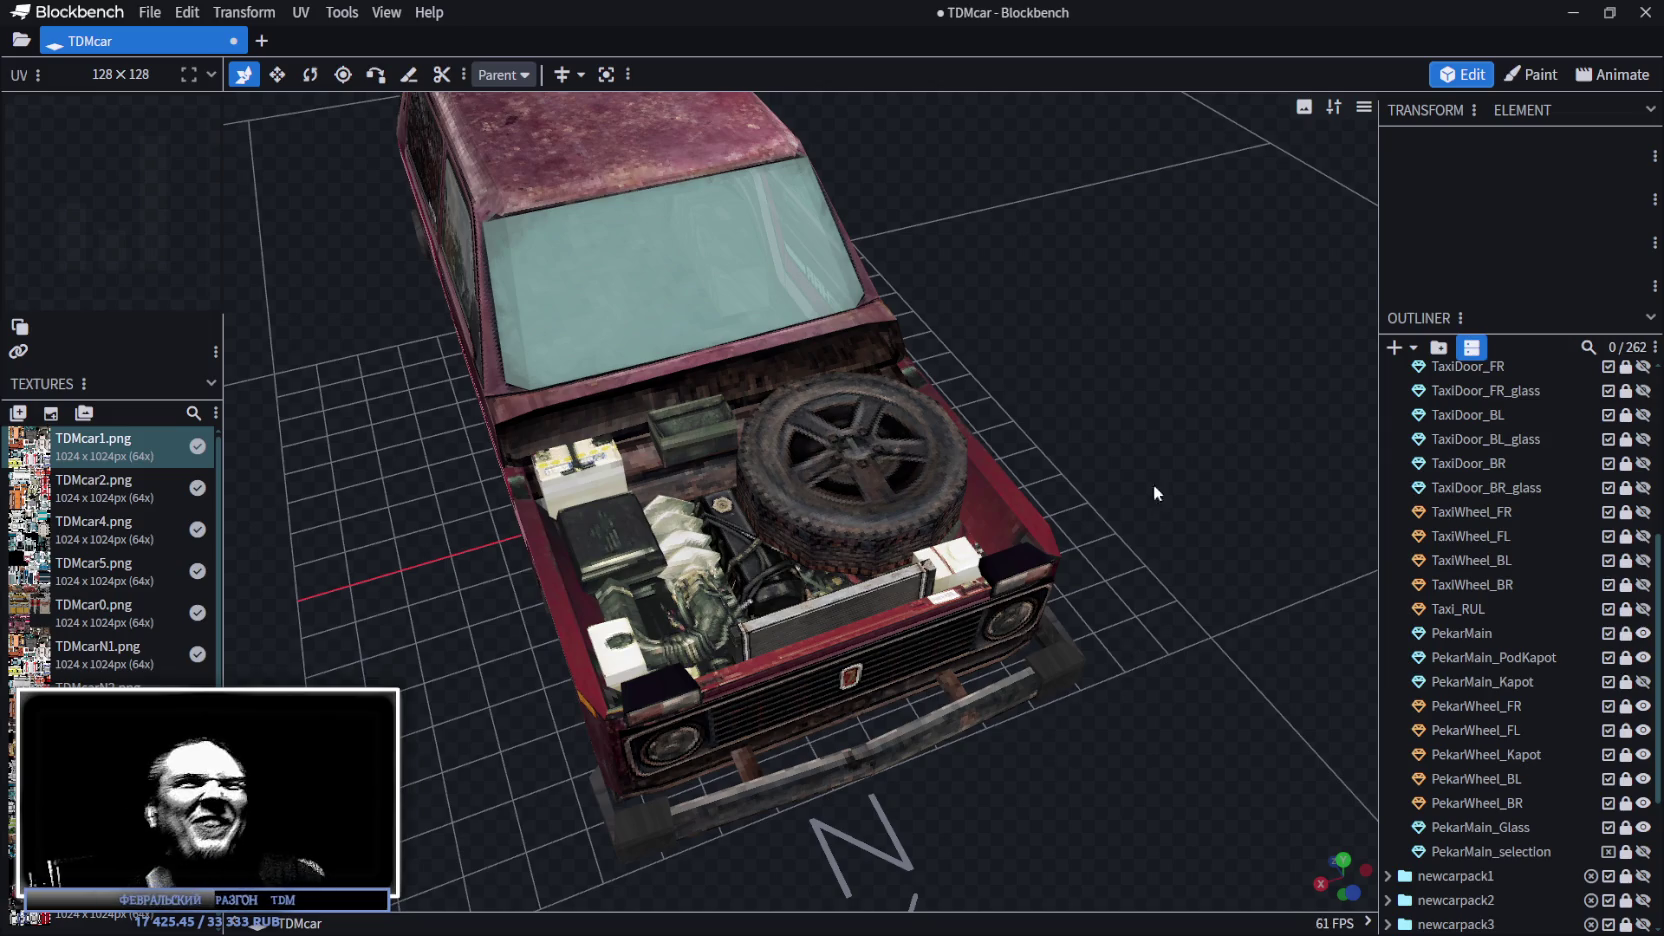
pyautogui.moveTo(1160, 416)
pyautogui.mouseDown()
pyautogui.moveTo(1032, 408)
pyautogui.moveTo(717, 341)
pyautogui.moveTo(962, 624)
pyautogui.moveTo(972, 570)
pyautogui.mouseUp()
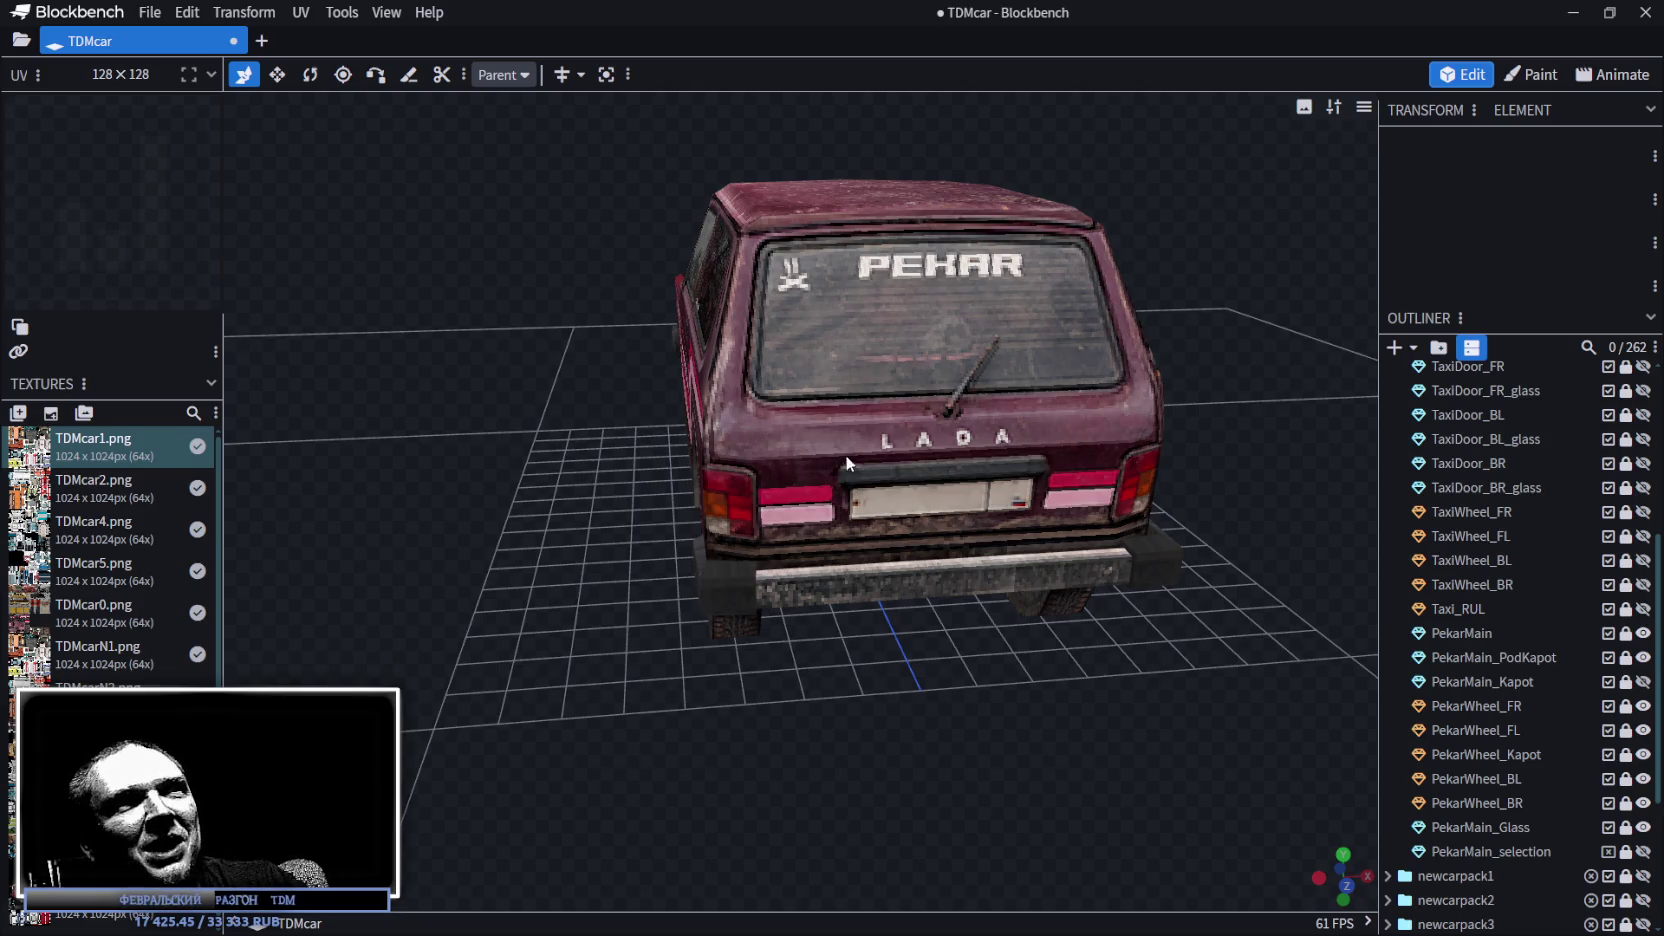
pyautogui.moveTo(1020, 445); pyautogui.dragTo(980, 732)
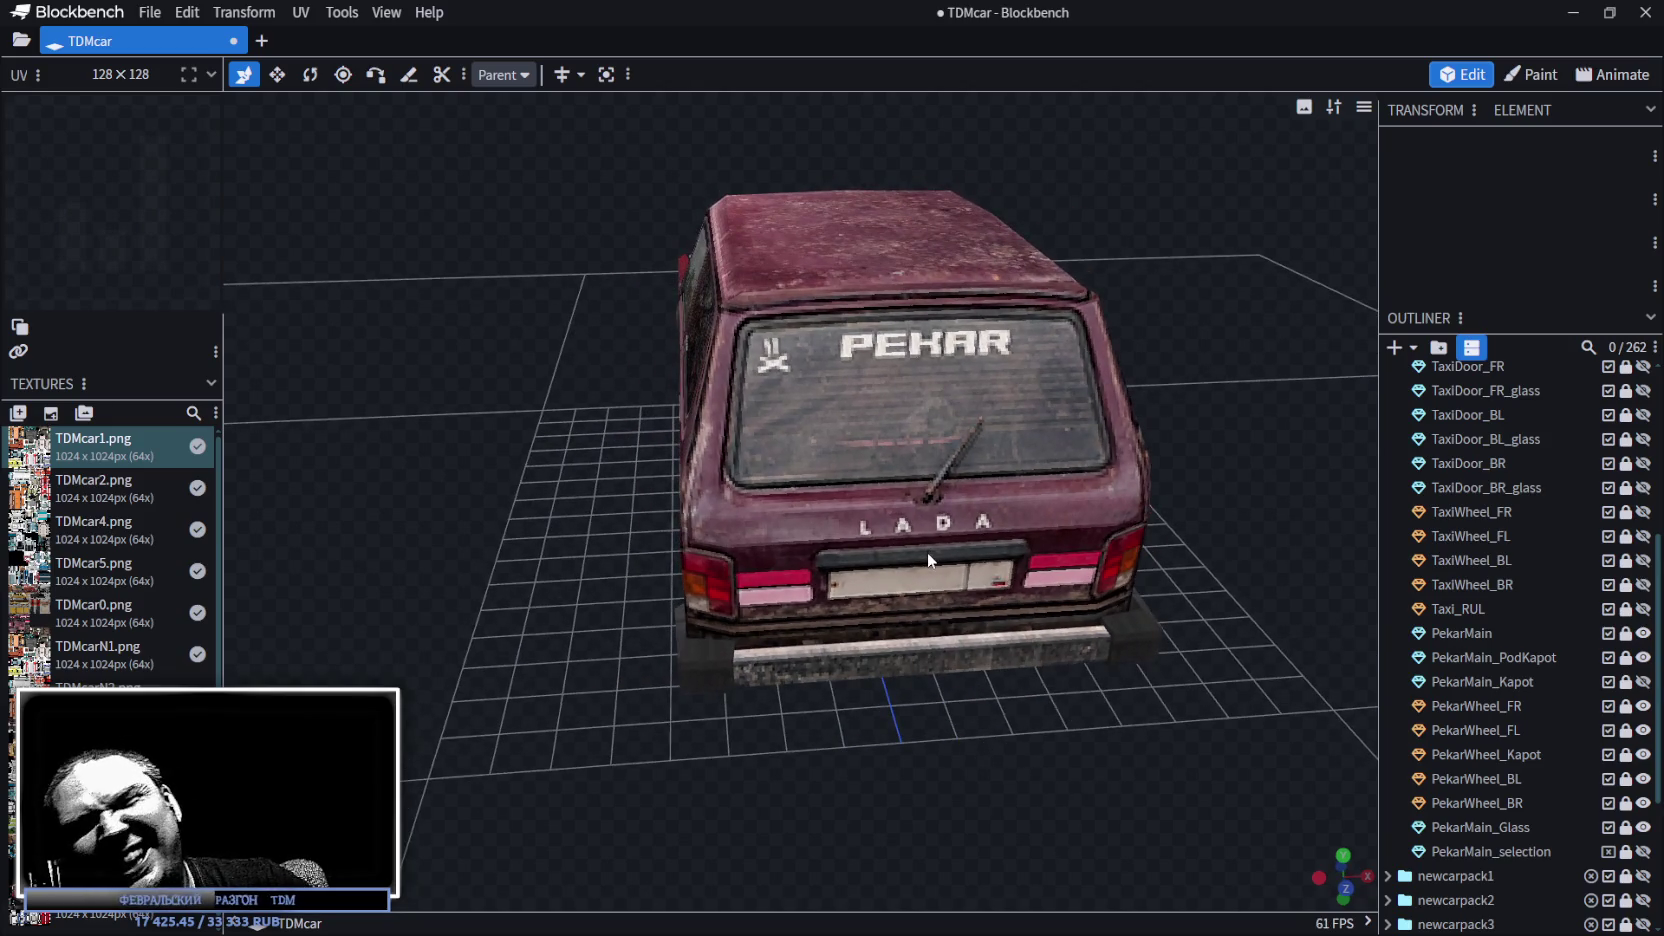
pyautogui.moveTo(880, 510)
pyautogui.mouseDown()
pyautogui.moveTo(686, 482)
pyautogui.moveTo(1135, 519)
pyautogui.moveTo(1060, 528)
pyautogui.moveTo(1202, 581)
pyautogui.moveTo(926, 547)
pyautogui.mouseUp()
pyautogui.scroll(5, 1067, 543)
pyautogui.moveTo(906, 428)
pyautogui.mouseDown()
pyautogui.moveTo(984, 514)
pyautogui.moveTo(1044, 424)
pyautogui.moveTo(1021, 420)
pyautogui.moveTo(921, 482)
pyautogui.mouseUp()
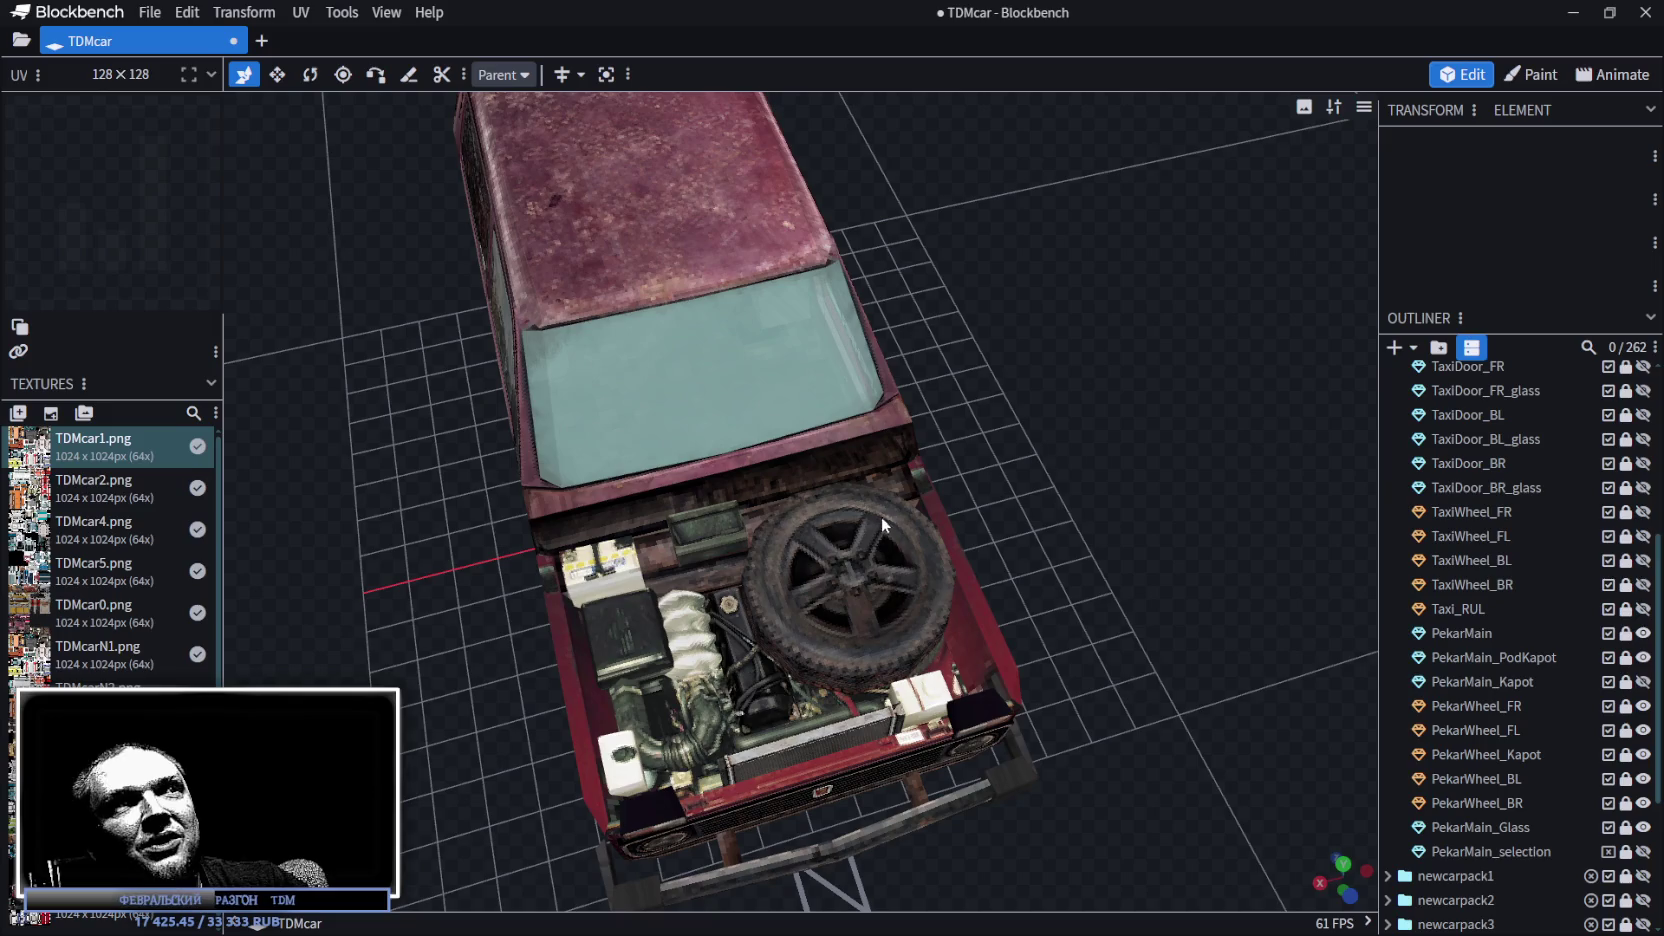
pyautogui.moveTo(1067, 483)
pyautogui.mouseDown()
pyautogui.moveTo(1051, 531)
pyautogui.moveTo(1066, 498)
pyautogui.moveTo(950, 574)
pyautogui.moveTo(1032, 520)
pyautogui.moveTo(988, 483)
pyautogui.moveTo(1000, 470)
pyautogui.moveTo(1172, 420)
pyautogui.moveTo(1090, 475)
pyautogui.mouseUp()
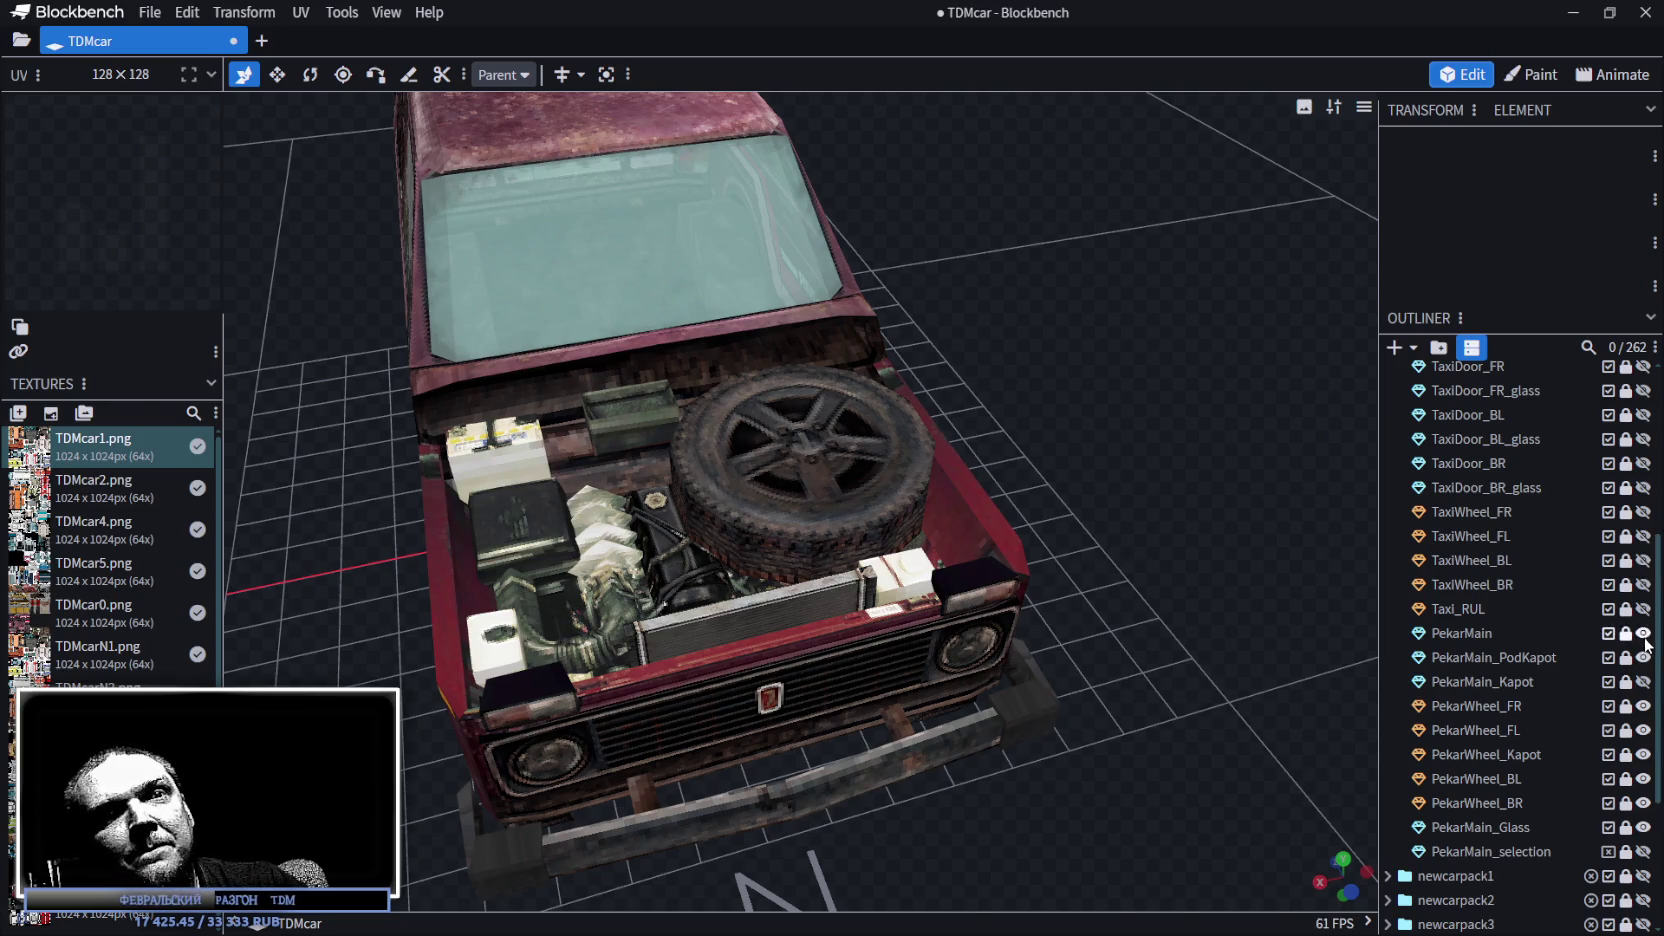
# Hide all Pekar parts: PekarMain body, engine bay, five wheels and glass.
pyautogui.click(1643, 633)
pyautogui.click(1643, 657)
pyautogui.click(1643, 706)
pyautogui.click(1643, 730)
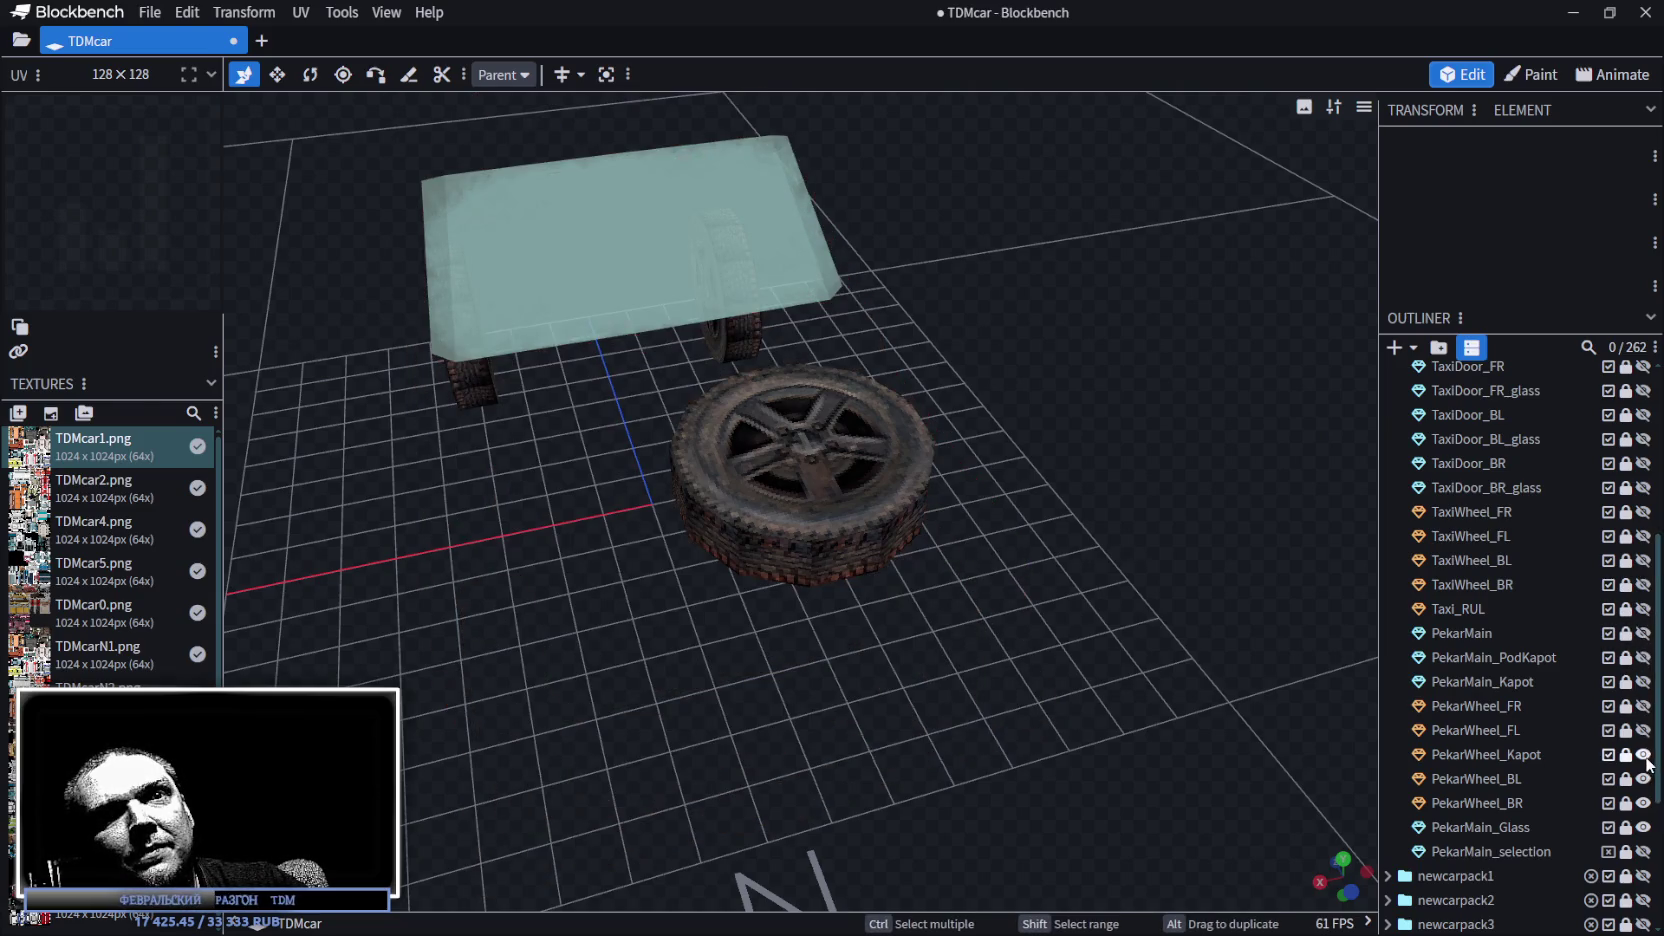
pyautogui.click(1643, 754)
pyautogui.click(1643, 778)
pyautogui.click(1643, 803)
pyautogui.click(1643, 827)
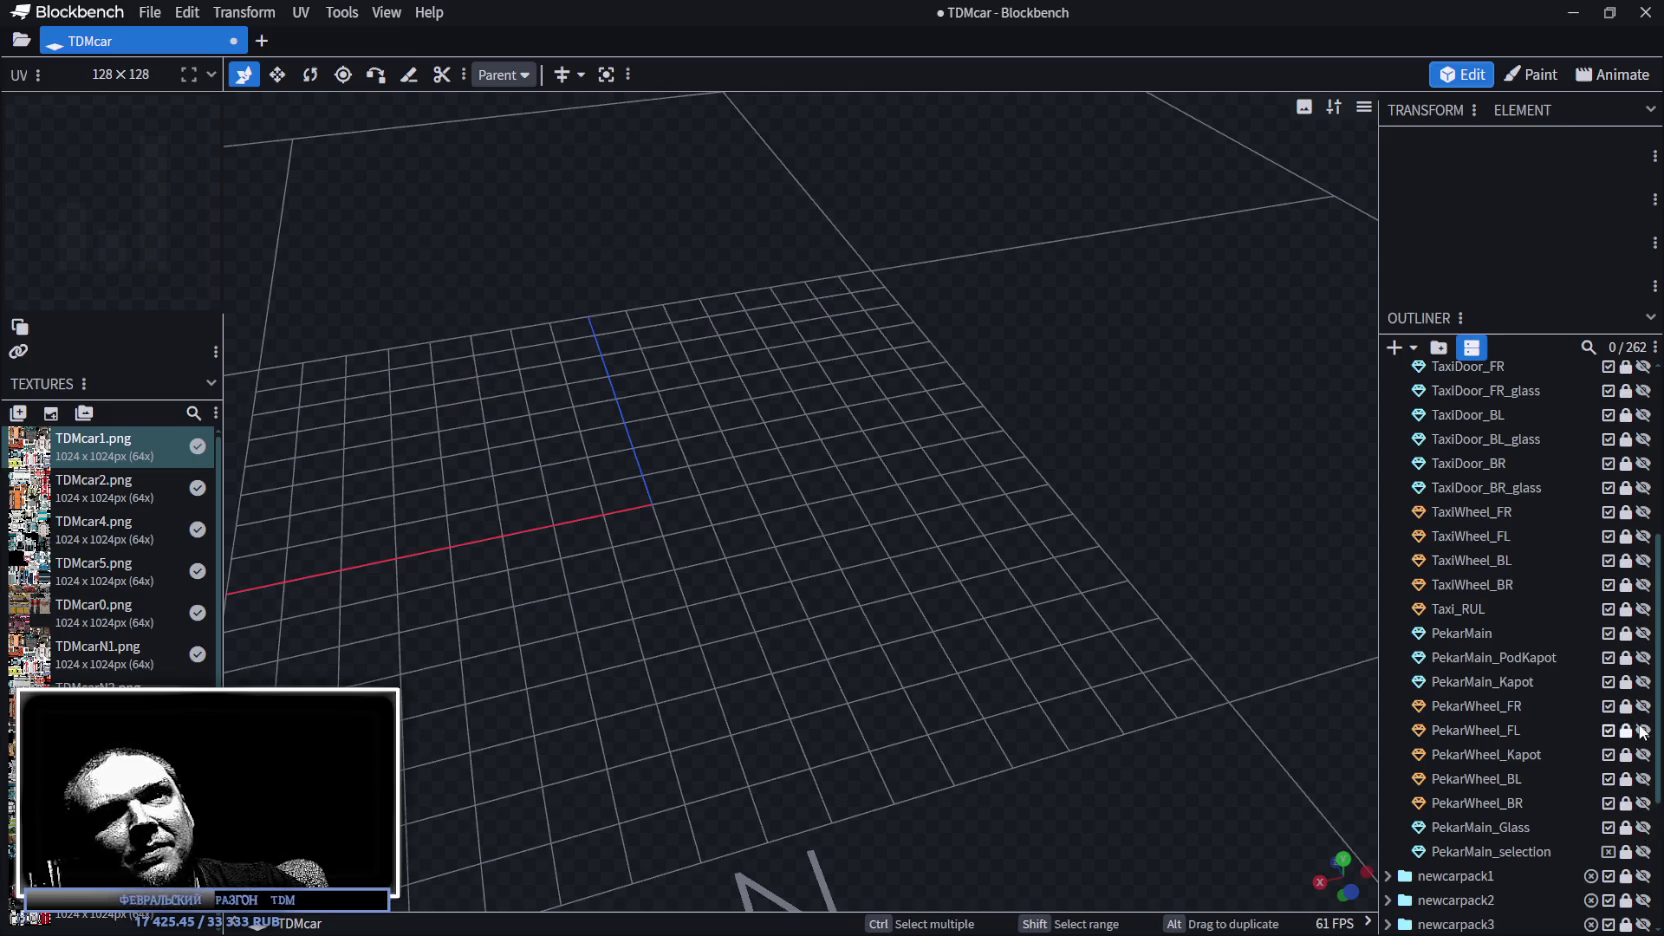
# Show the four TaxiWheel parts and all four Taxi doors with their glass.
pyautogui.scroll(1, 1643, 731)
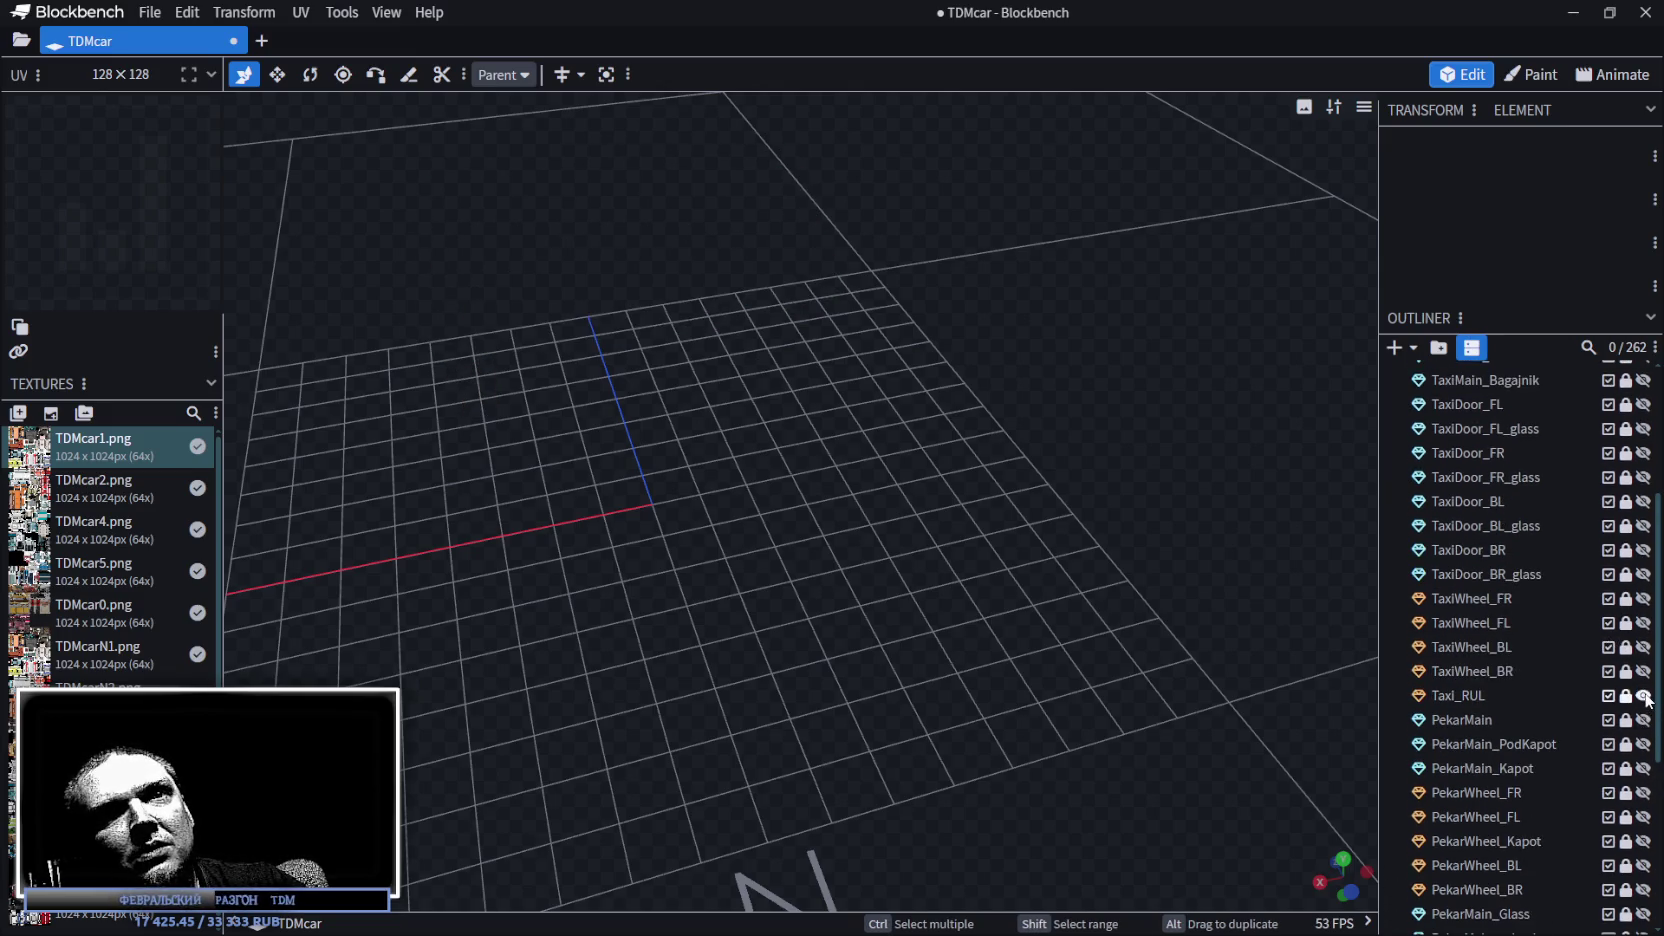
pyautogui.click(1643, 671)
pyautogui.click(1643, 647)
pyautogui.click(1643, 622)
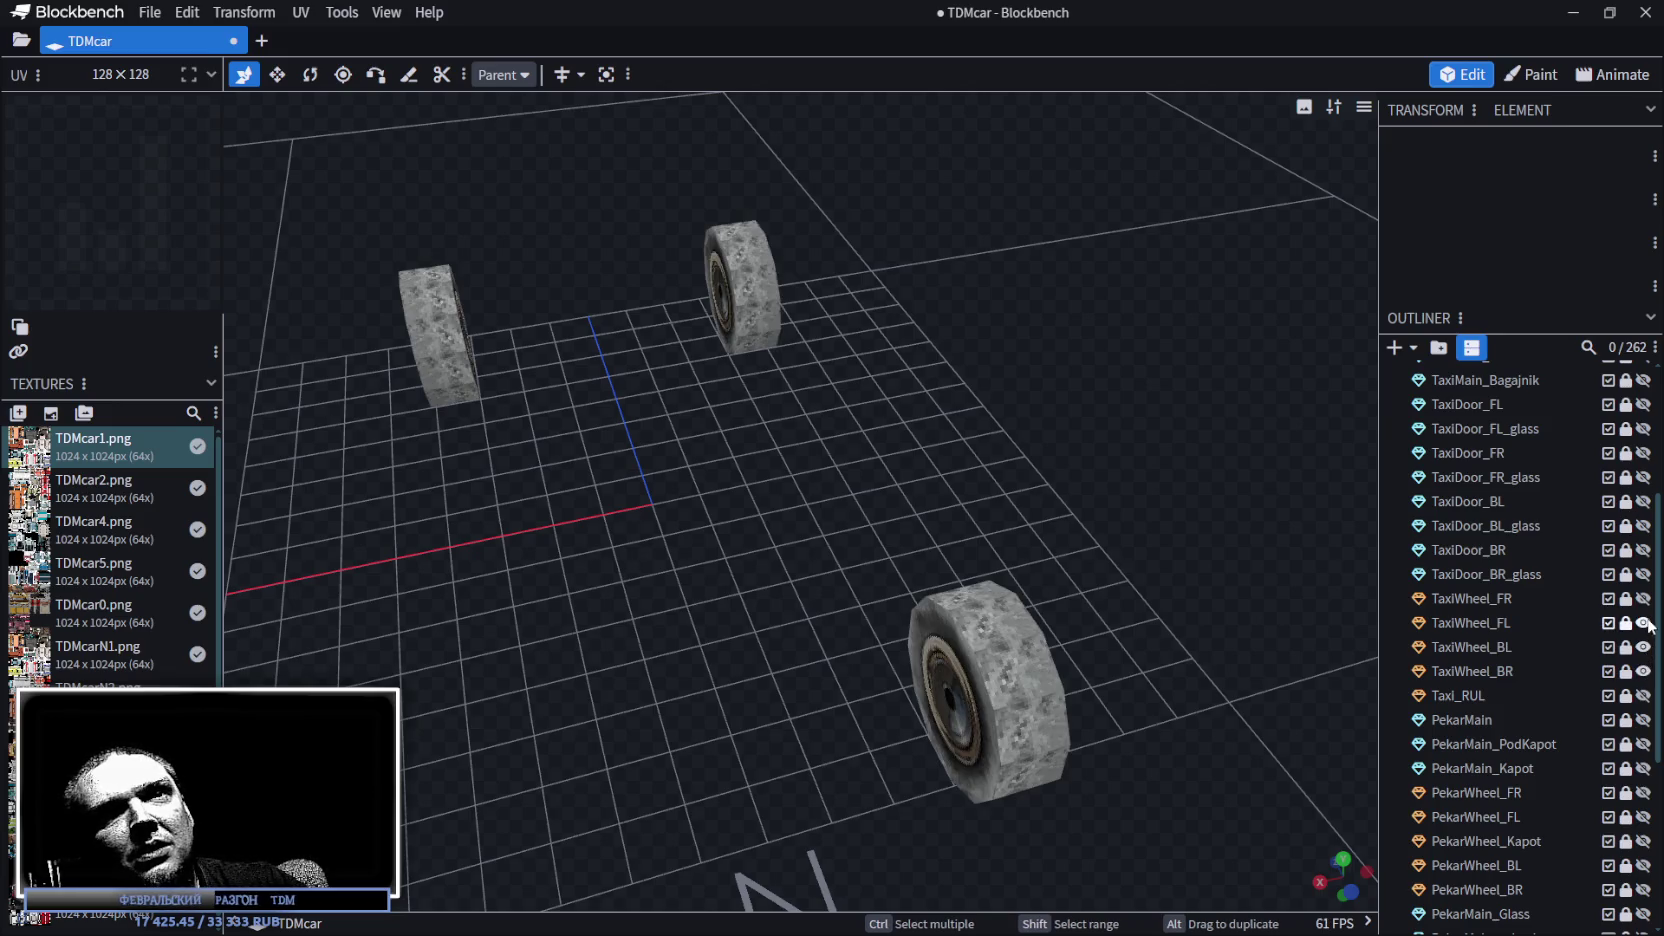
pyautogui.click(1643, 598)
pyautogui.click(1643, 574)
pyautogui.click(1643, 550)
pyautogui.click(1643, 525)
pyautogui.click(1643, 501)
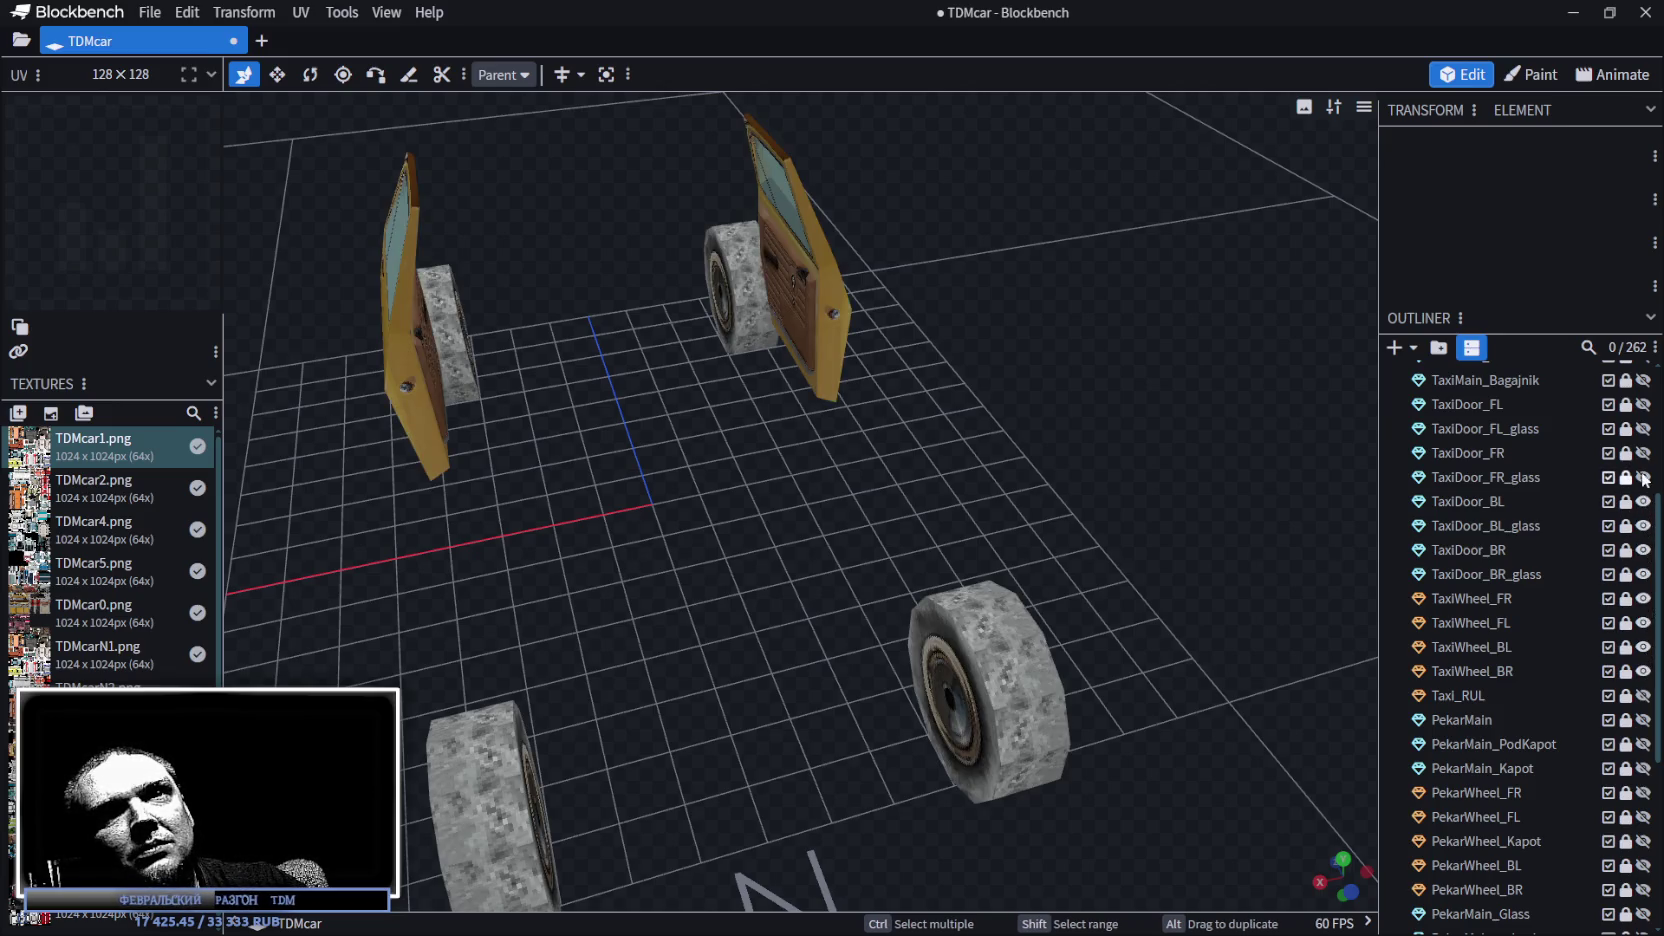
pyautogui.click(1643, 477)
pyautogui.click(1643, 453)
pyautogui.click(1643, 428)
pyautogui.click(1643, 404)
# Show the TaxiMain body, trunk, glass, seats, interior, interior lamp and roof sign.
pyautogui.scroll(2, 1635, 558)
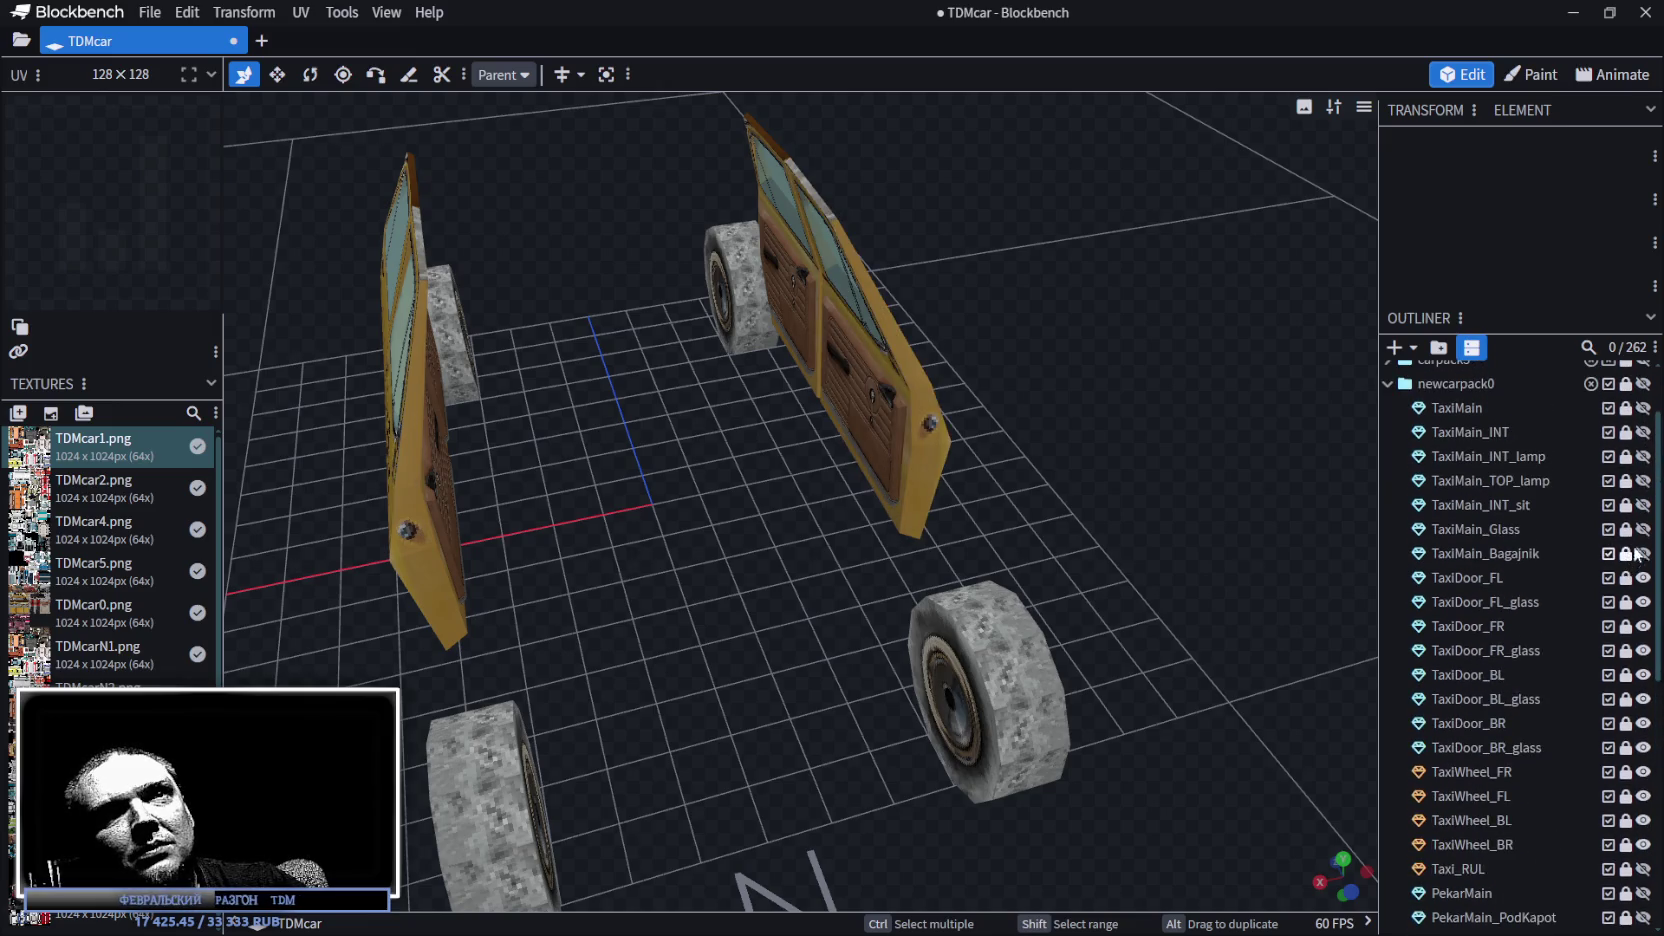
pyautogui.click(1643, 553)
pyautogui.click(1643, 529)
pyautogui.click(1643, 504)
pyautogui.click(1643, 480)
pyautogui.click(1643, 456)
pyautogui.click(1643, 432)
pyautogui.click(1643, 408)
pyautogui.scroll(-5, 1039, 513)
pyautogui.moveTo(1039, 513)
pyautogui.mouseDown()
pyautogui.moveTo(951, 461)
pyautogui.moveTo(825, 446)
pyautogui.moveTo(1043, 435)
pyautogui.moveTo(980, 500)
pyautogui.moveTo(850, 560)
pyautogui.moveTo(968, 714)
pyautogui.mouseUp()
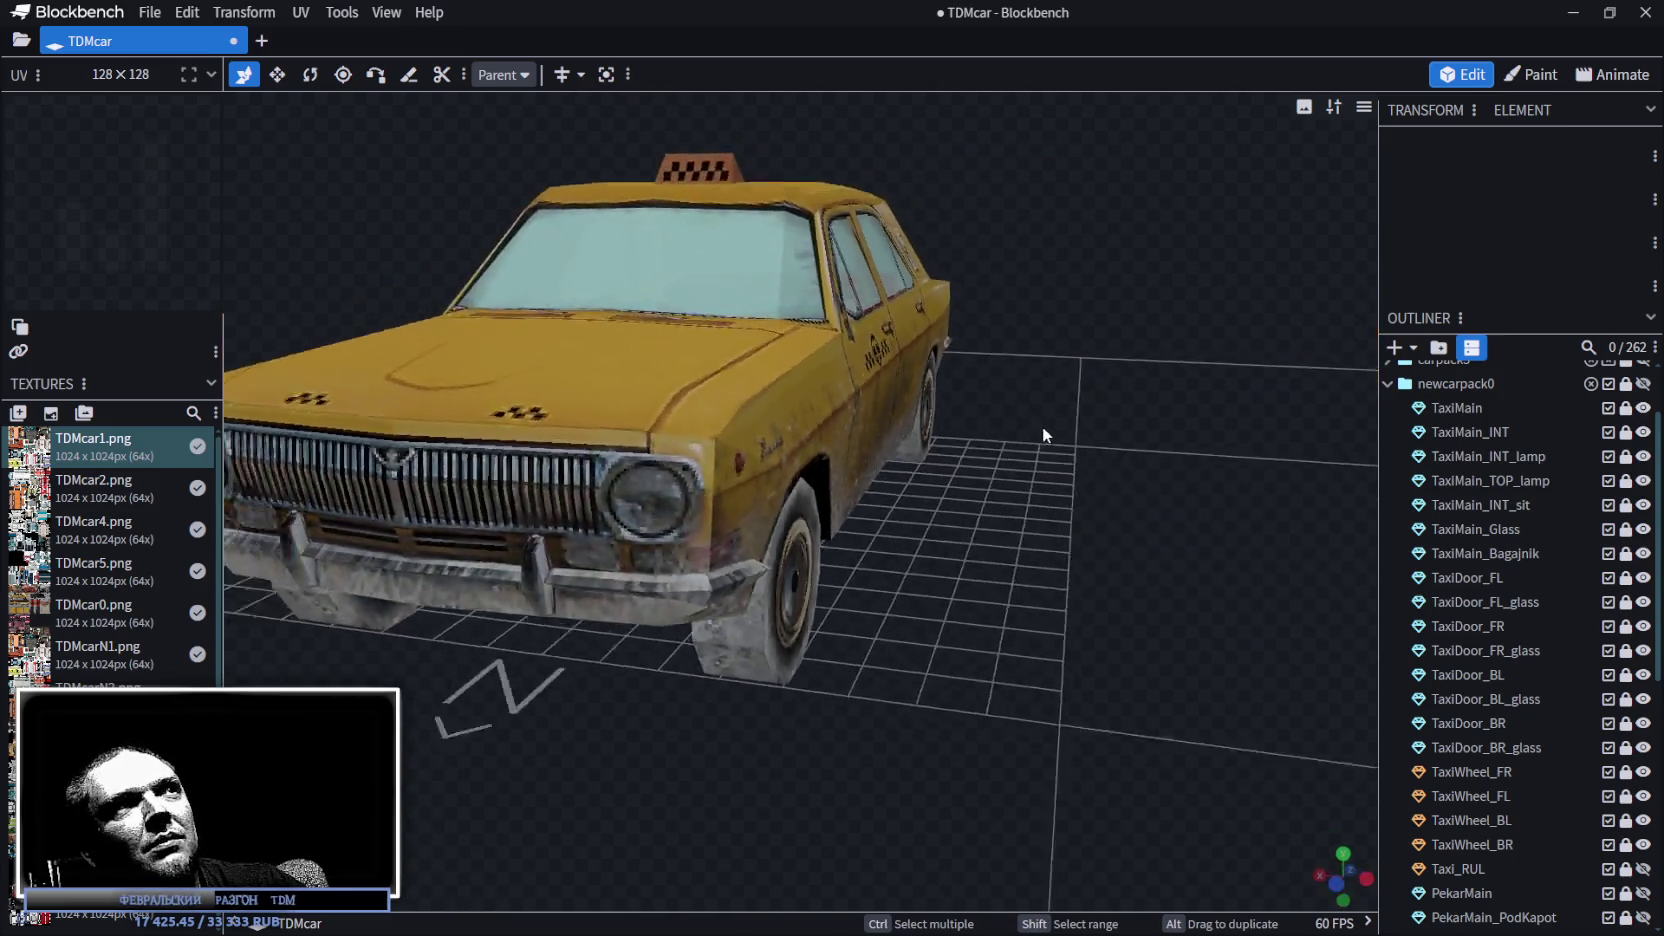
pyautogui.scroll(5, 850, 560)
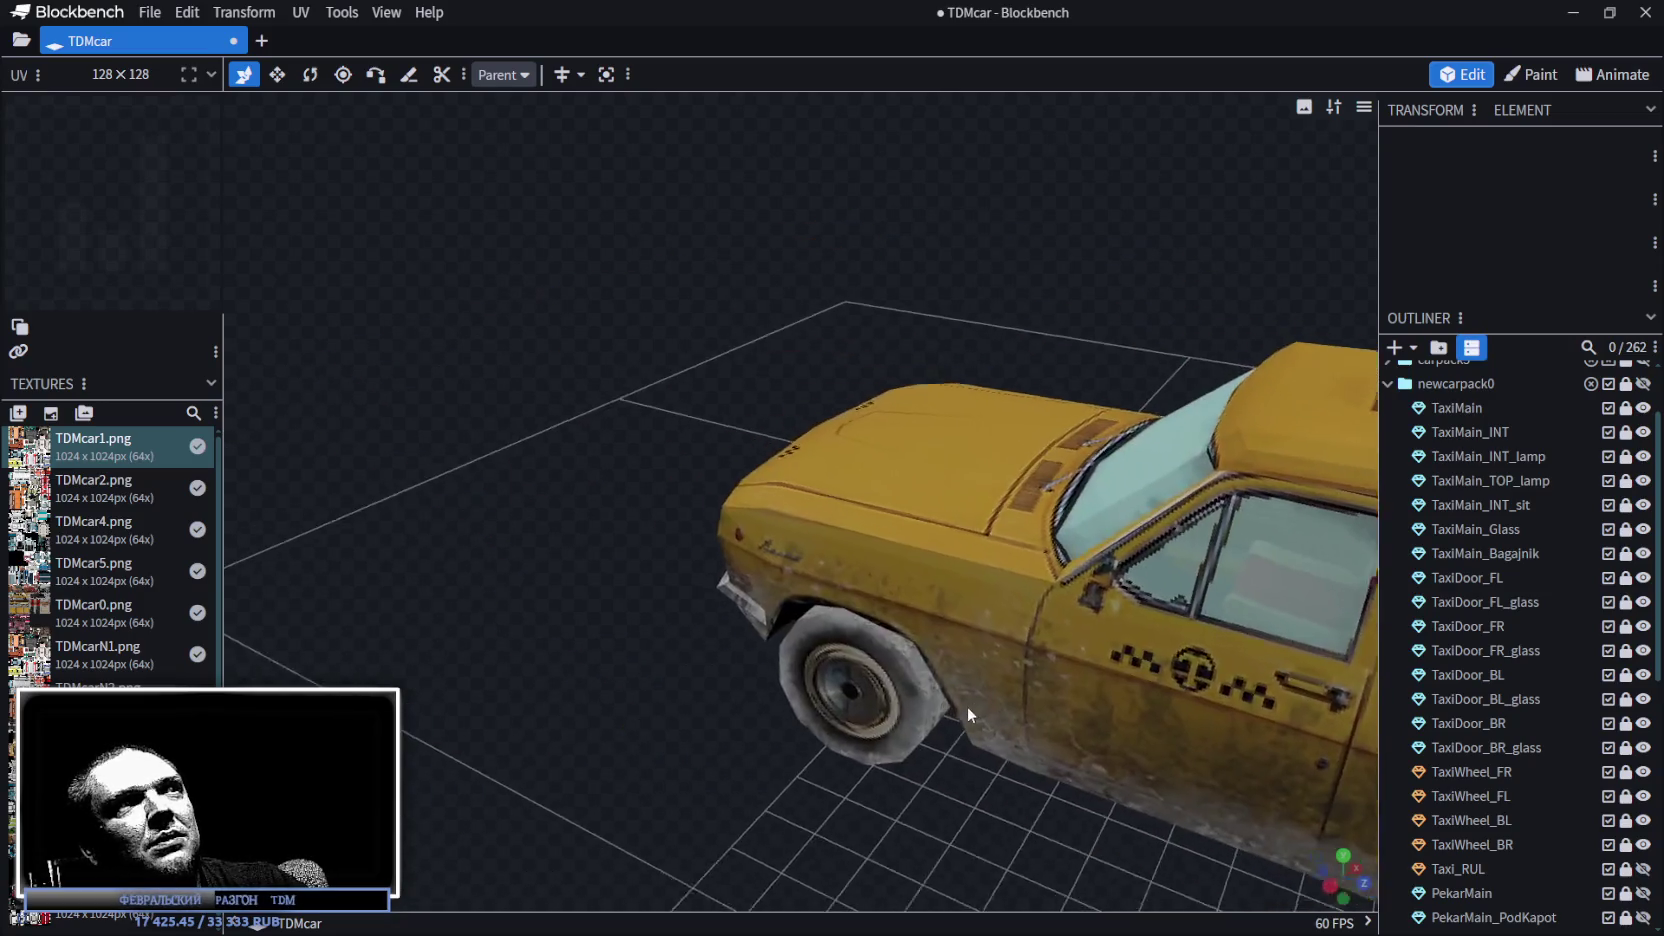
pyautogui.scroll(10, 472, 490)
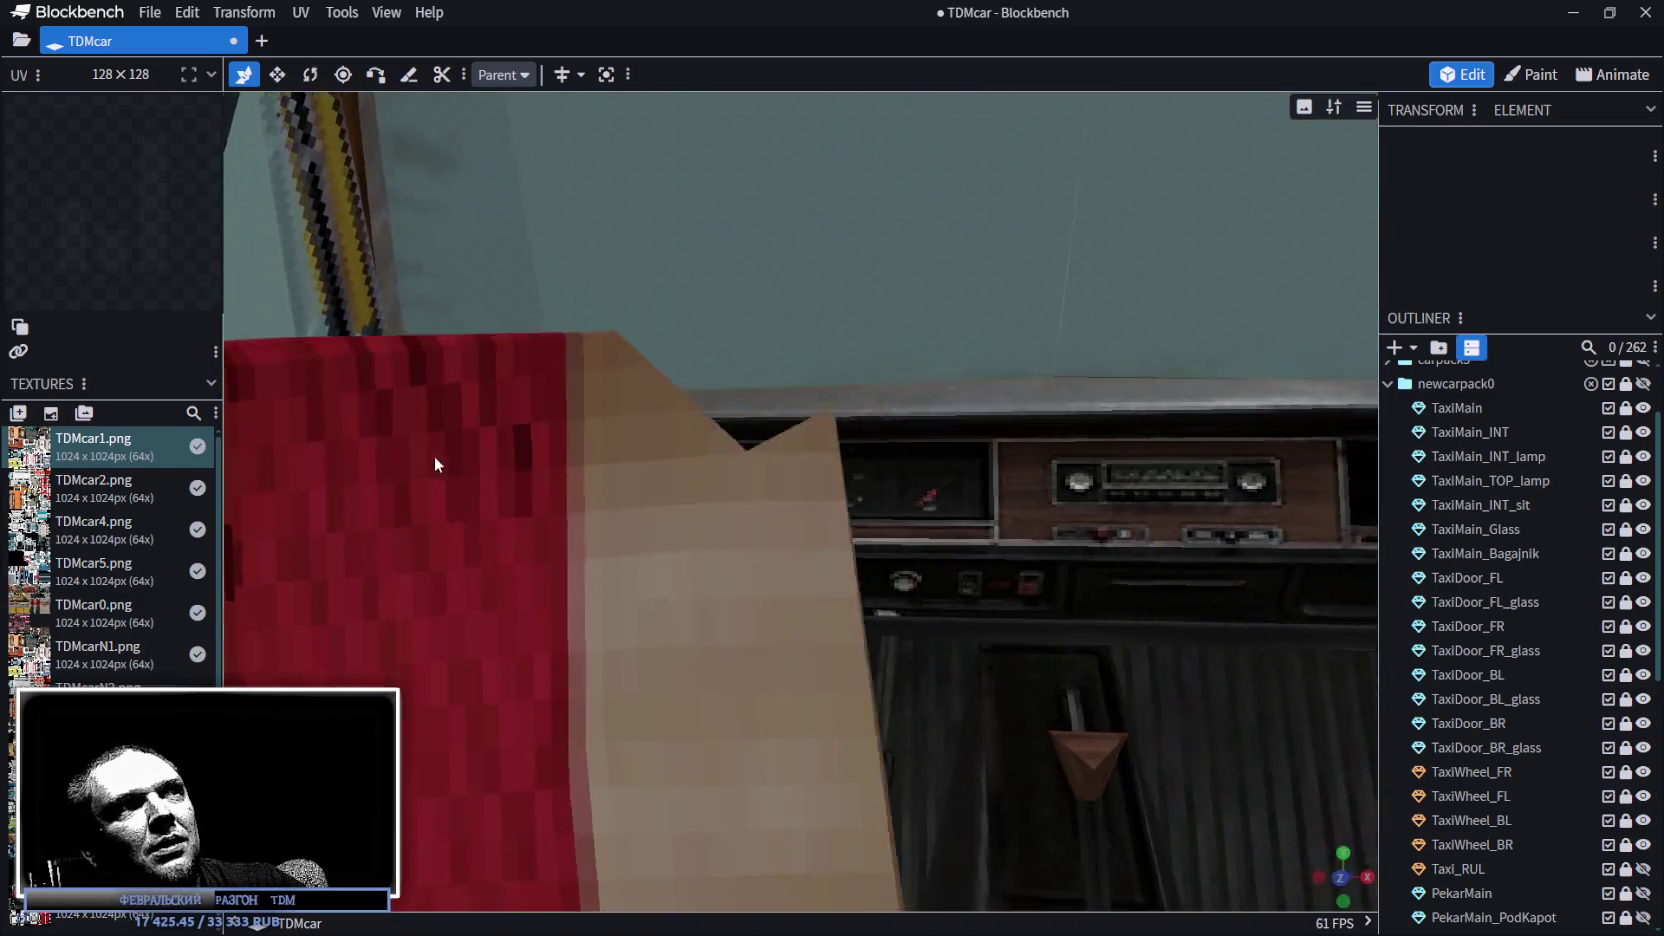
pyautogui.scroll(-8, 435, 464)
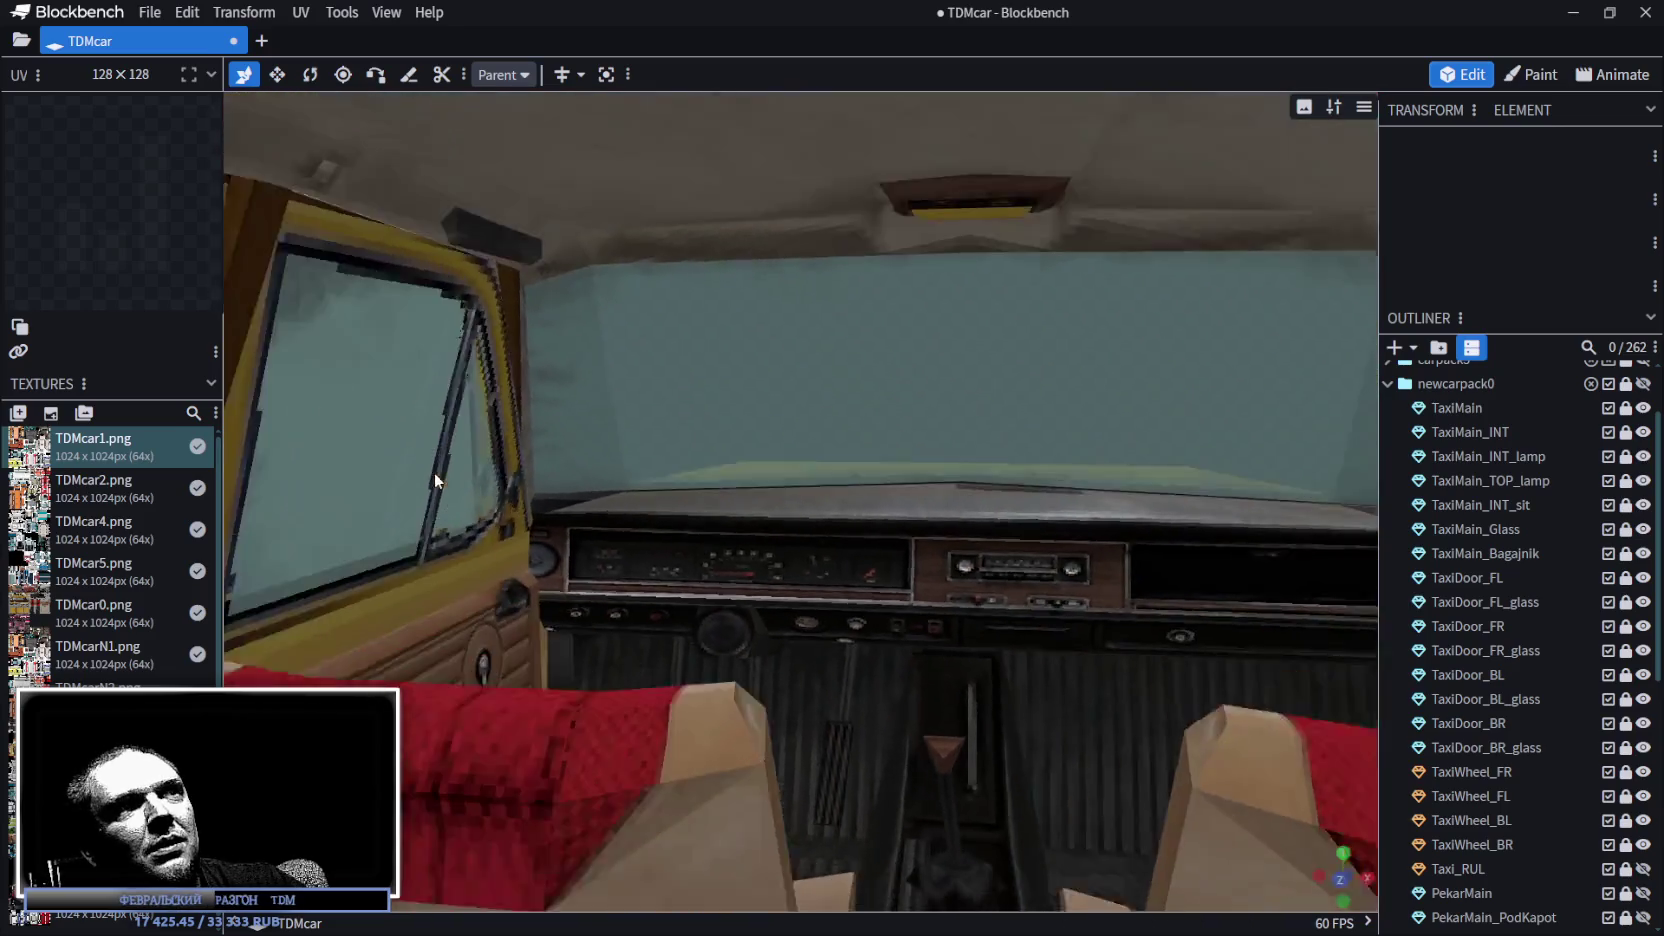
pyautogui.scroll(10, 436, 481)
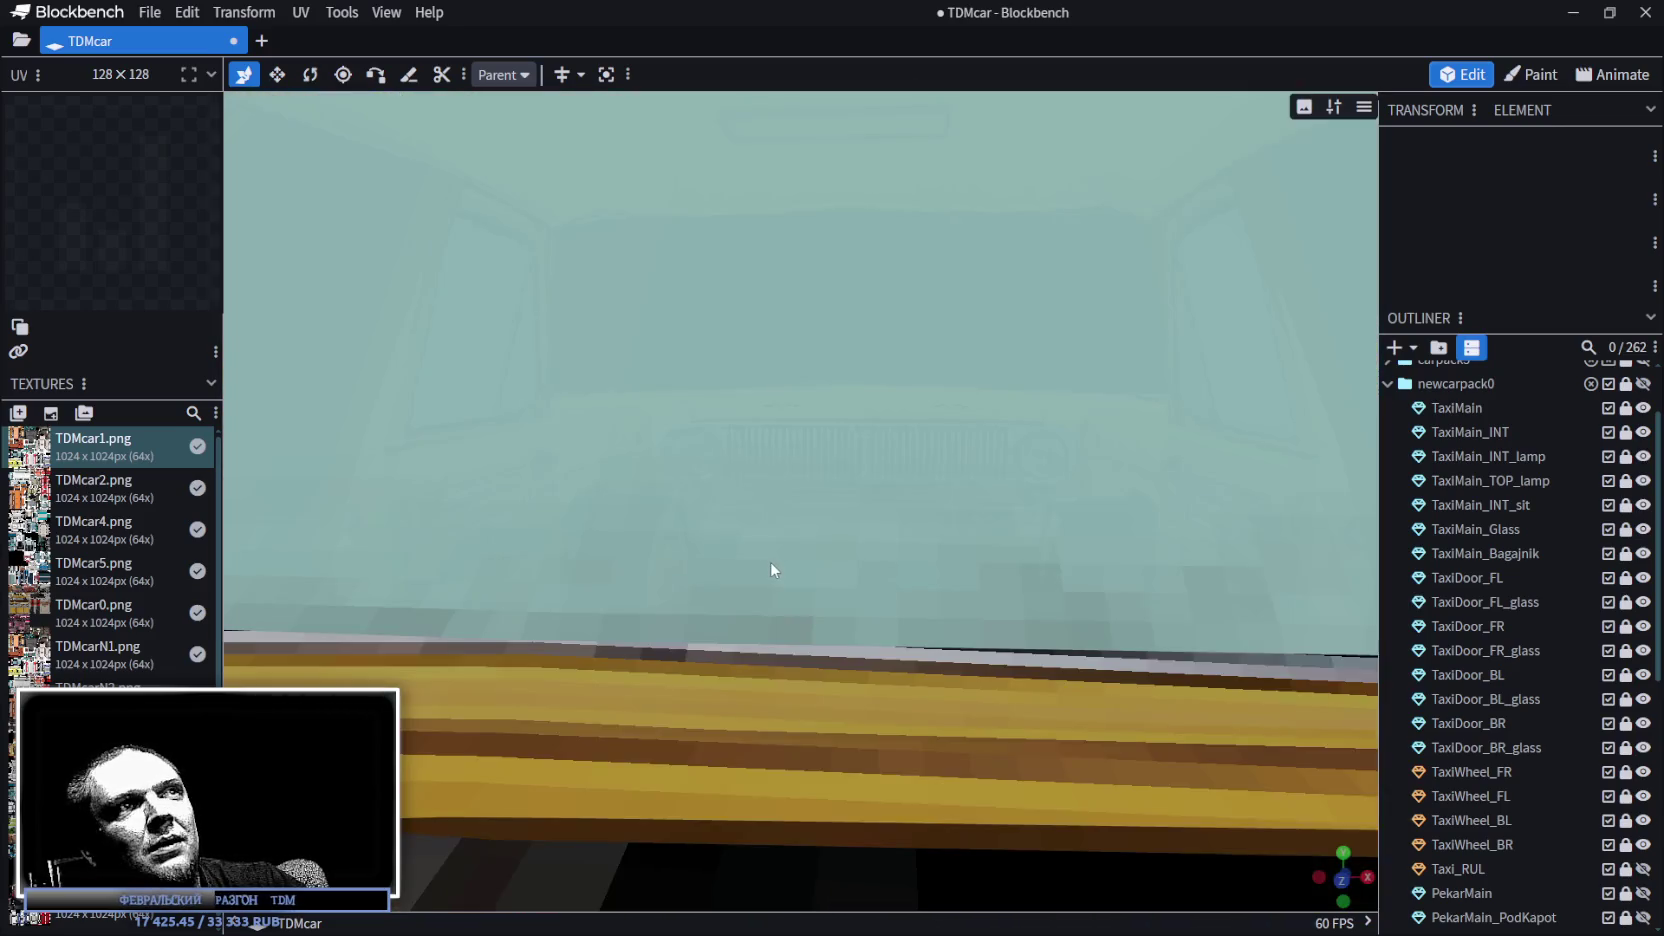
pyautogui.scroll(-10, 770, 563)
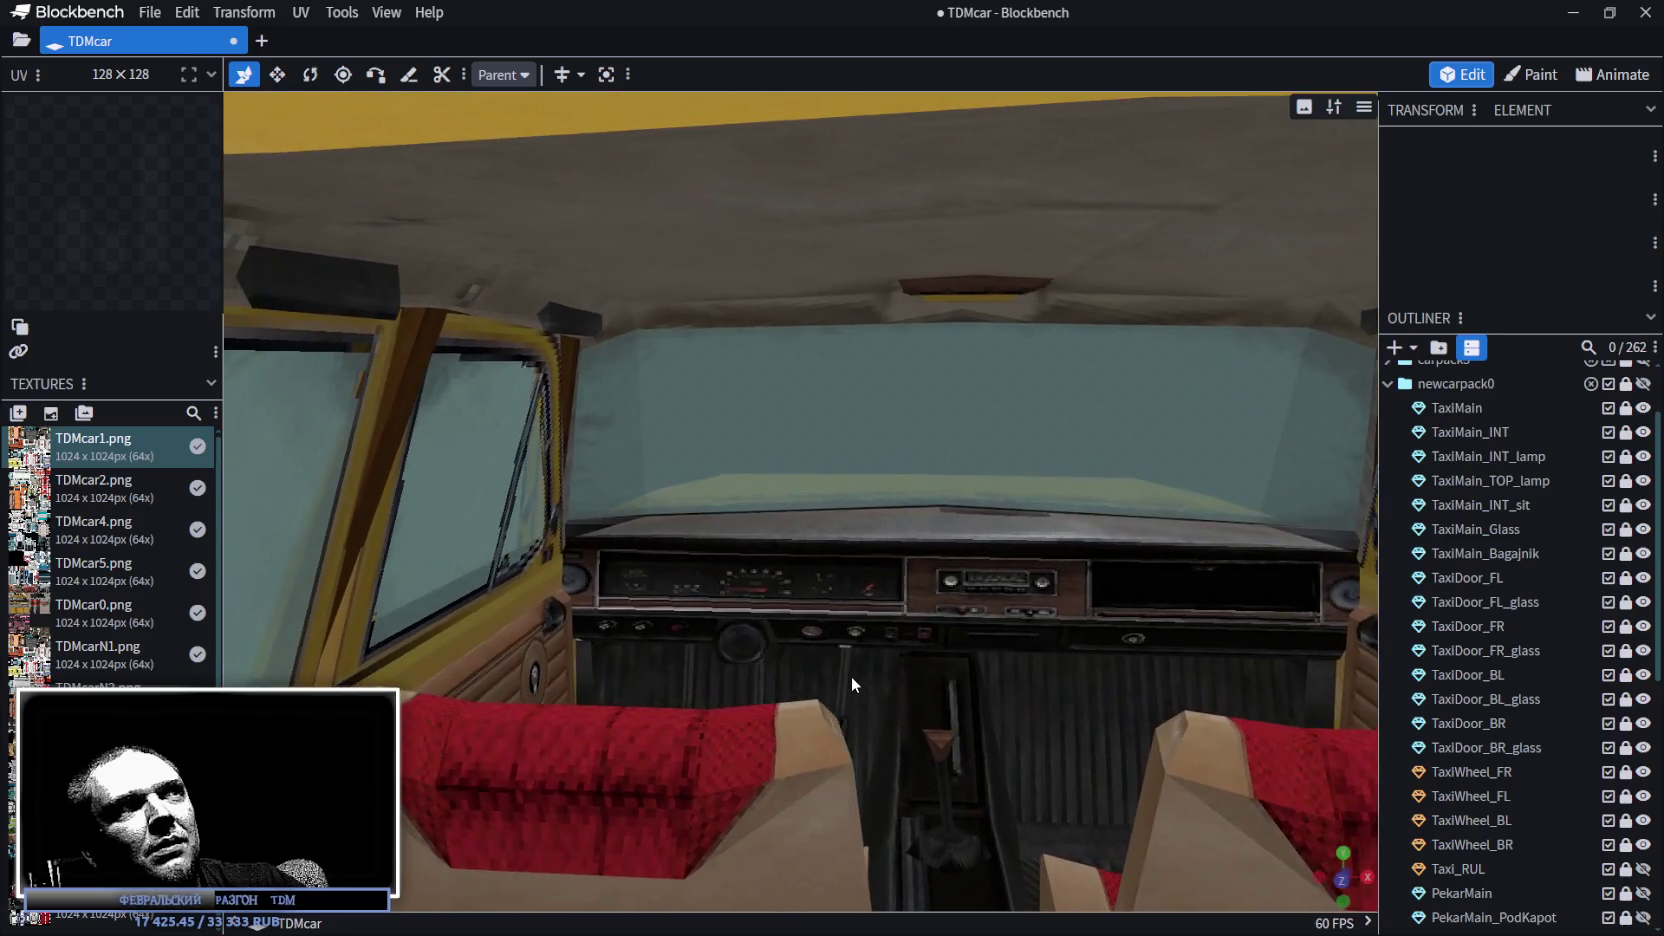
pyautogui.moveTo(852, 676)
pyautogui.mouseDown()
pyautogui.moveTo(722, 660)
pyautogui.moveTo(793, 656)
pyautogui.moveTo(755, 636)
pyautogui.moveTo(1022, 745)
pyautogui.moveTo(906, 676)
pyautogui.mouseUp()
pyautogui.scroll(-10, 774, 608)
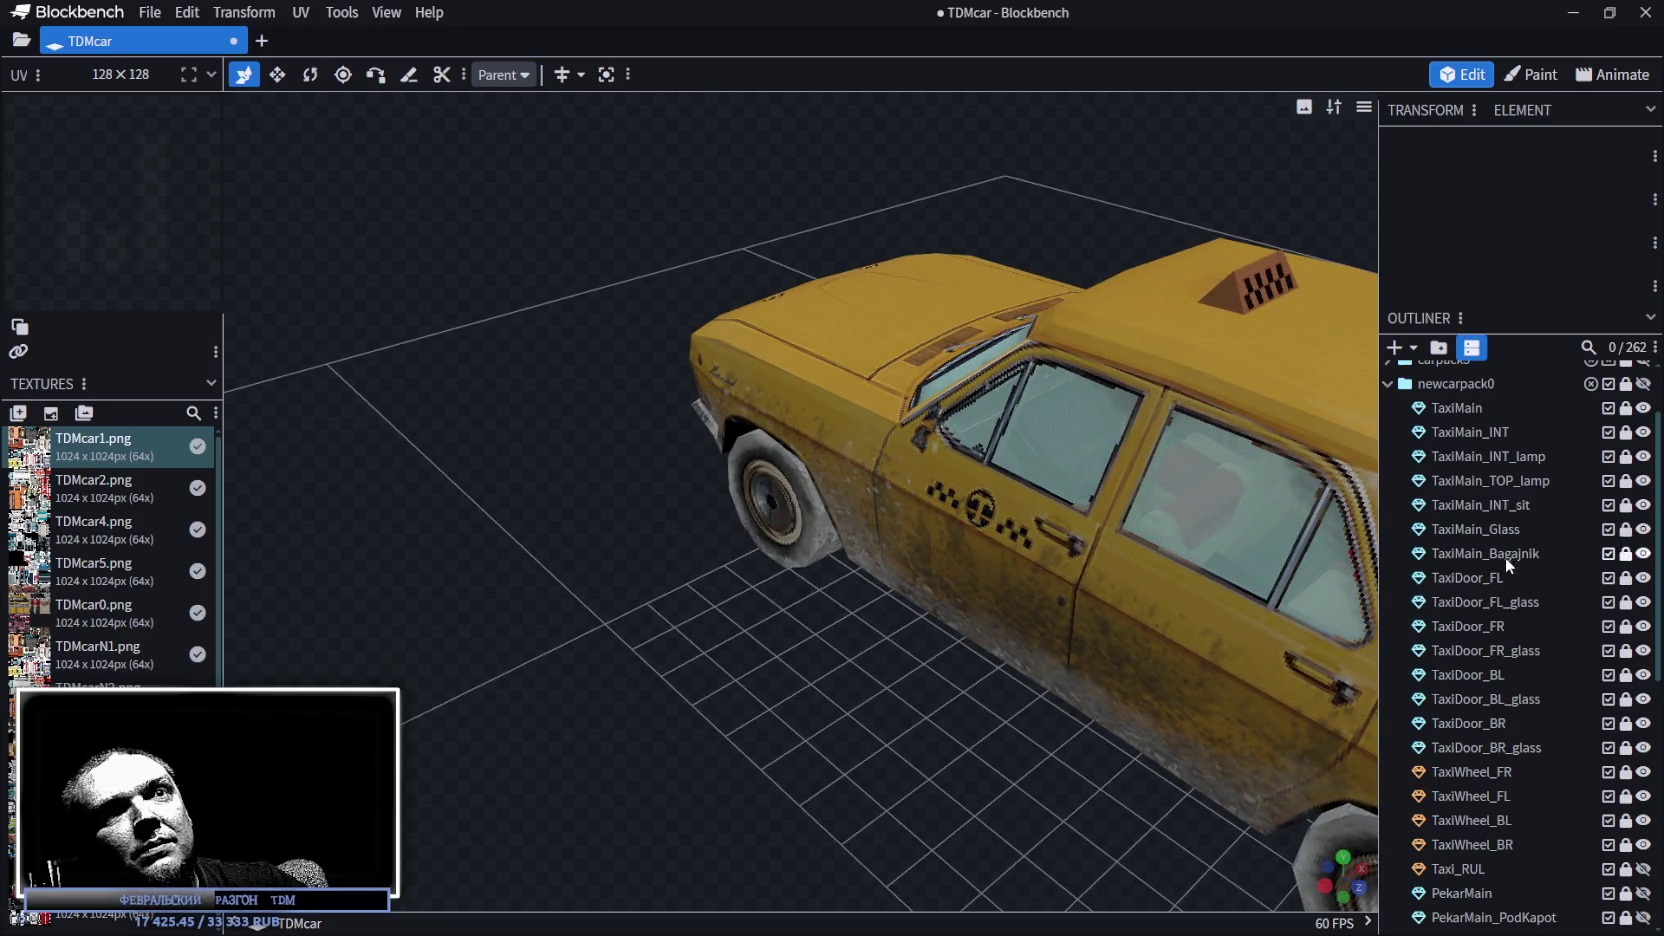
pyautogui.moveTo(1010, 720); pyautogui.dragTo(932, 702)
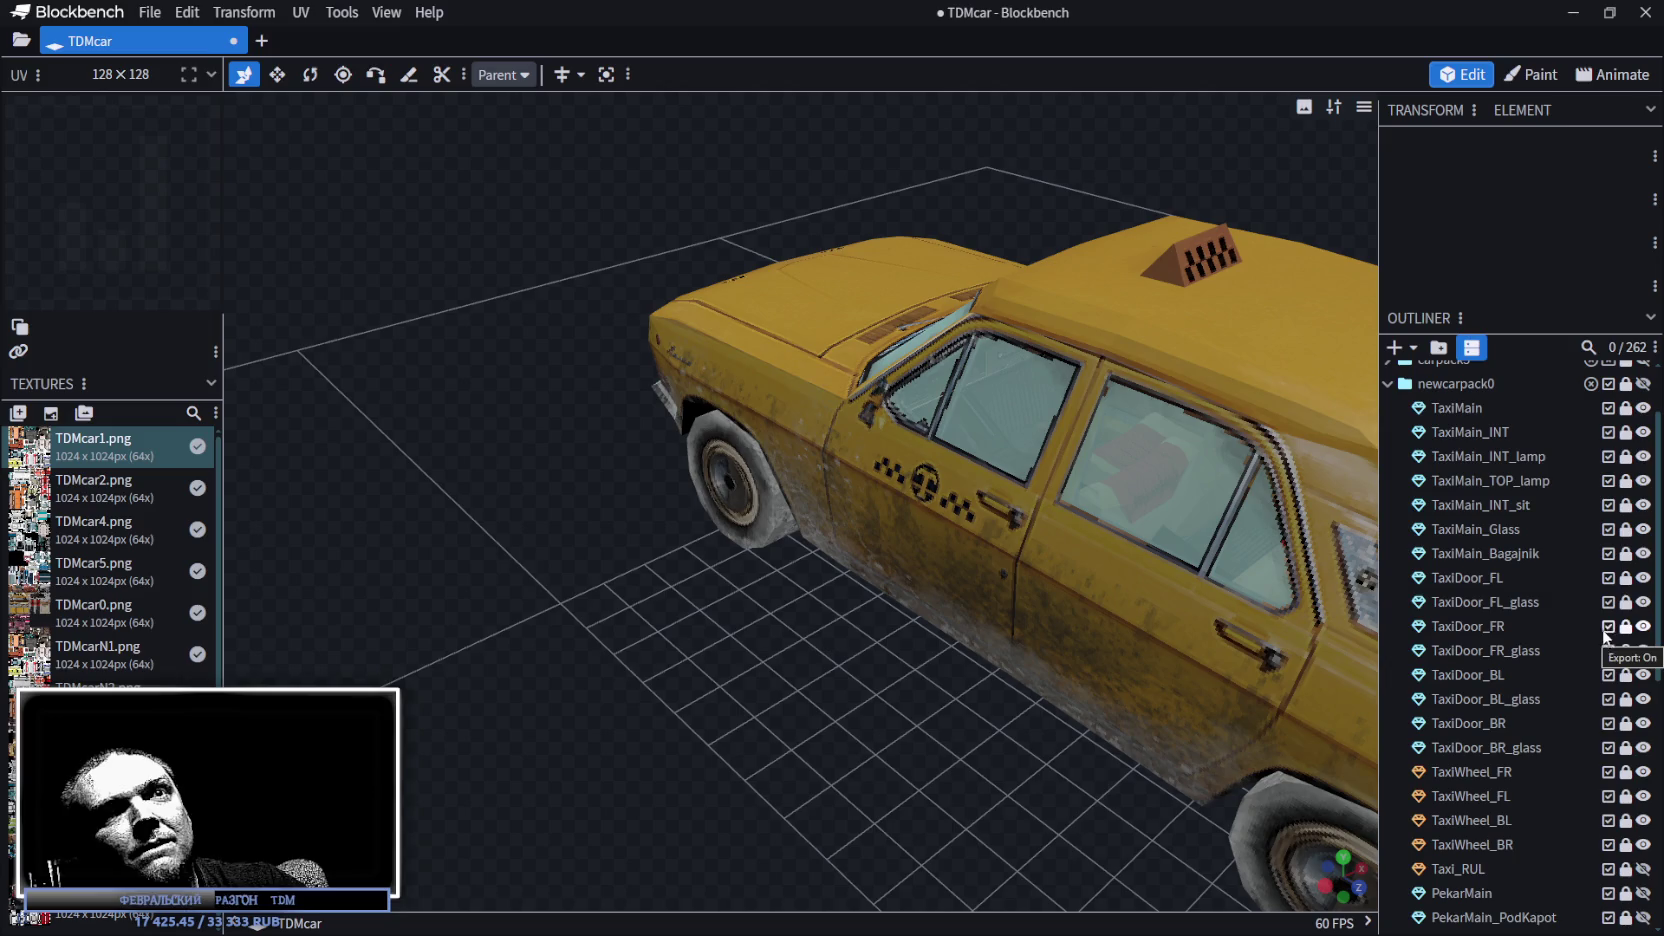
pyautogui.click(1643, 579)
# Hide the taxi's front-left door glass and orbit to a raised front three-quarter view.
pyautogui.click(1643, 602)
pyautogui.moveTo(1000, 660); pyautogui.dragTo(820, 665)
pyautogui.scroll(5, 943, 669)
pyautogui.moveTo(943, 669)
pyautogui.mouseDown()
pyautogui.moveTo(855, 806)
pyautogui.moveTo(977, 706)
pyautogui.moveTo(1010, 783)
pyautogui.moveTo(1060, 740)
pyautogui.mouseUp()
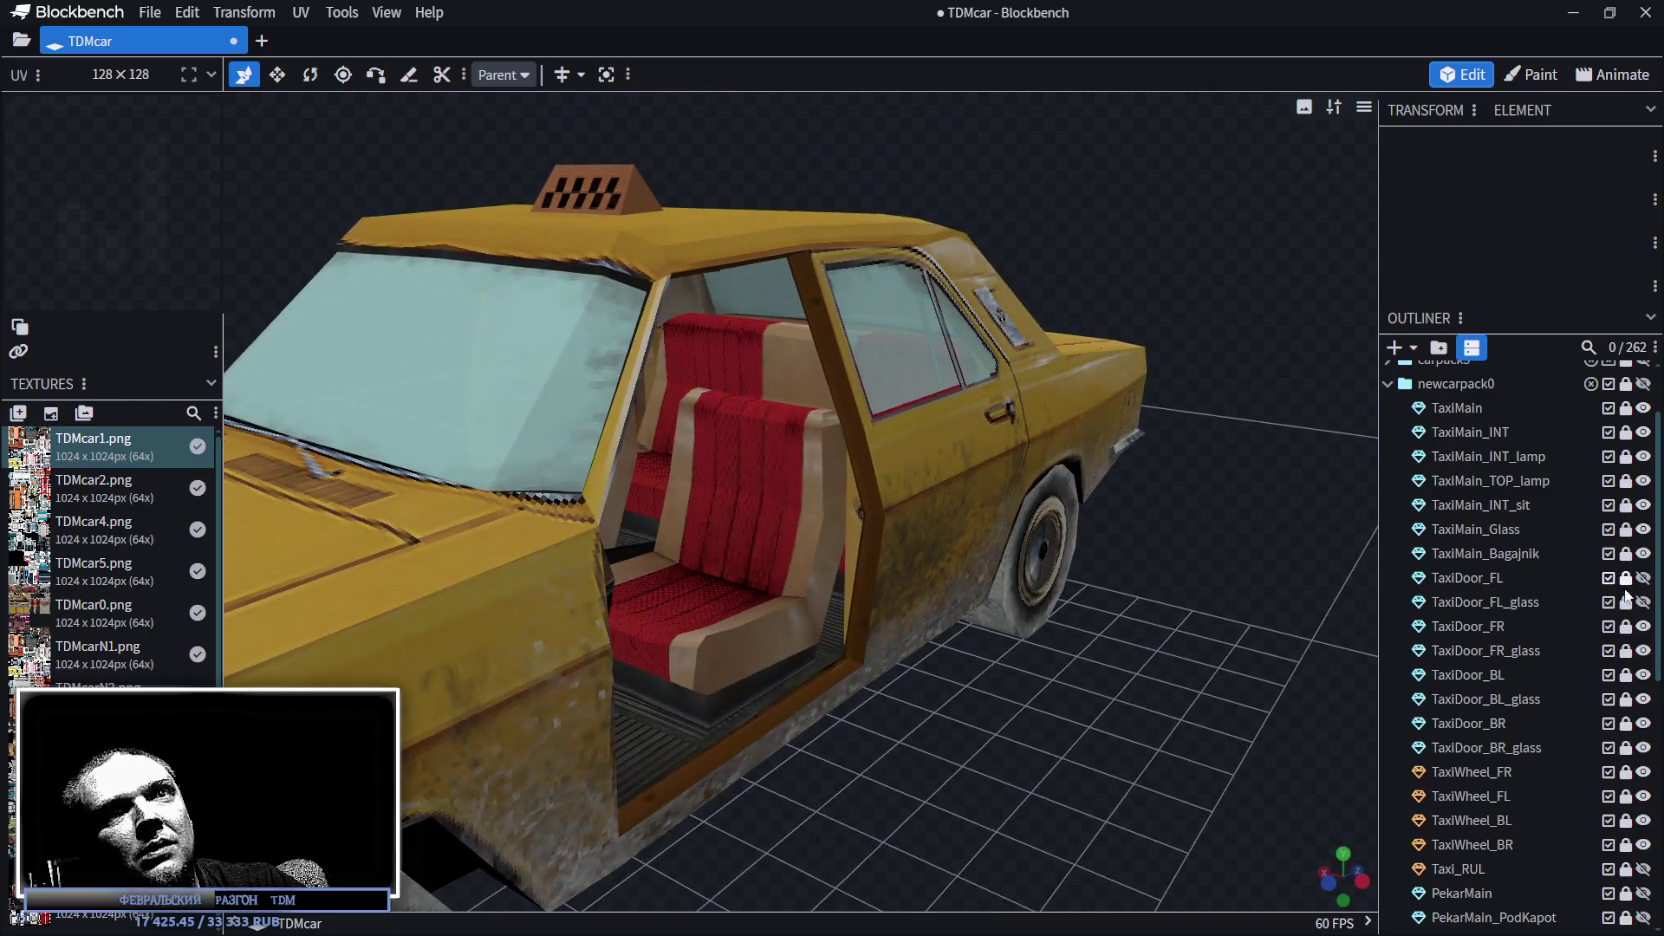
# Hide the rear-left door TaxiDoor_BL and its glass to look into the cabin.
pyautogui.click(1641, 676)
pyautogui.click(1642, 699)
pyautogui.moveTo(930, 690)
pyautogui.mouseDown()
pyautogui.moveTo(835, 822)
pyautogui.moveTo(691, 687)
pyautogui.moveTo(839, 635)
pyautogui.mouseUp()
pyautogui.scroll(5, 1012, 674)
pyautogui.scroll(-5, 1012, 674)
pyautogui.moveTo(1012, 674)
pyautogui.mouseDown()
pyautogui.moveTo(654, 669)
pyautogui.moveTo(661, 695)
pyautogui.moveTo(1006, 727)
pyautogui.mouseUp()
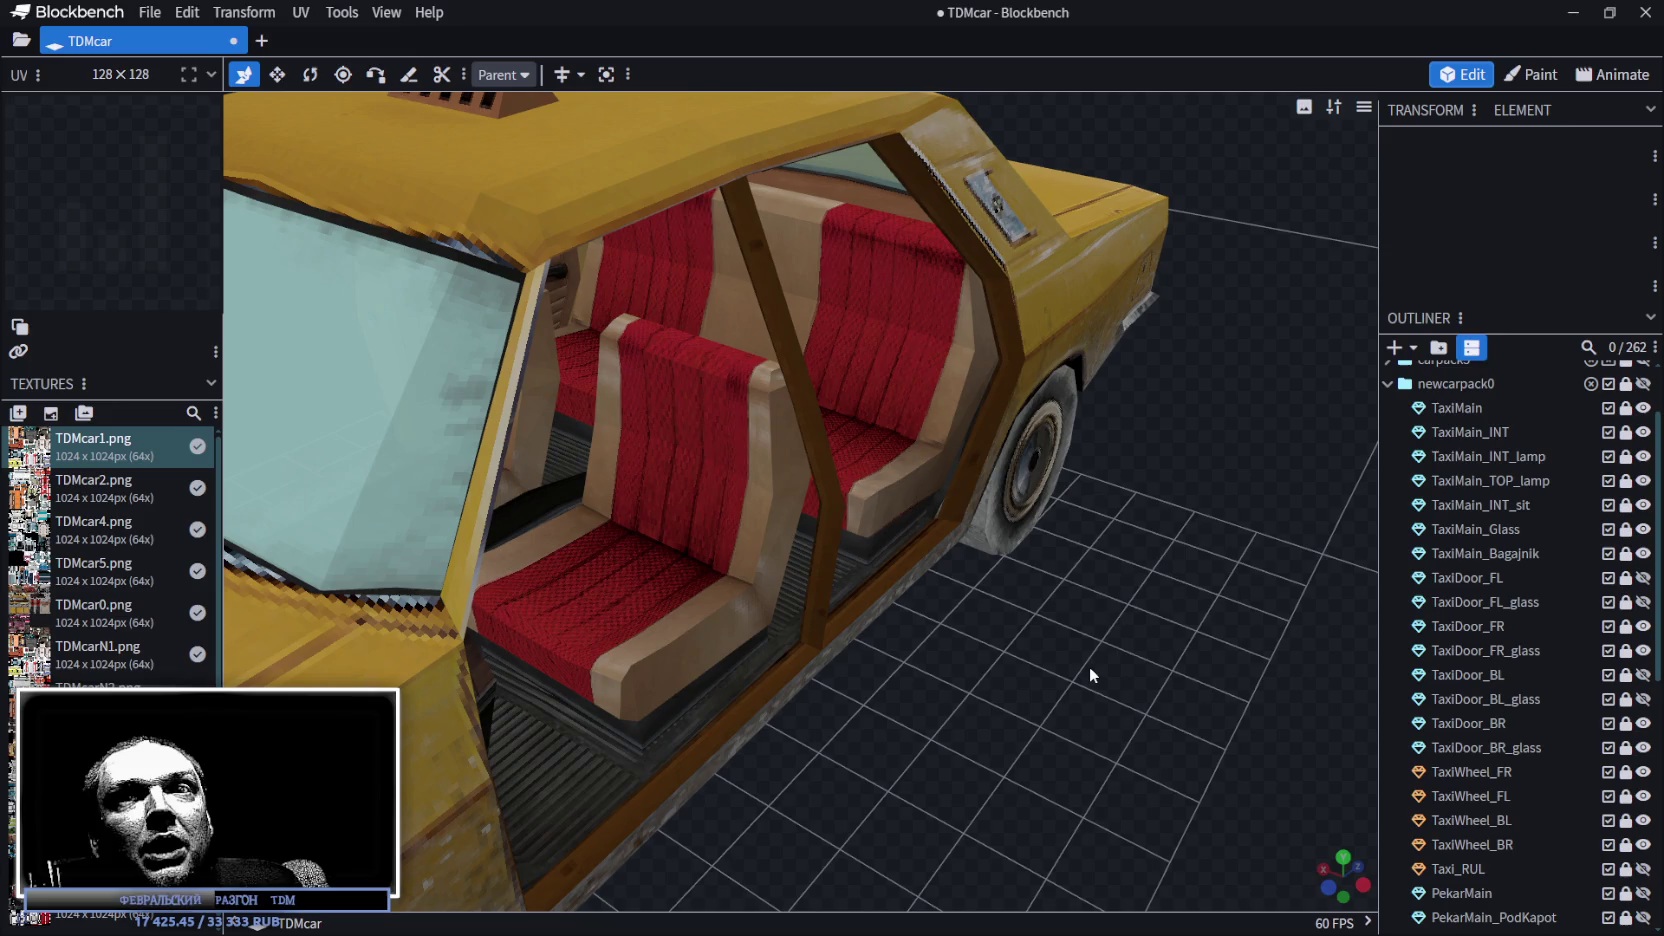
# Zoom out in the viewport and minimize Blockbench to bring Unity forward.
pyautogui.scroll(-5, 1036, 683)
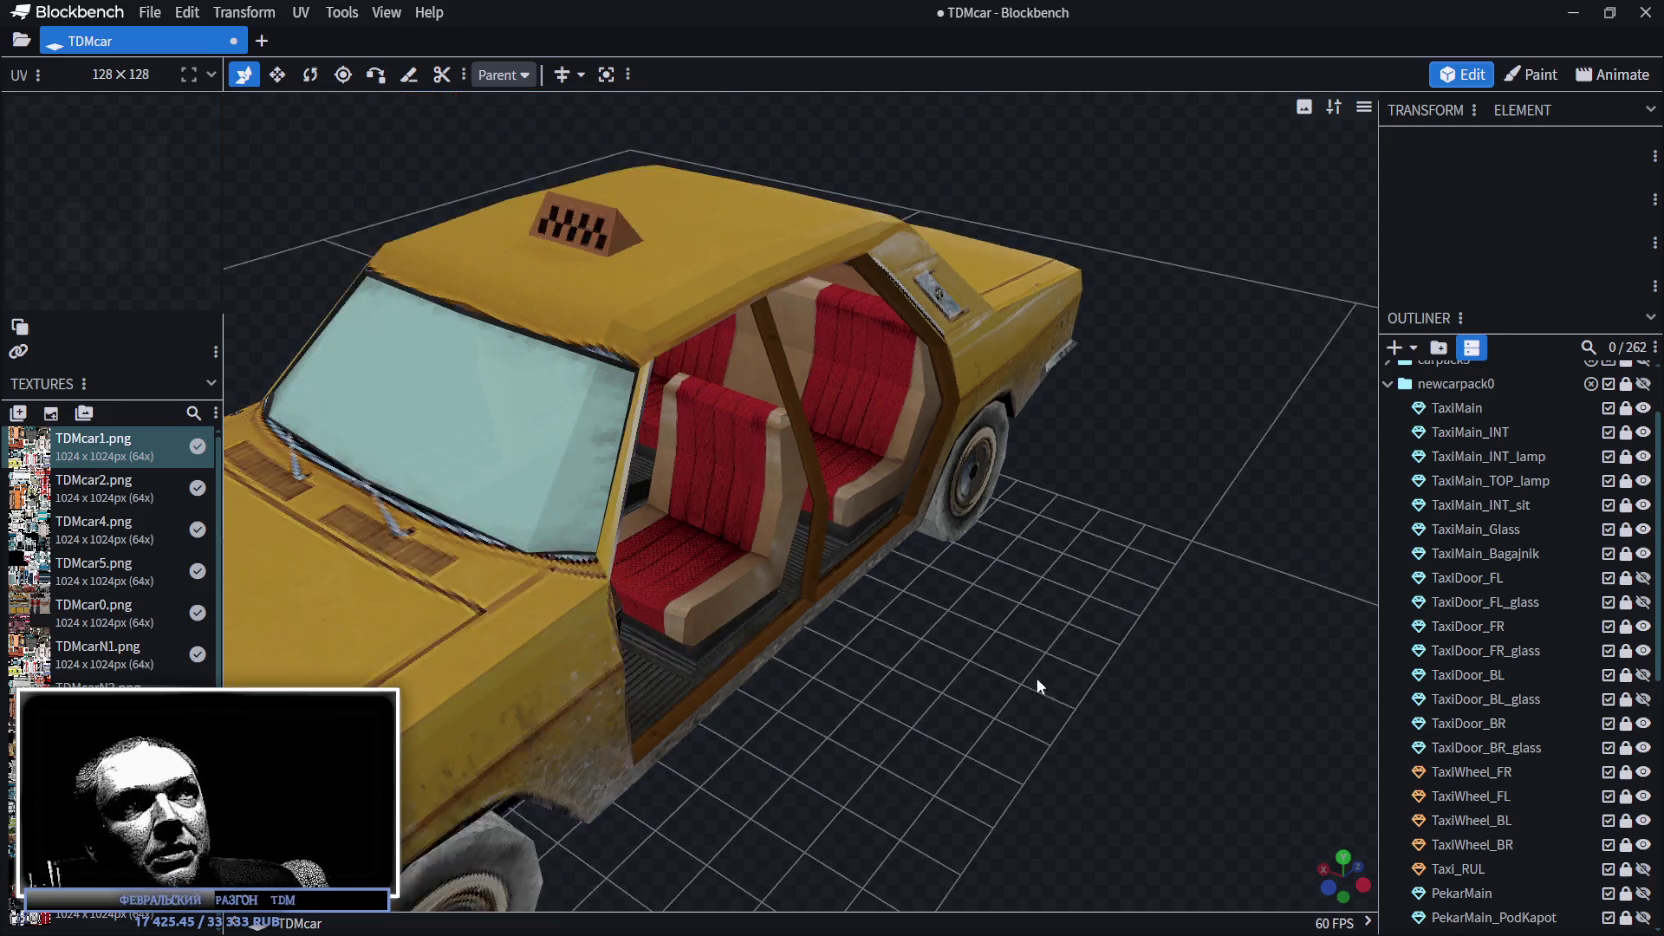
pyautogui.scroll(-1, 993, 679)
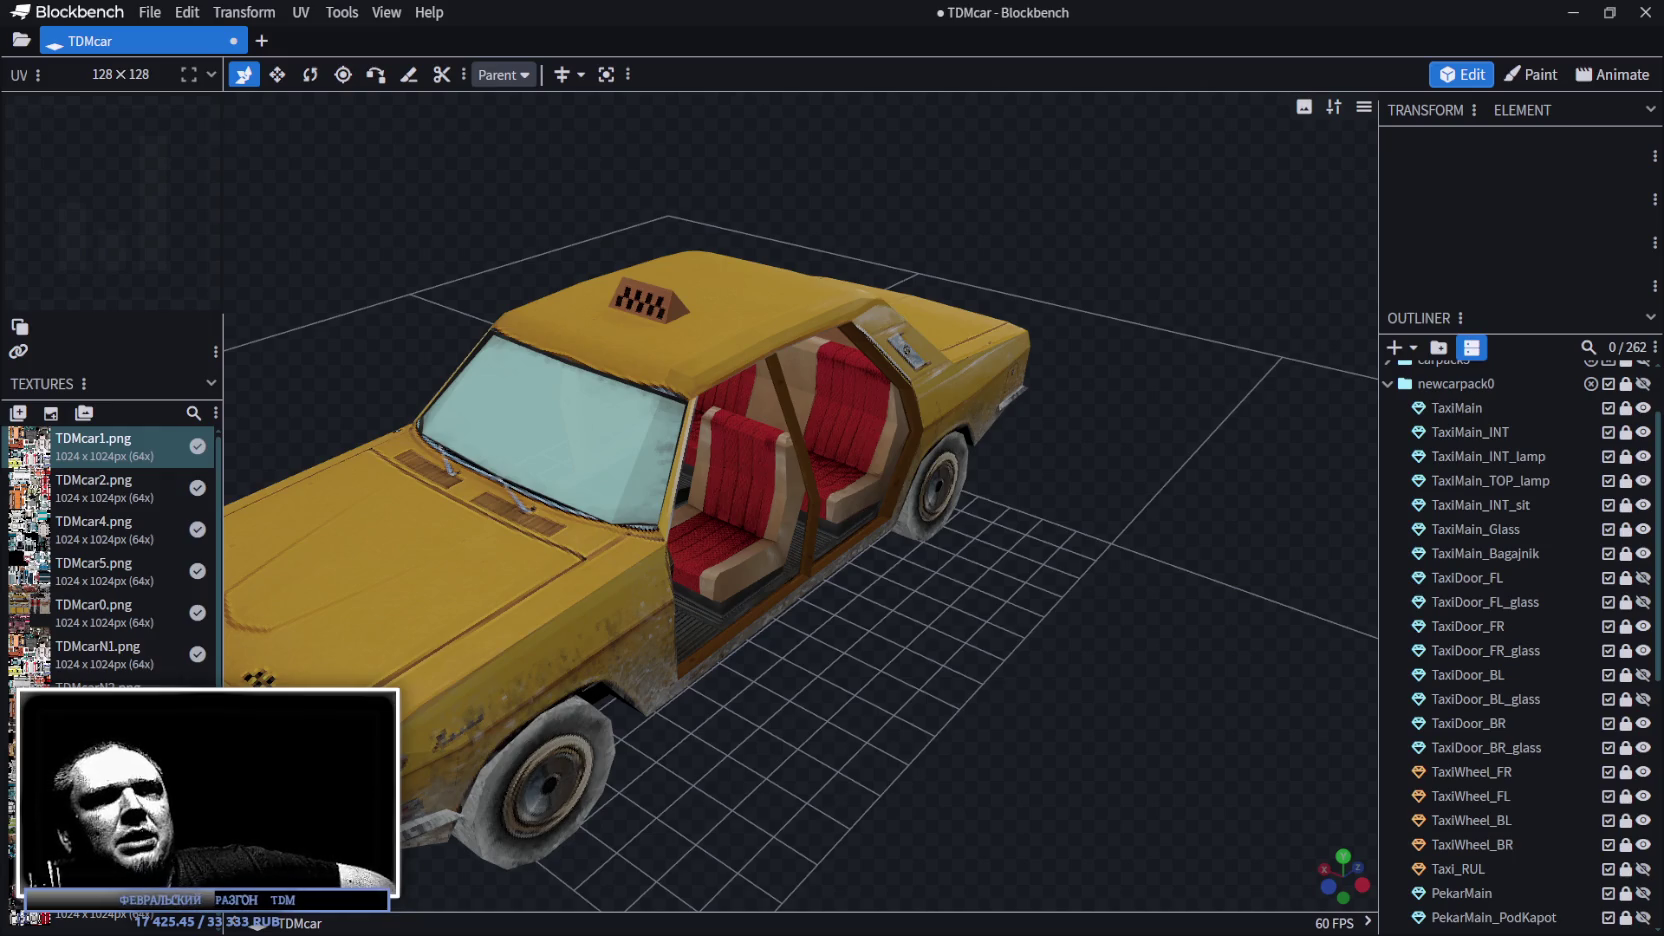
pyautogui.scroll(-2, 845, 718)
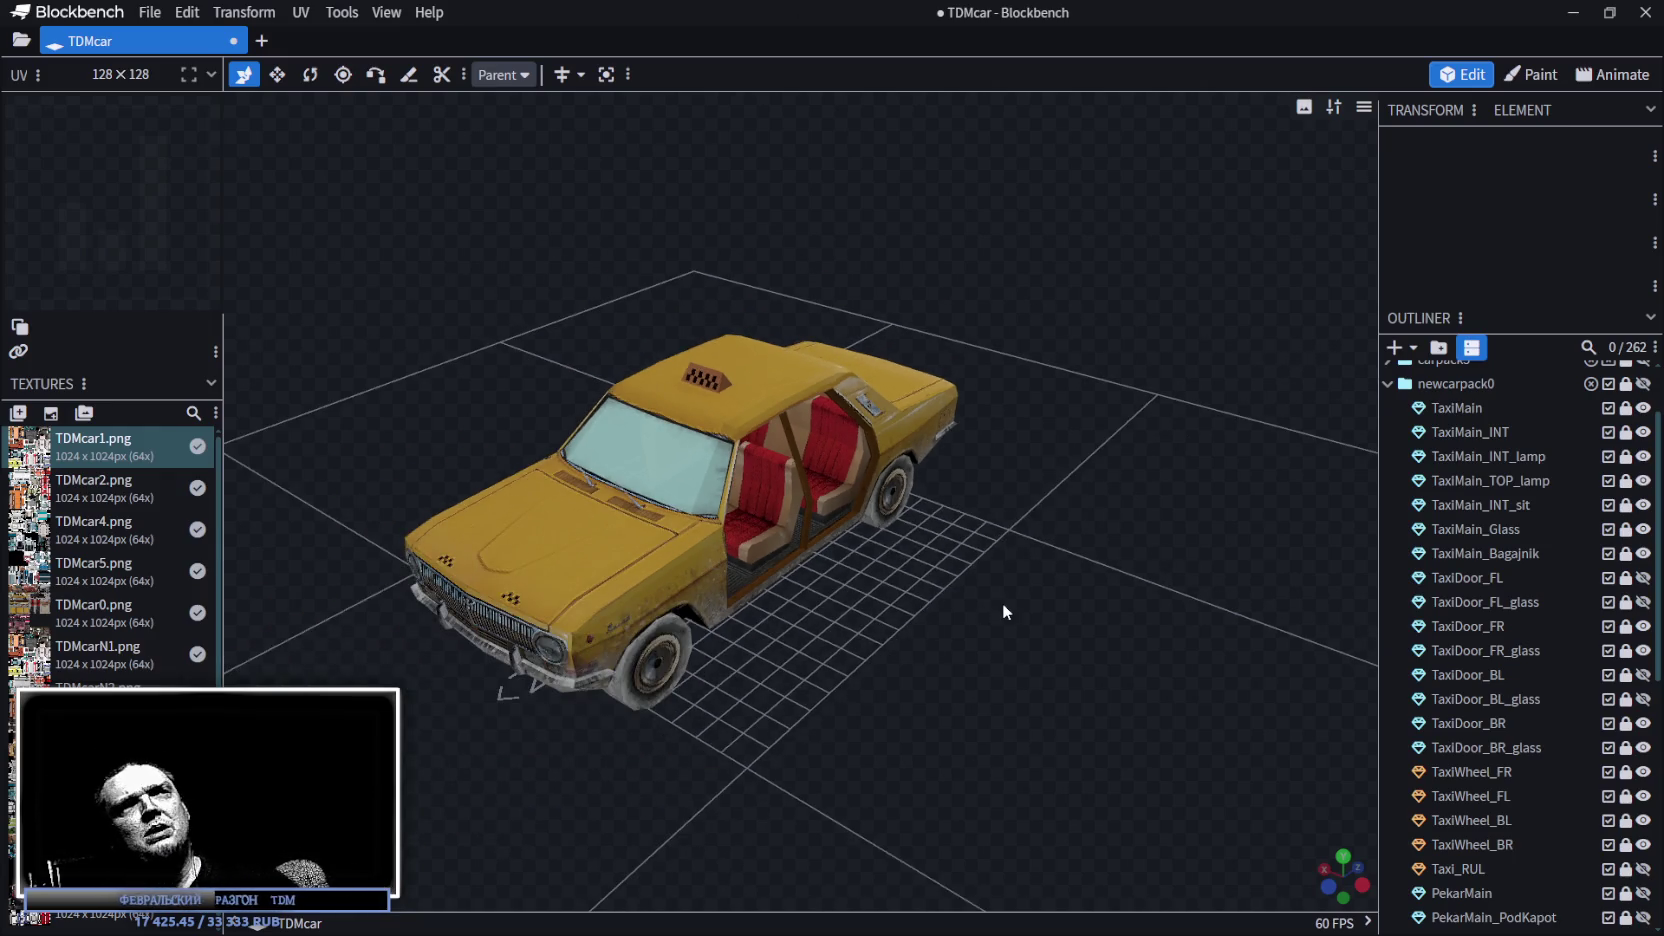
pyautogui.click(1573, 12)
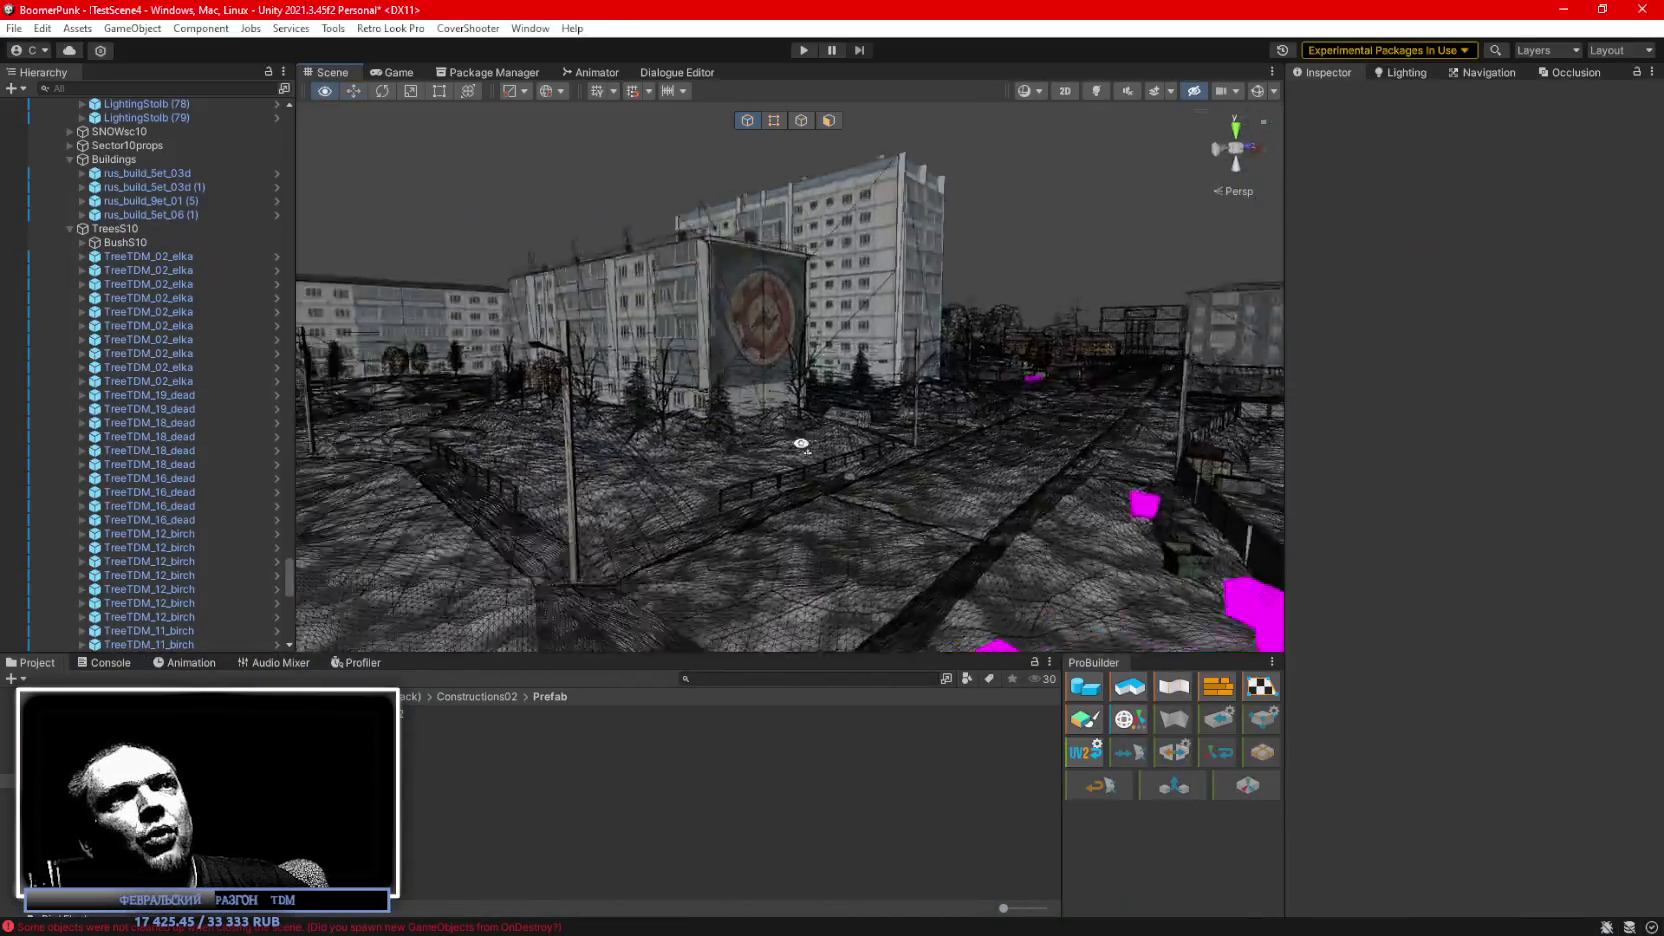
# Scroll the Hierarchy to the top and collapse the ###MAP### branch.
pyautogui.moveTo(1170, 525); pyautogui.dragTo(1140, 515)
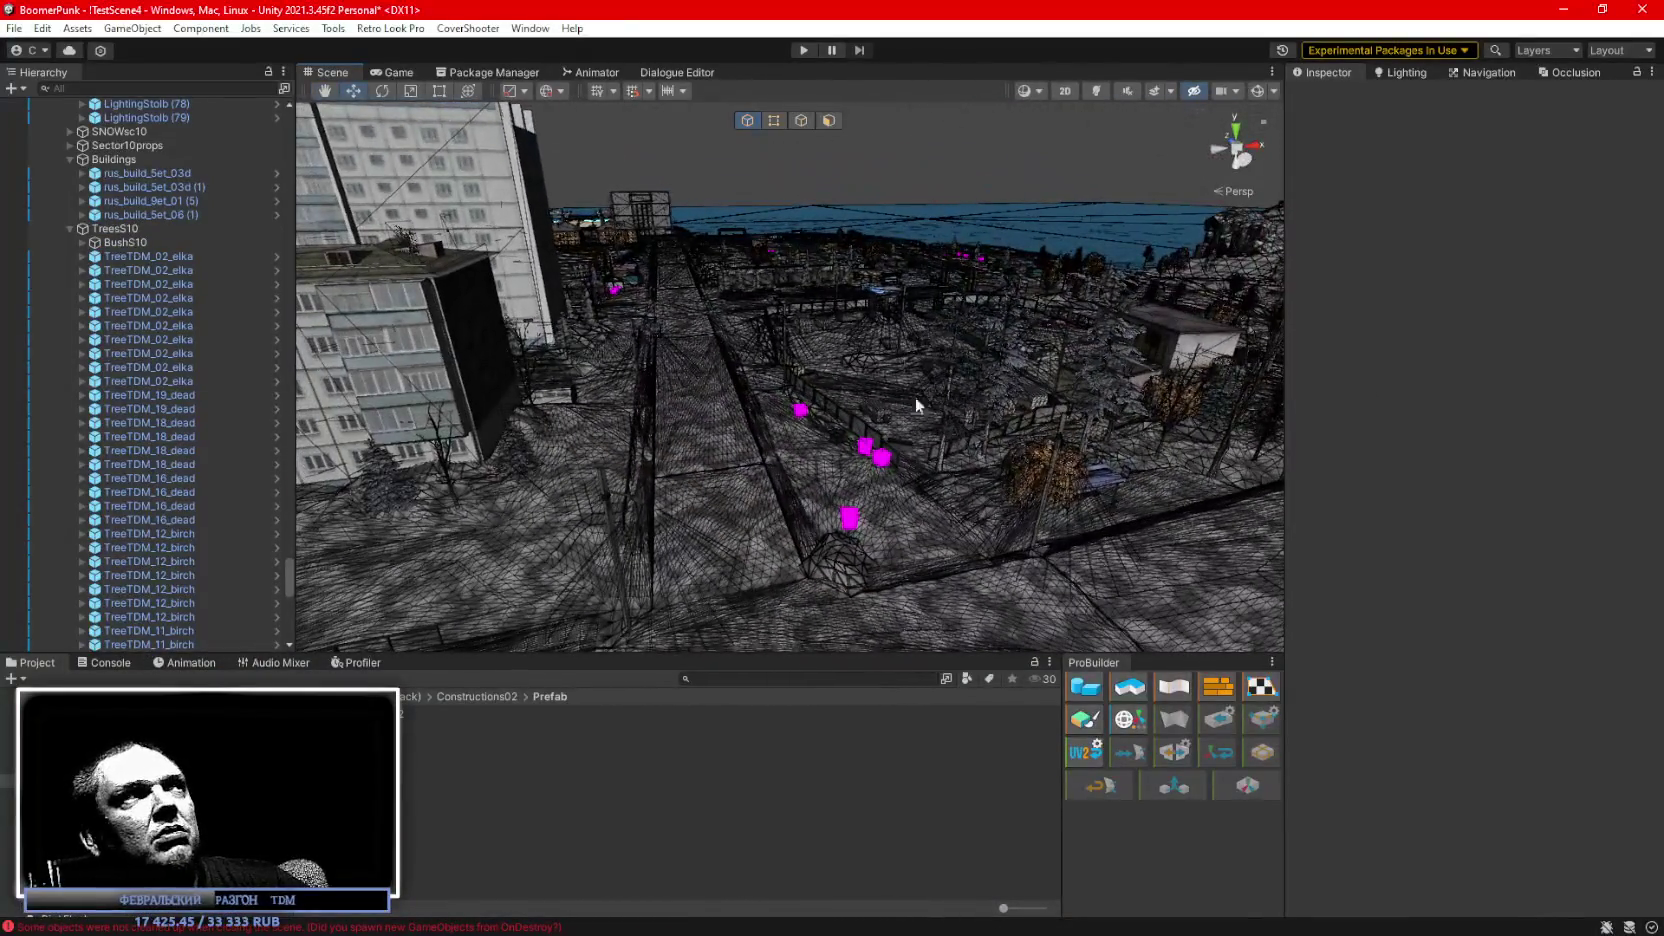
pyautogui.scroll(15, 166, 230)
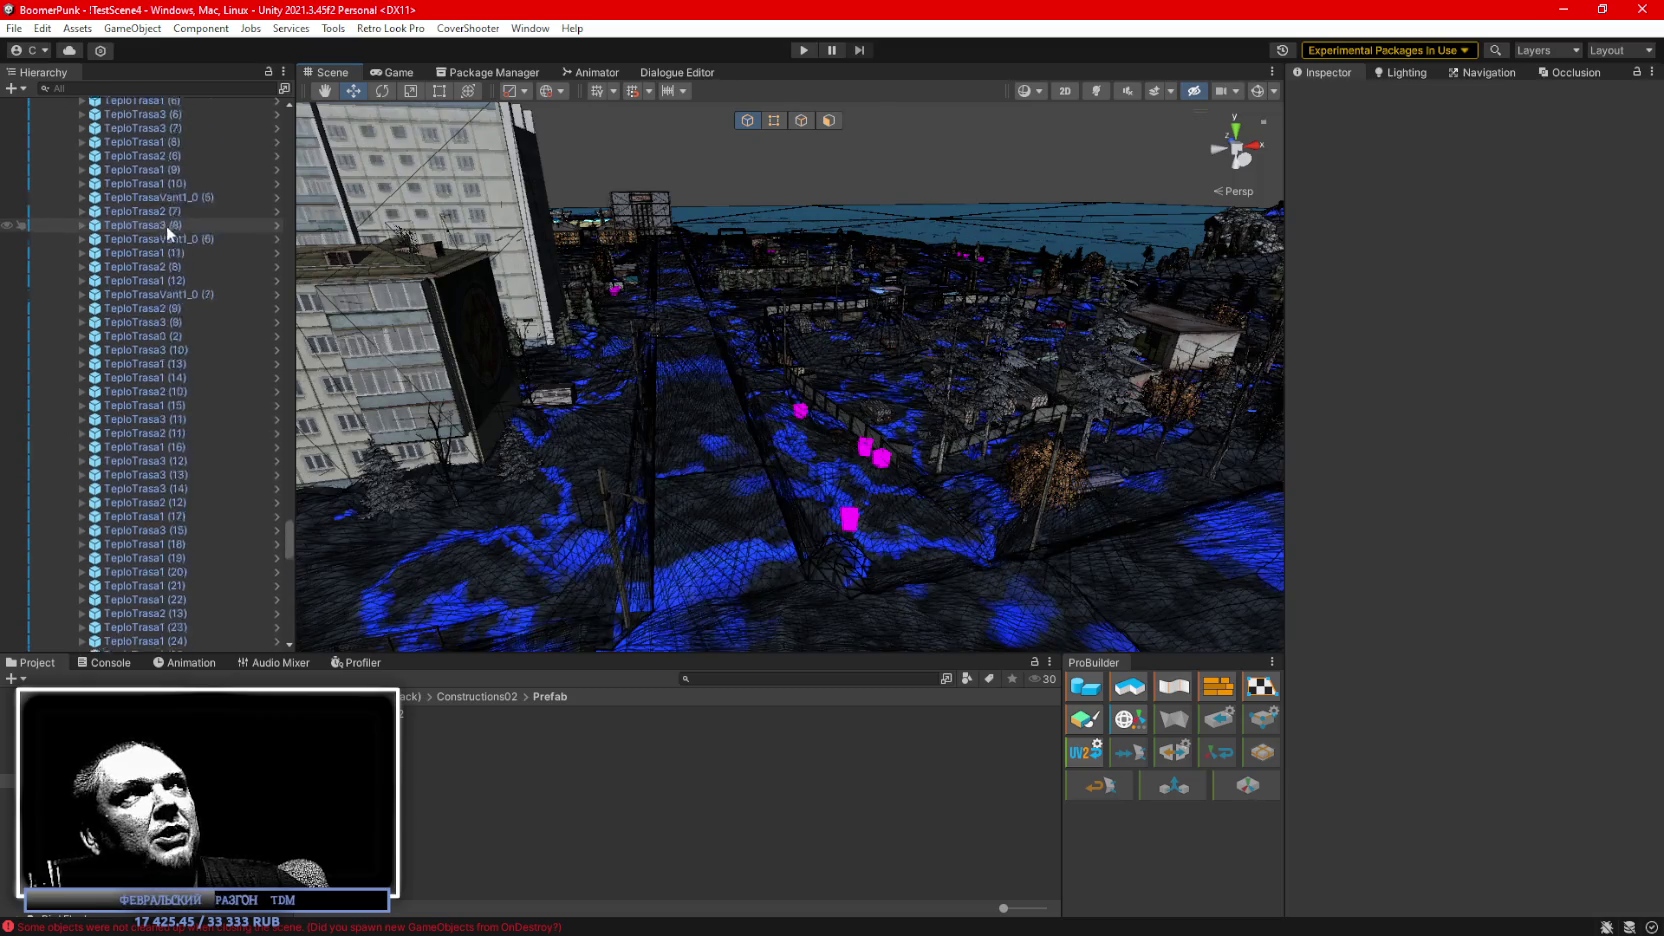
pyautogui.moveTo(289, 521); pyautogui.dragTo(289, 138)
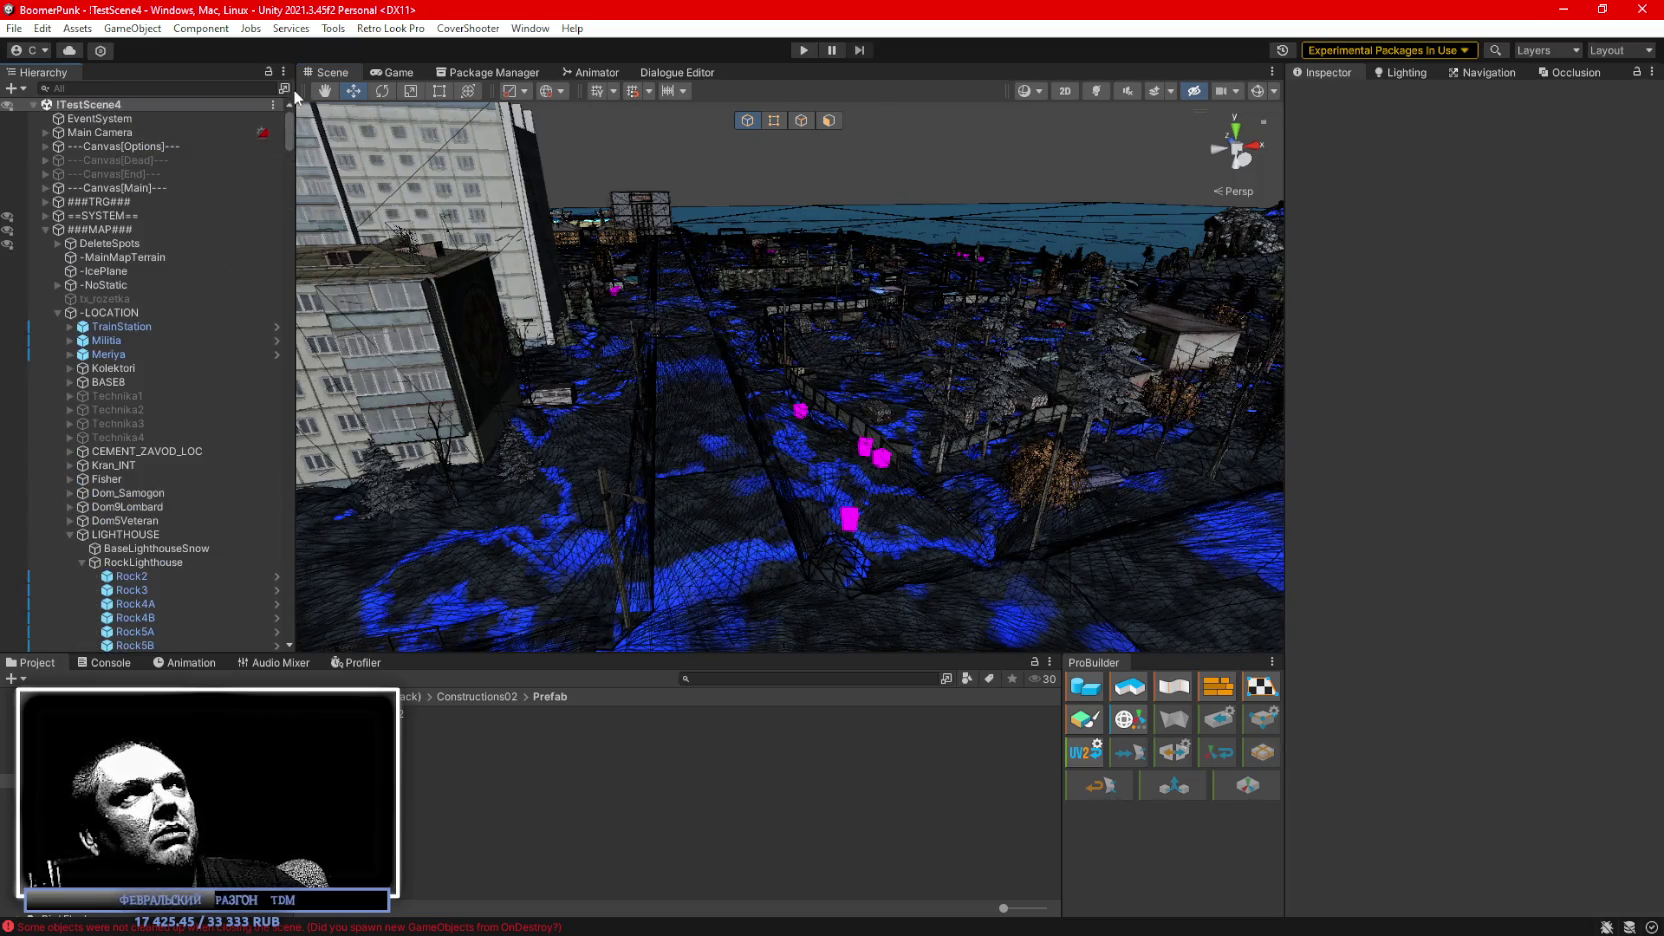
pyautogui.click(46, 229)
pyautogui.moveTo(865, 360)
pyautogui.mouseDown()
pyautogui.moveTo(913, 337)
pyautogui.moveTo(654, 270)
pyautogui.mouseUp()
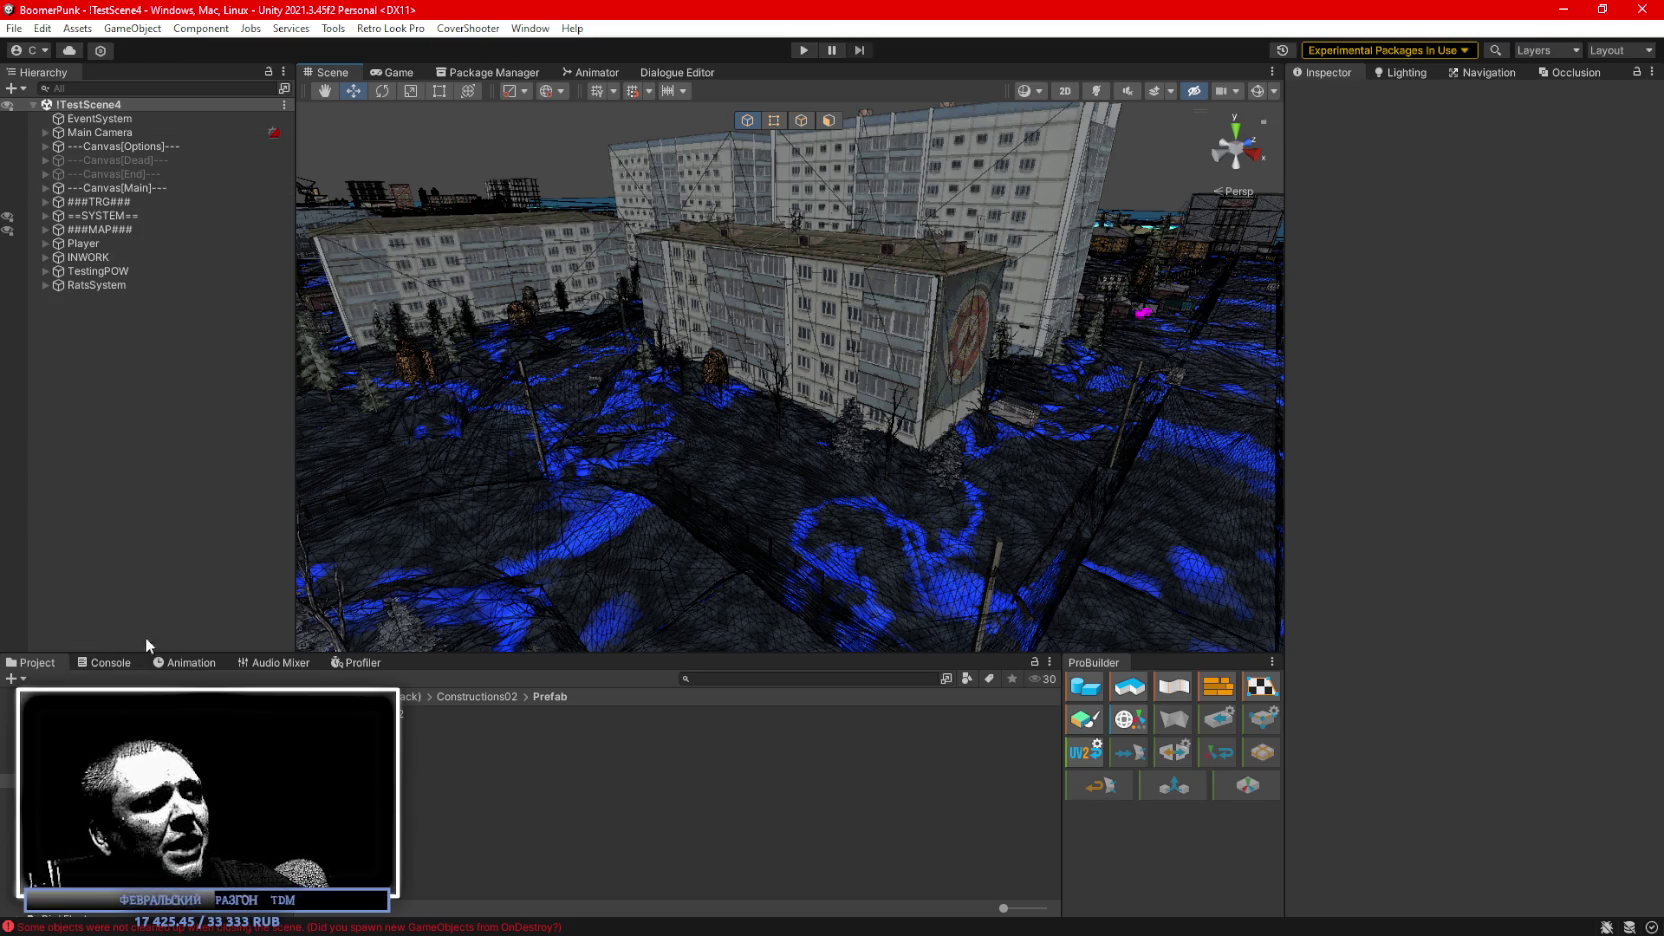
# Open the Console and clear all its messages.
pyautogui.click(100, 662)
pyautogui.click(17, 679)
pyautogui.moveTo(560, 430); pyautogui.dragTo(667, 420)
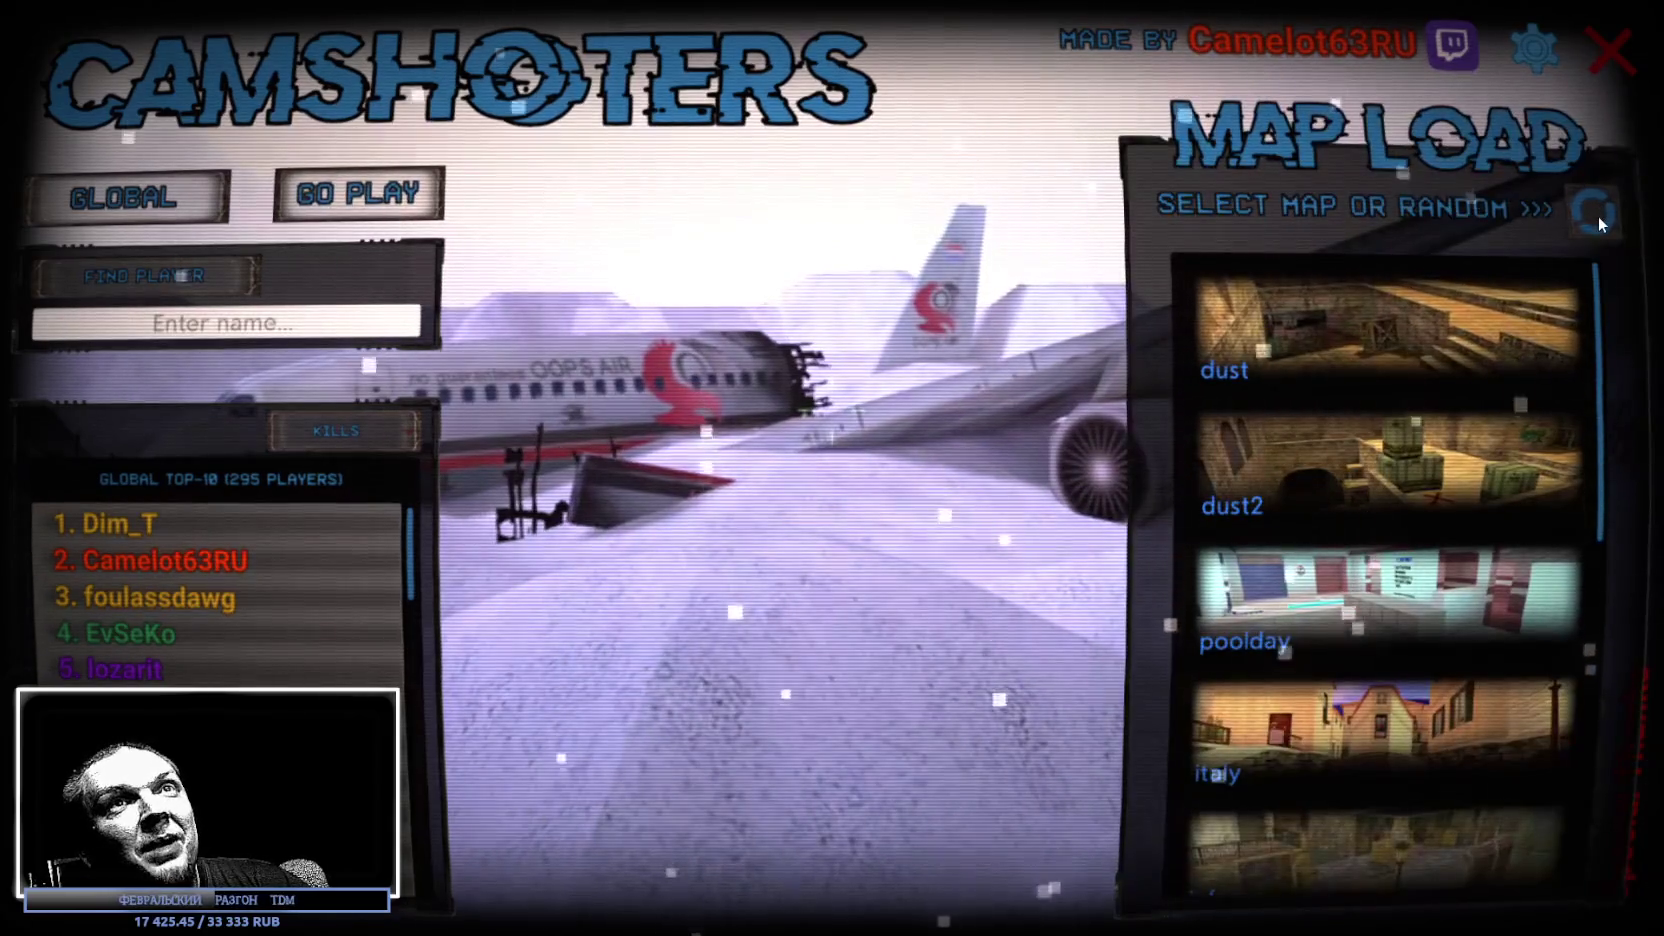
# Start a team deathmatch round on the aztec map from the CAMSHOTERS main menu.
pyautogui.click(1598, 217)
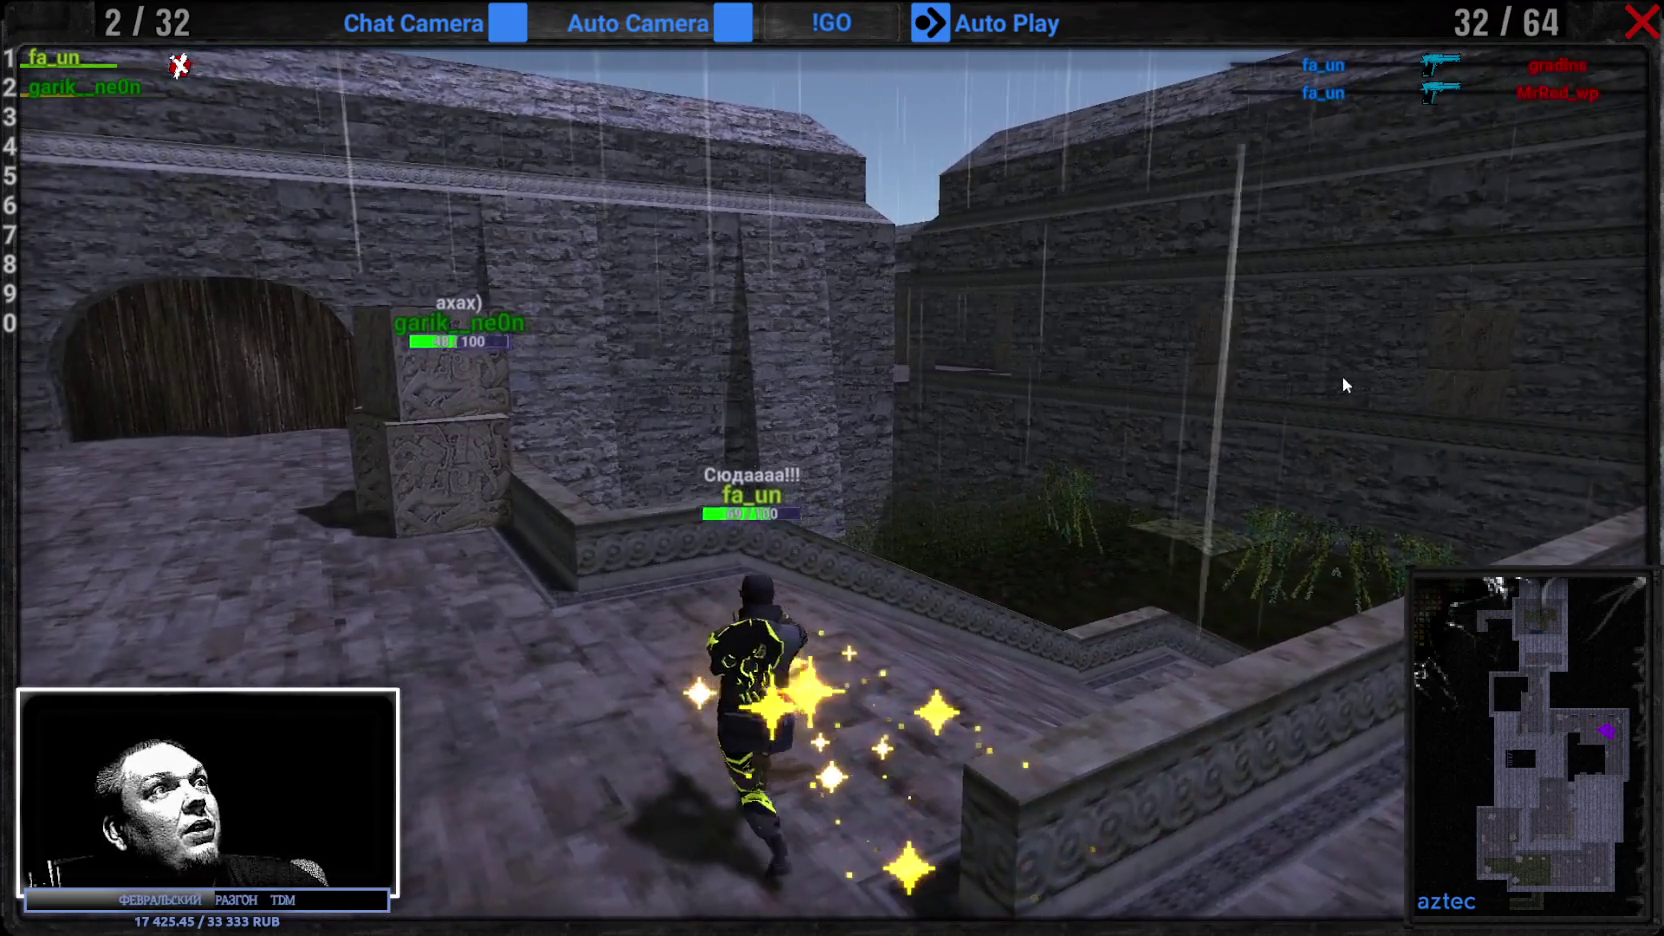
pyautogui.press('Tab')
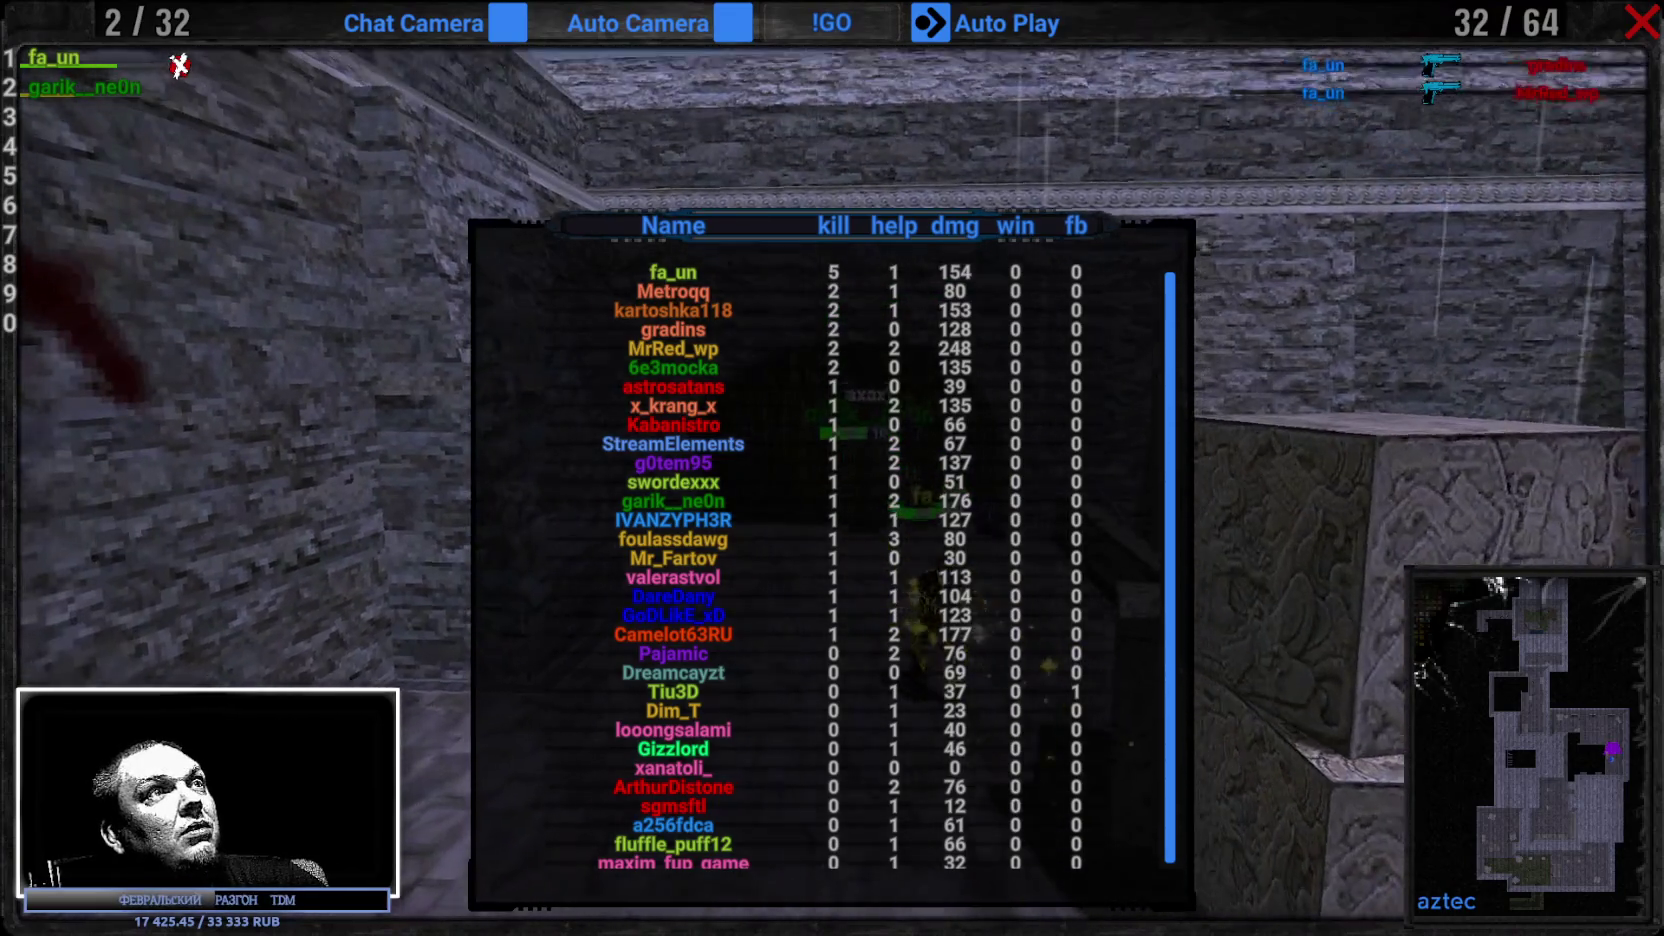
# Exit the match scoreboard to the main menu, scroll the leaderboard, then quit Camshoters.
pyautogui.press('Tab')
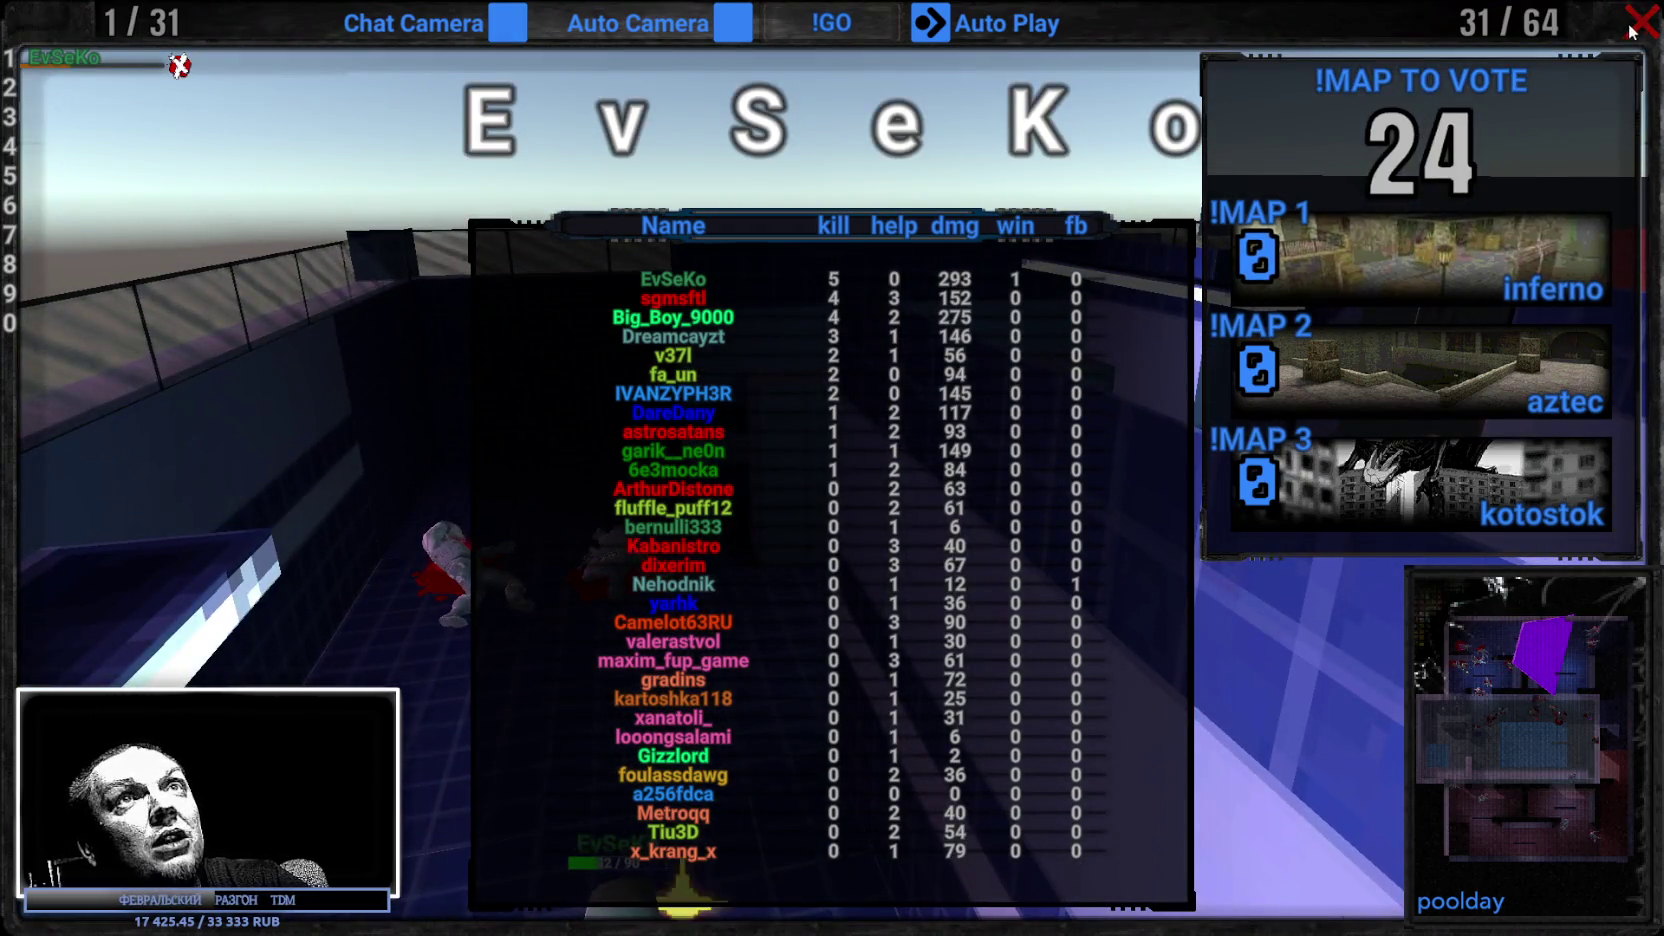
pyautogui.click(1638, 22)
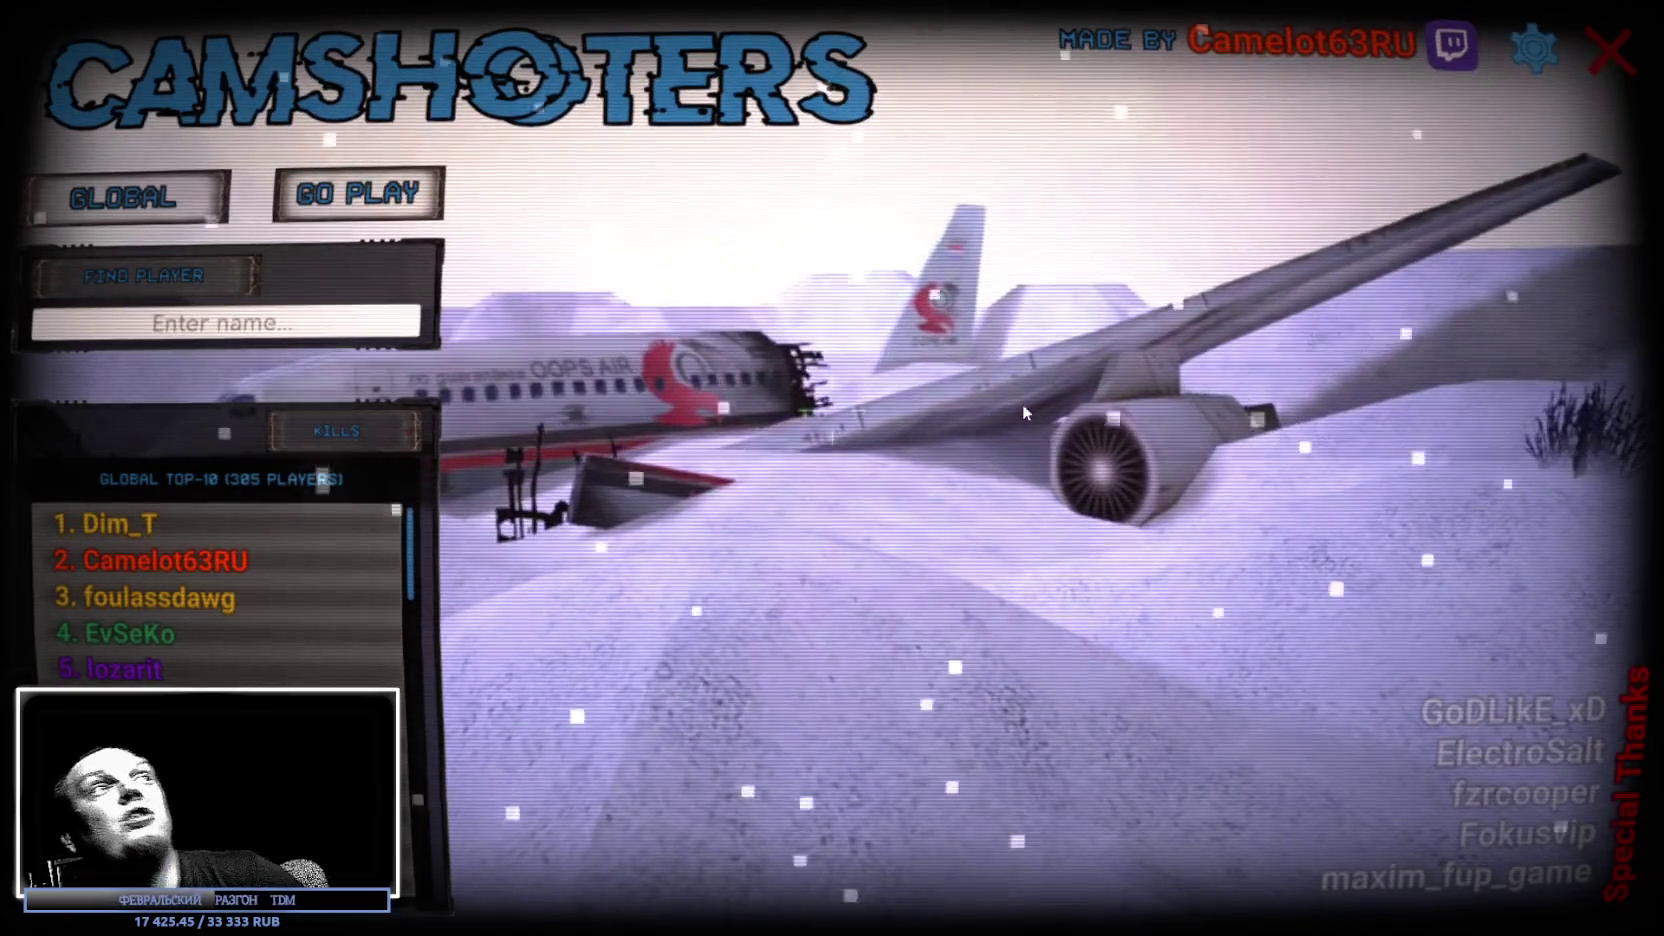
pyautogui.scroll(-10, 214, 624)
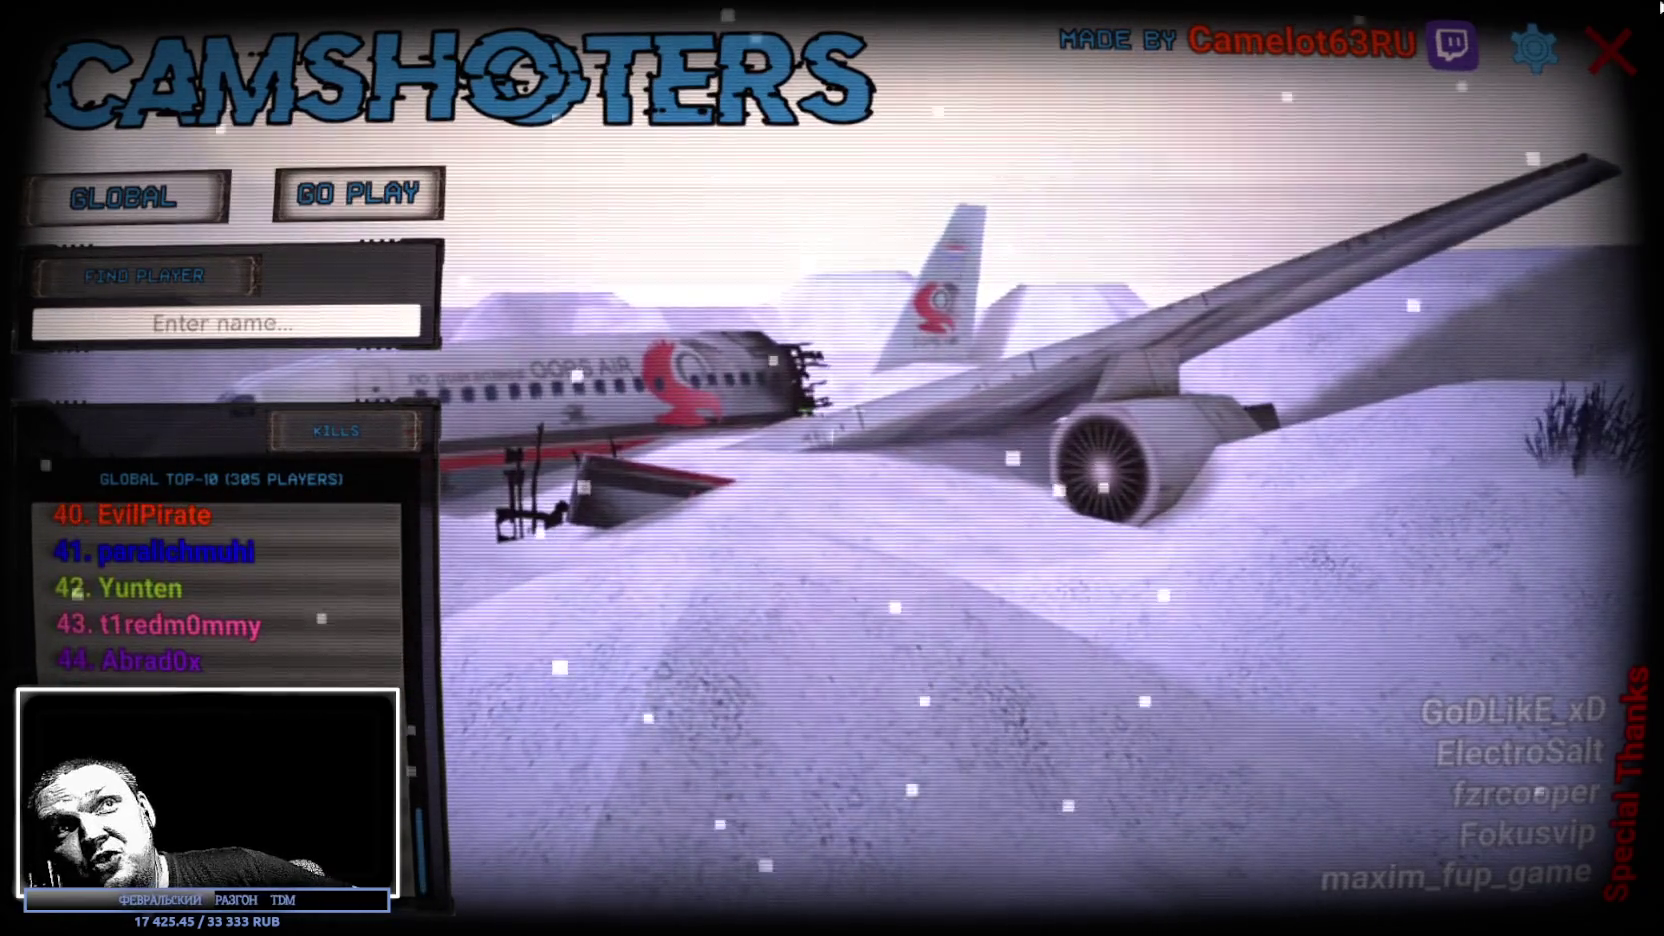
pyautogui.click(1620, 47)
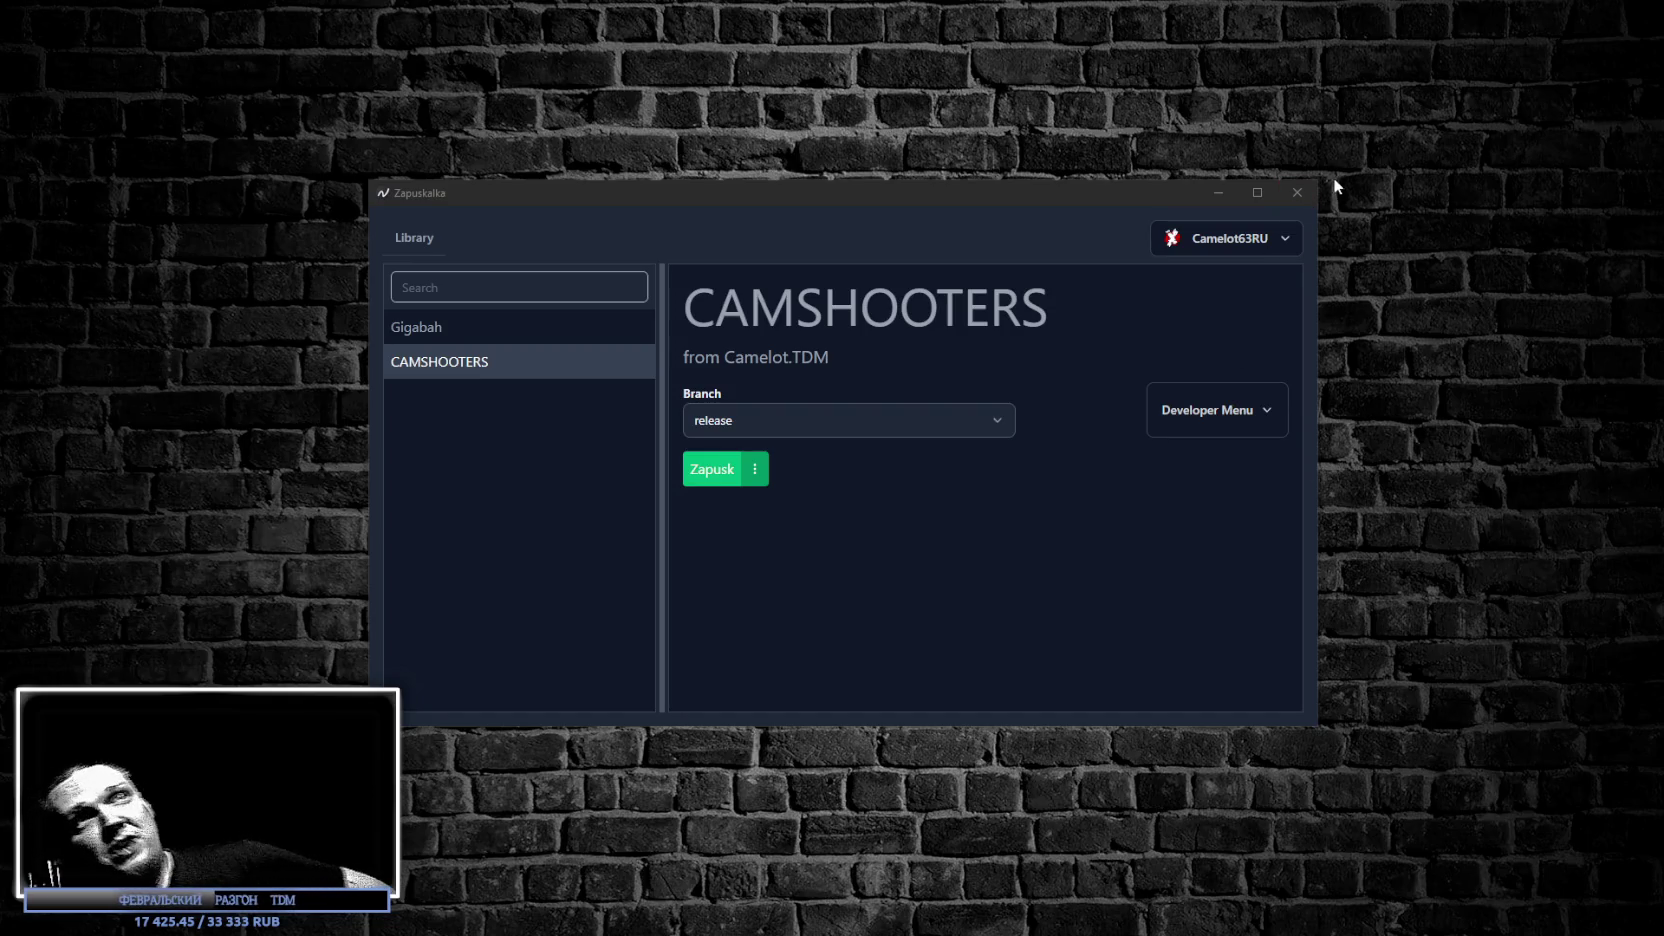
# Relaunch CAMSHOOTERS from Zapuskalka on the release branch.
pyautogui.click(1297, 192)
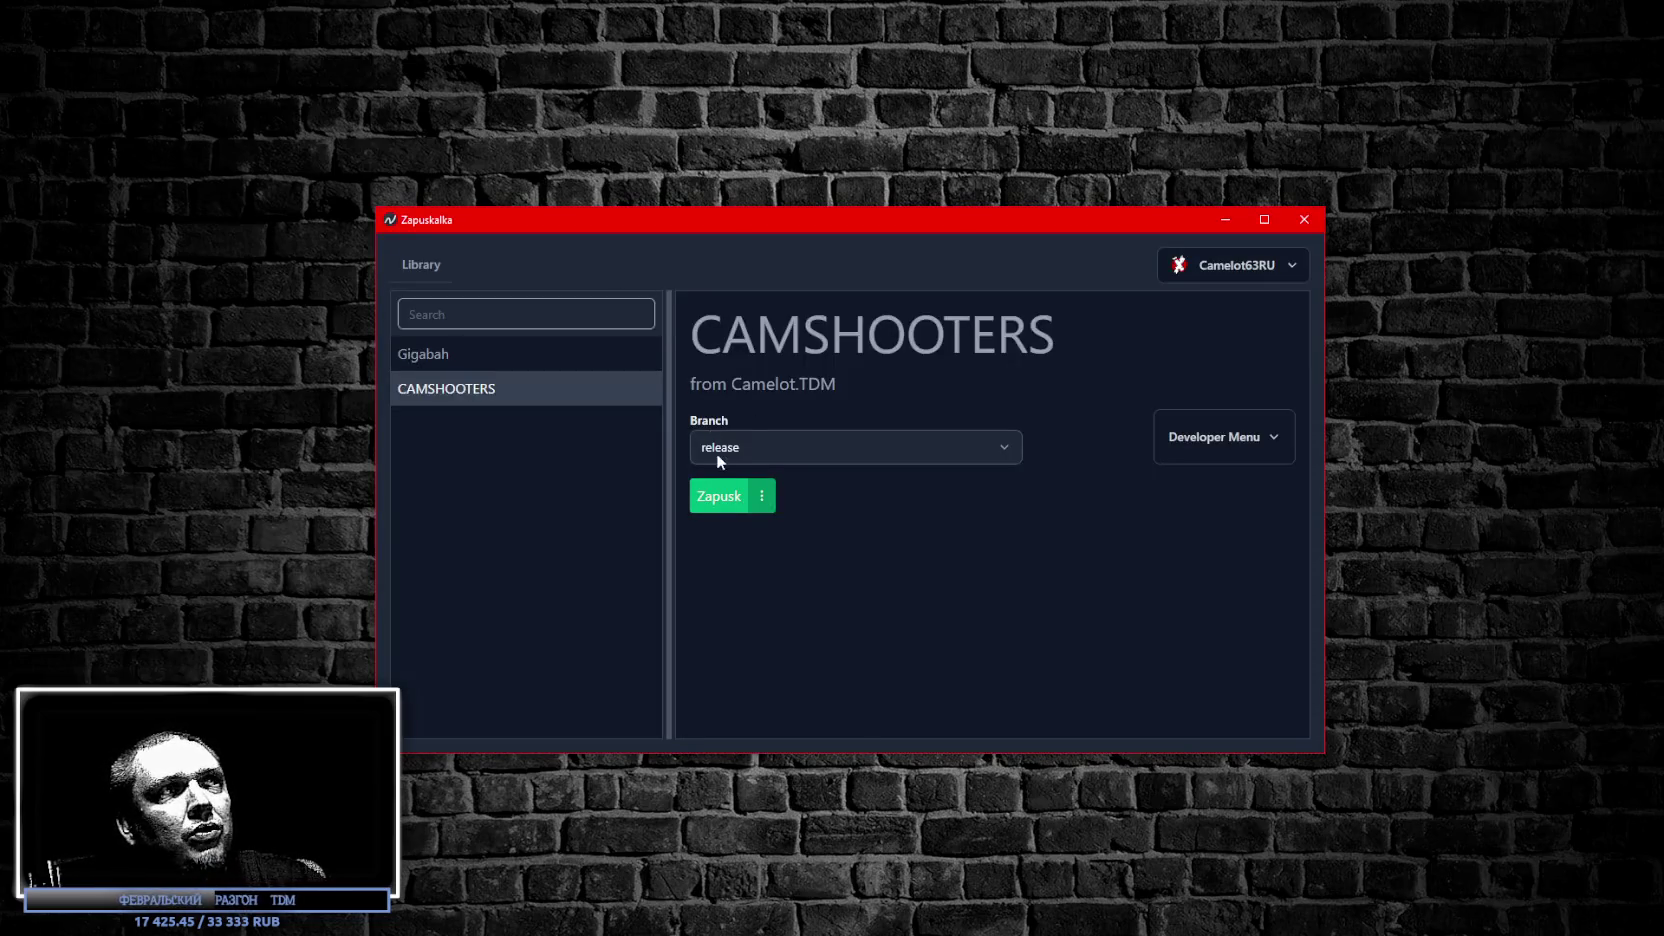
pyautogui.click(713, 497)
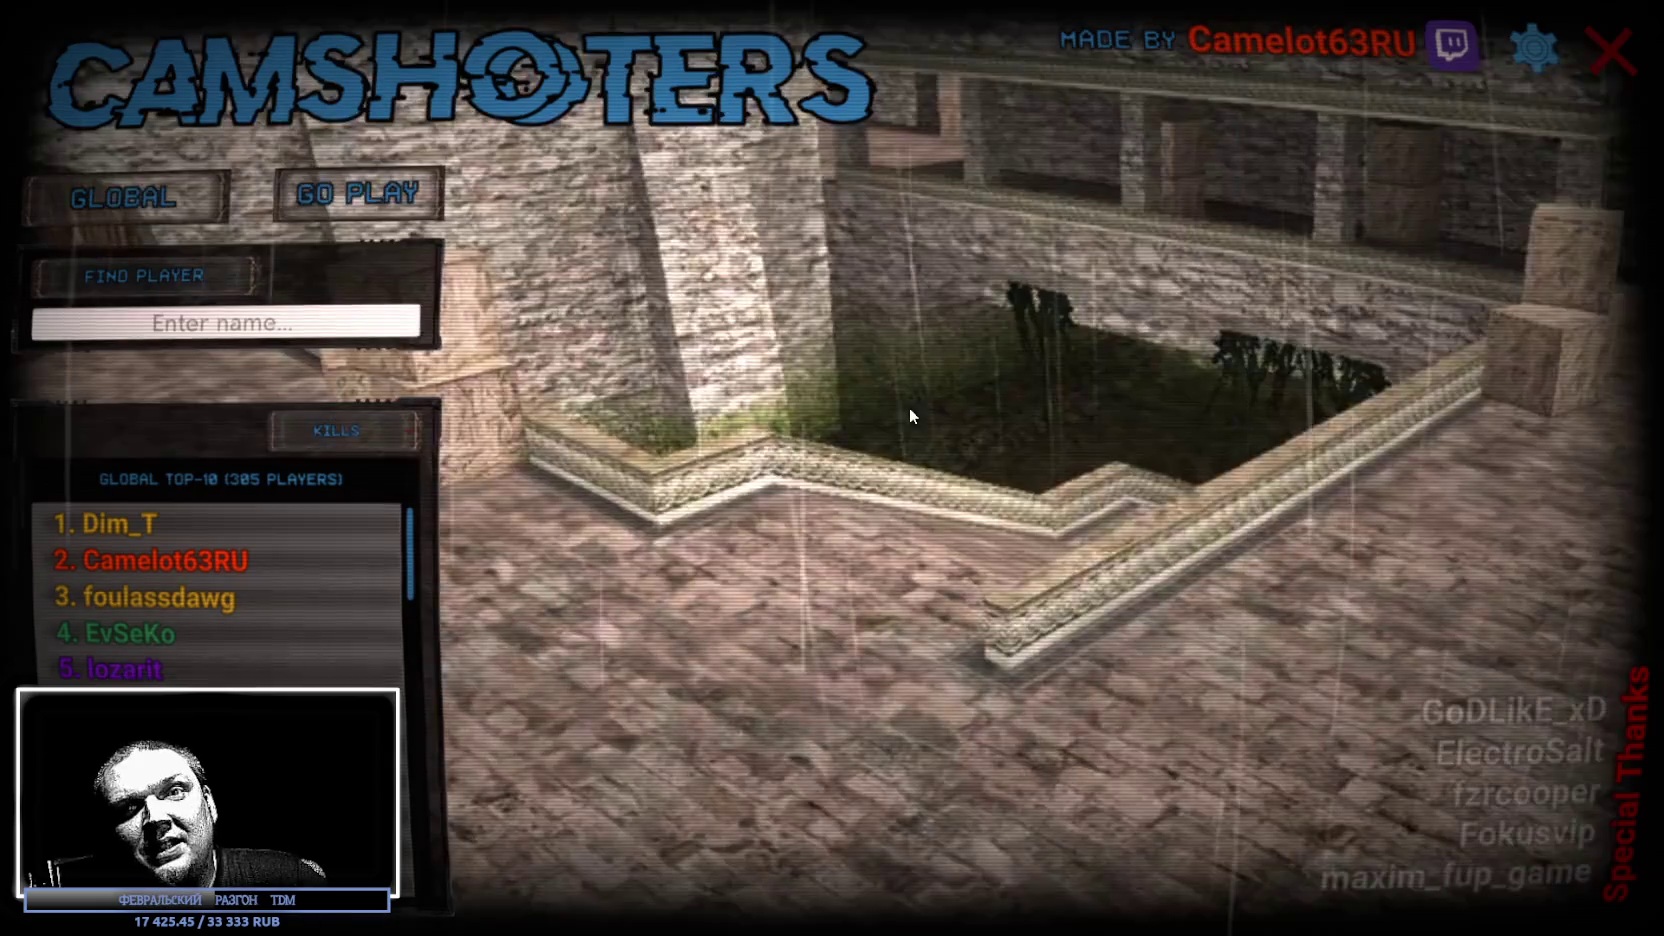
# Check the name field in the game settings, then quit Camshoters and close the Zapuskalka launcher.
pyautogui.click(1533, 50)
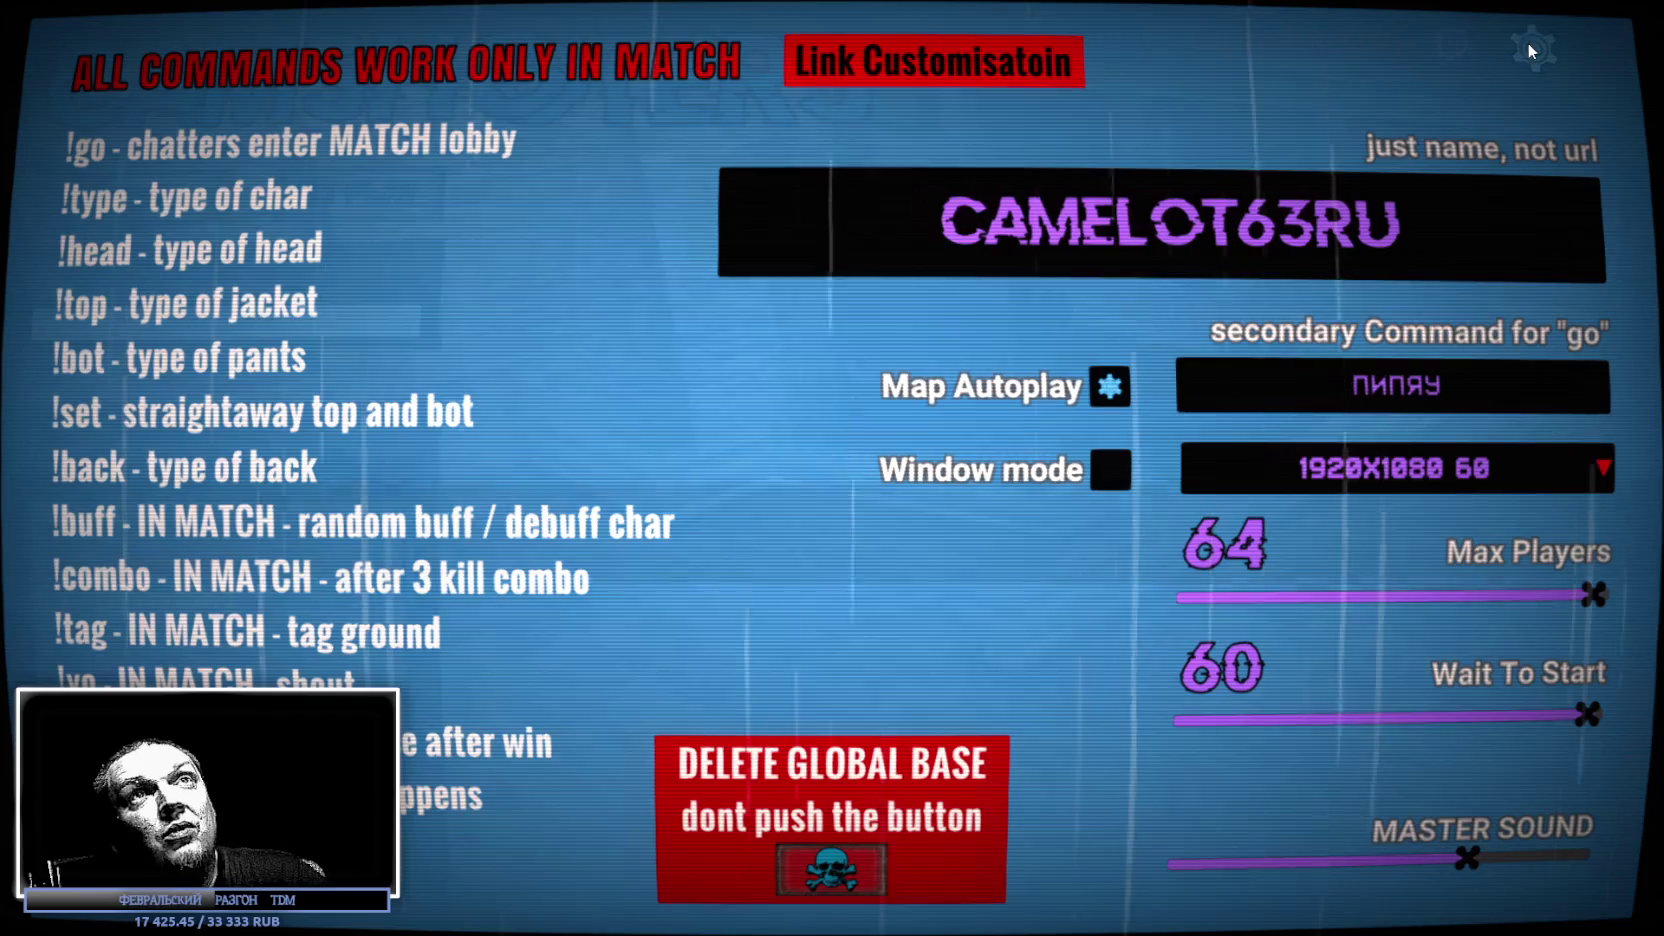
pyautogui.click(1258, 216)
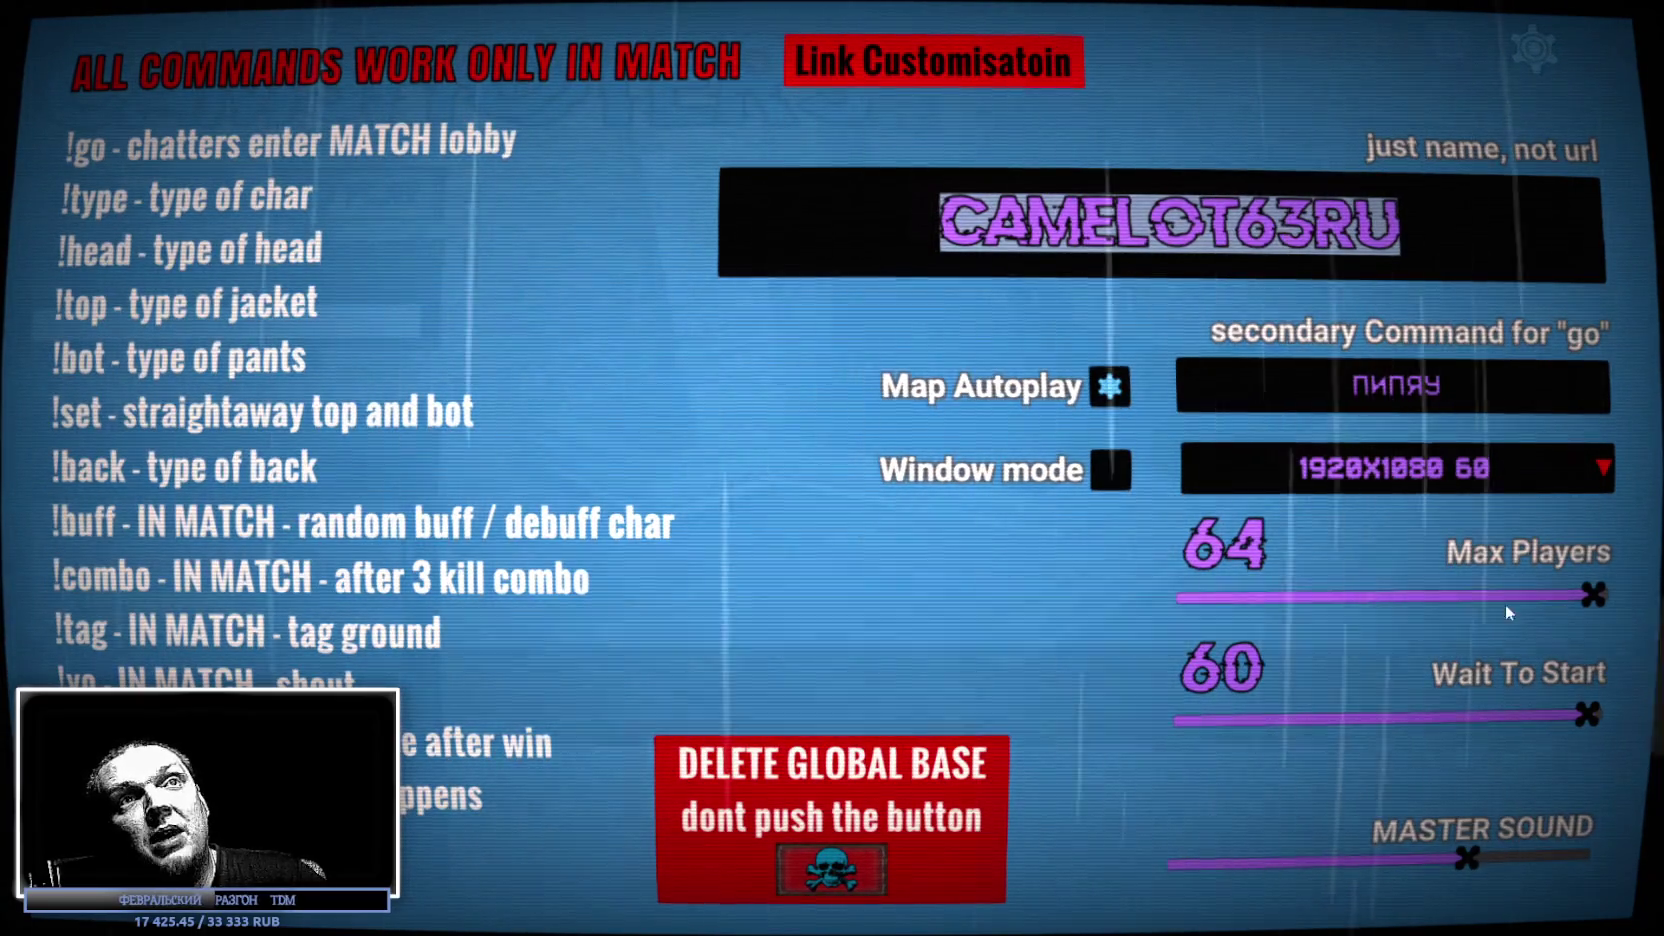
pyautogui.click(1547, 50)
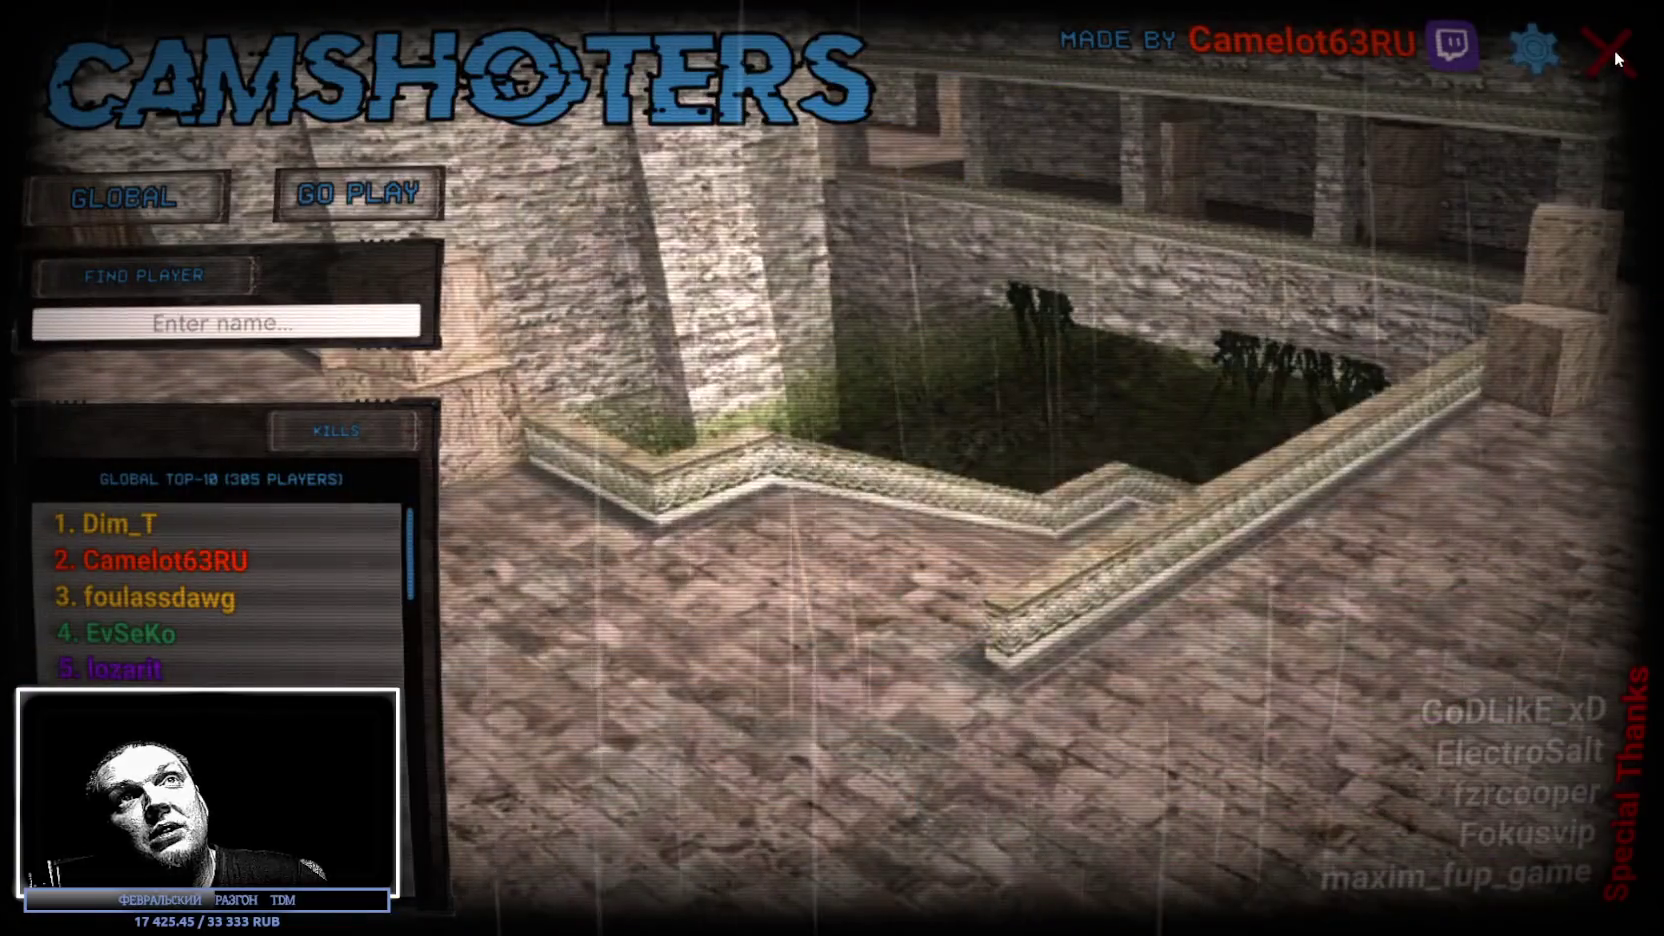
pyautogui.click(1613, 50)
pyautogui.click(1305, 219)
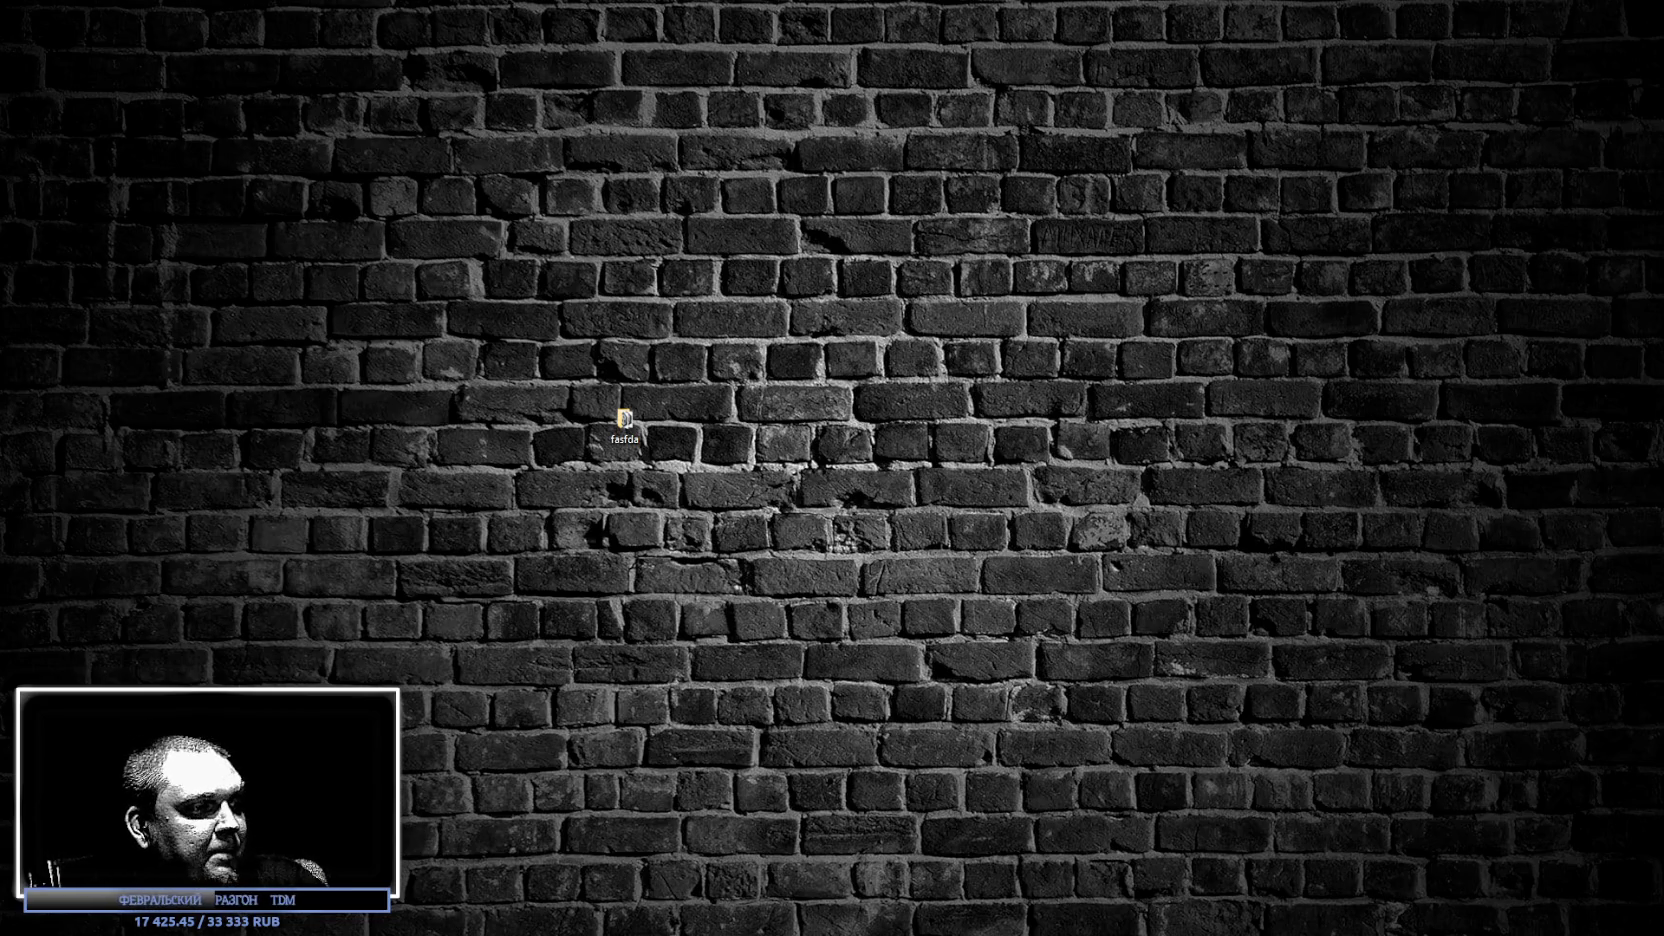
# Switch back to the Blockbench window showing the TDMcar taxi model.
pyautogui.hotkey('alt', 'Tab')
pyautogui.scroll(-3, 708, 594)
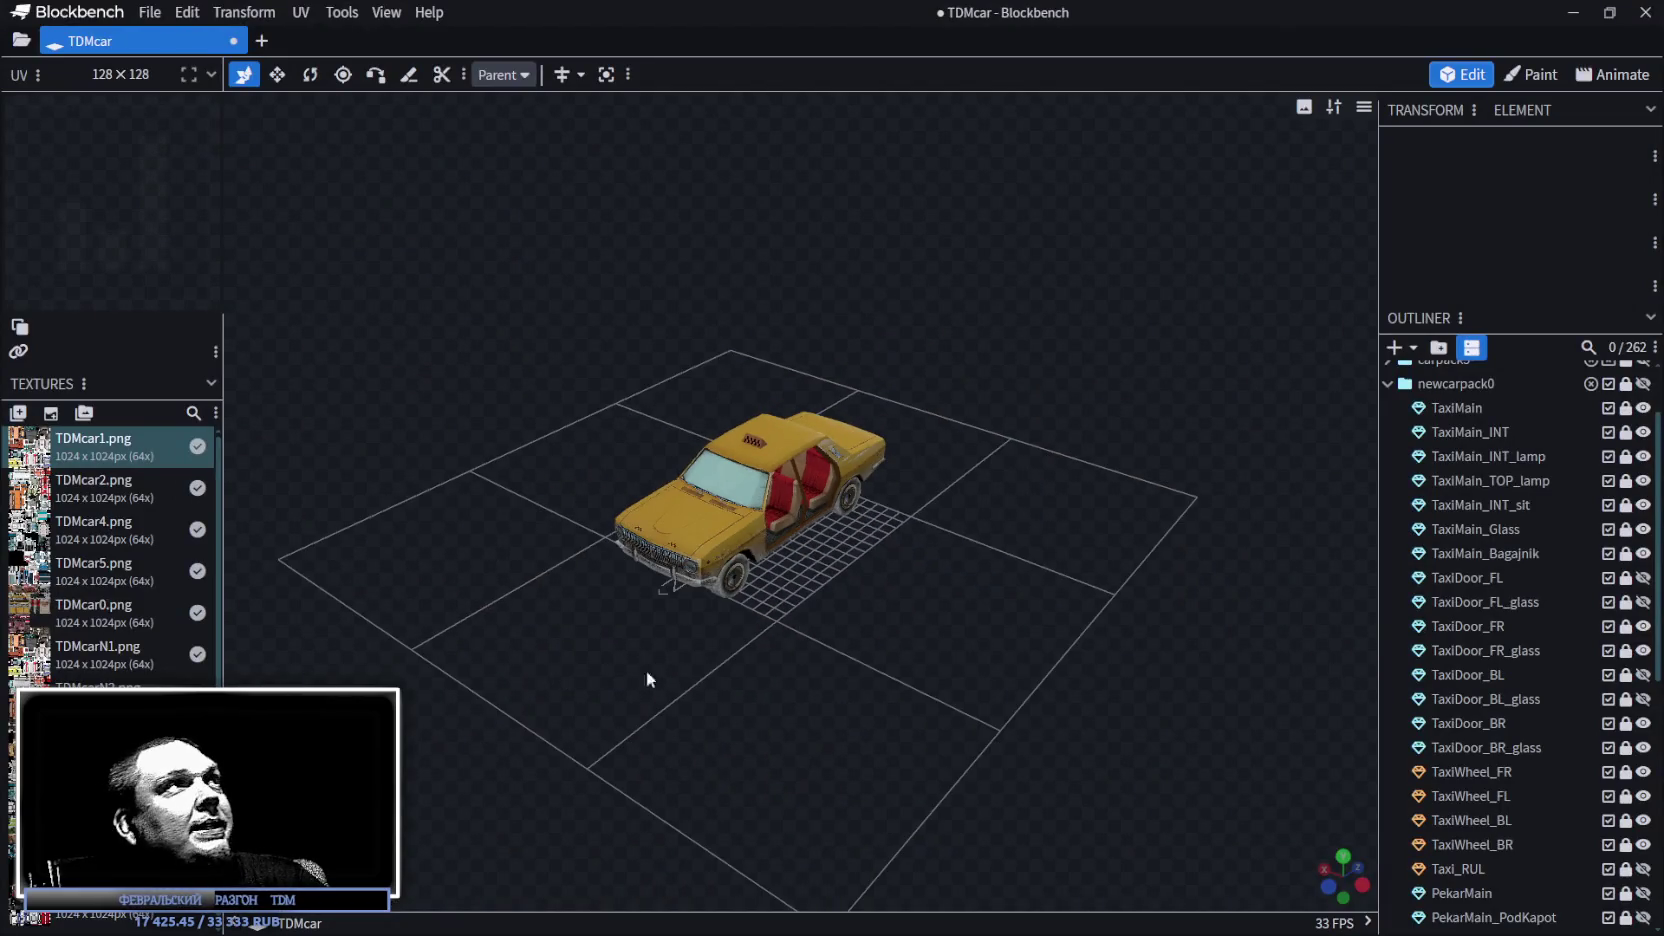
# Save the TDMcar project.
pyautogui.hotkey('ctrl', 's')
pyautogui.scroll(3, 1030, 435)
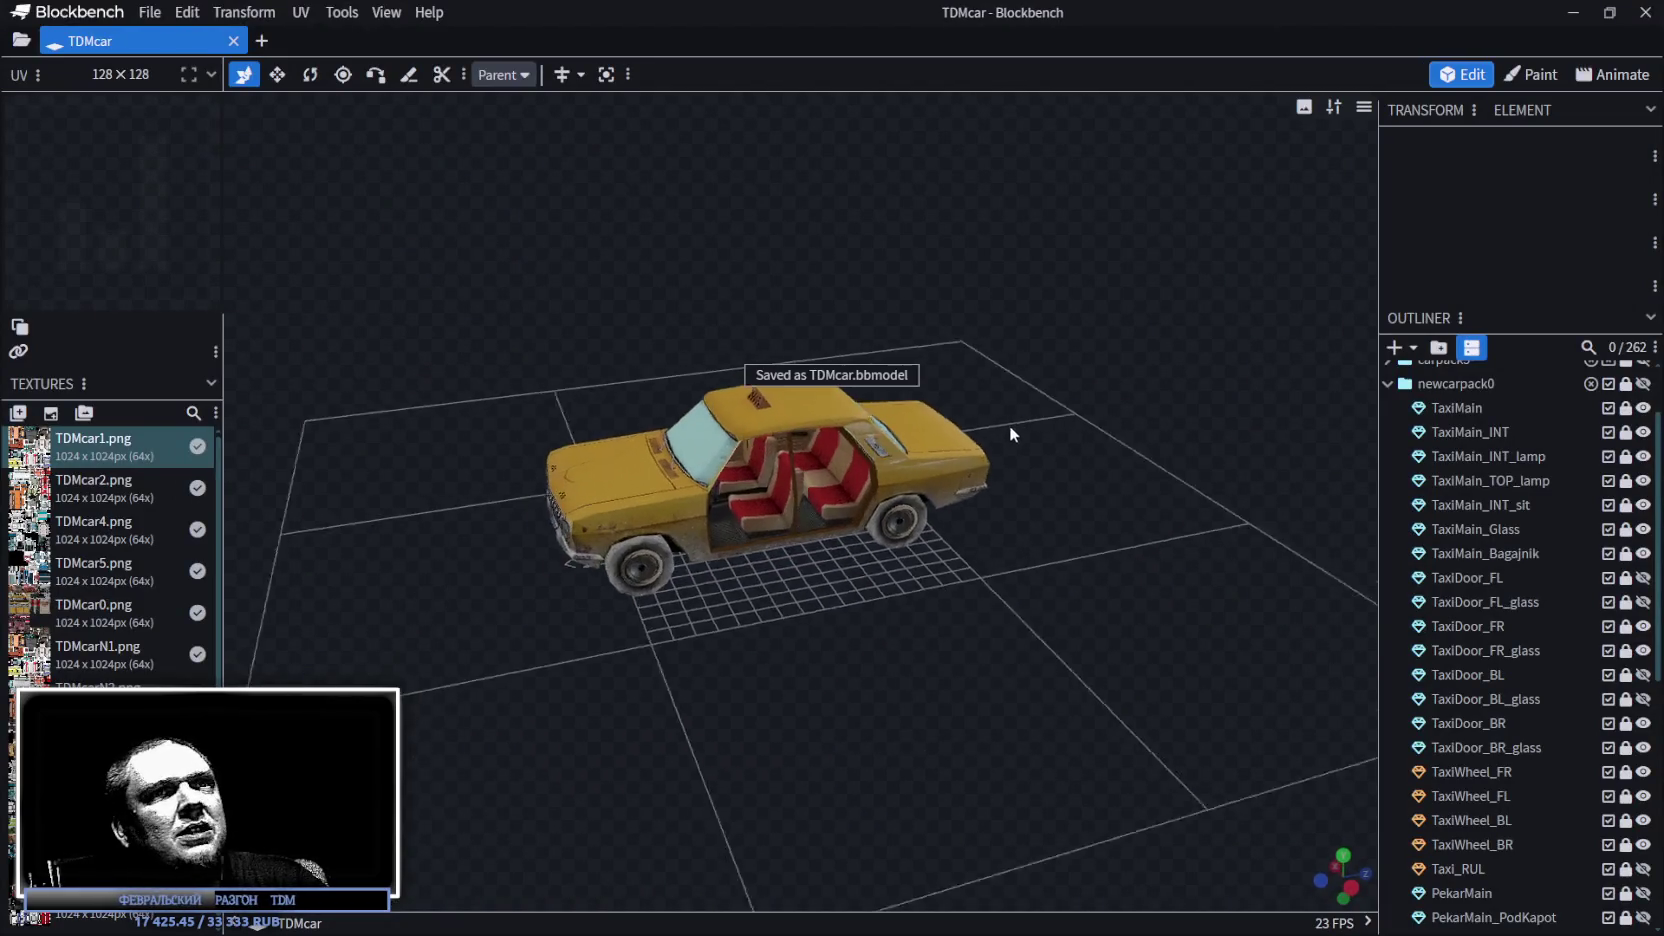
pyautogui.scroll(-3, 1540, 685)
pyautogui.scroll(3, 1600, 630)
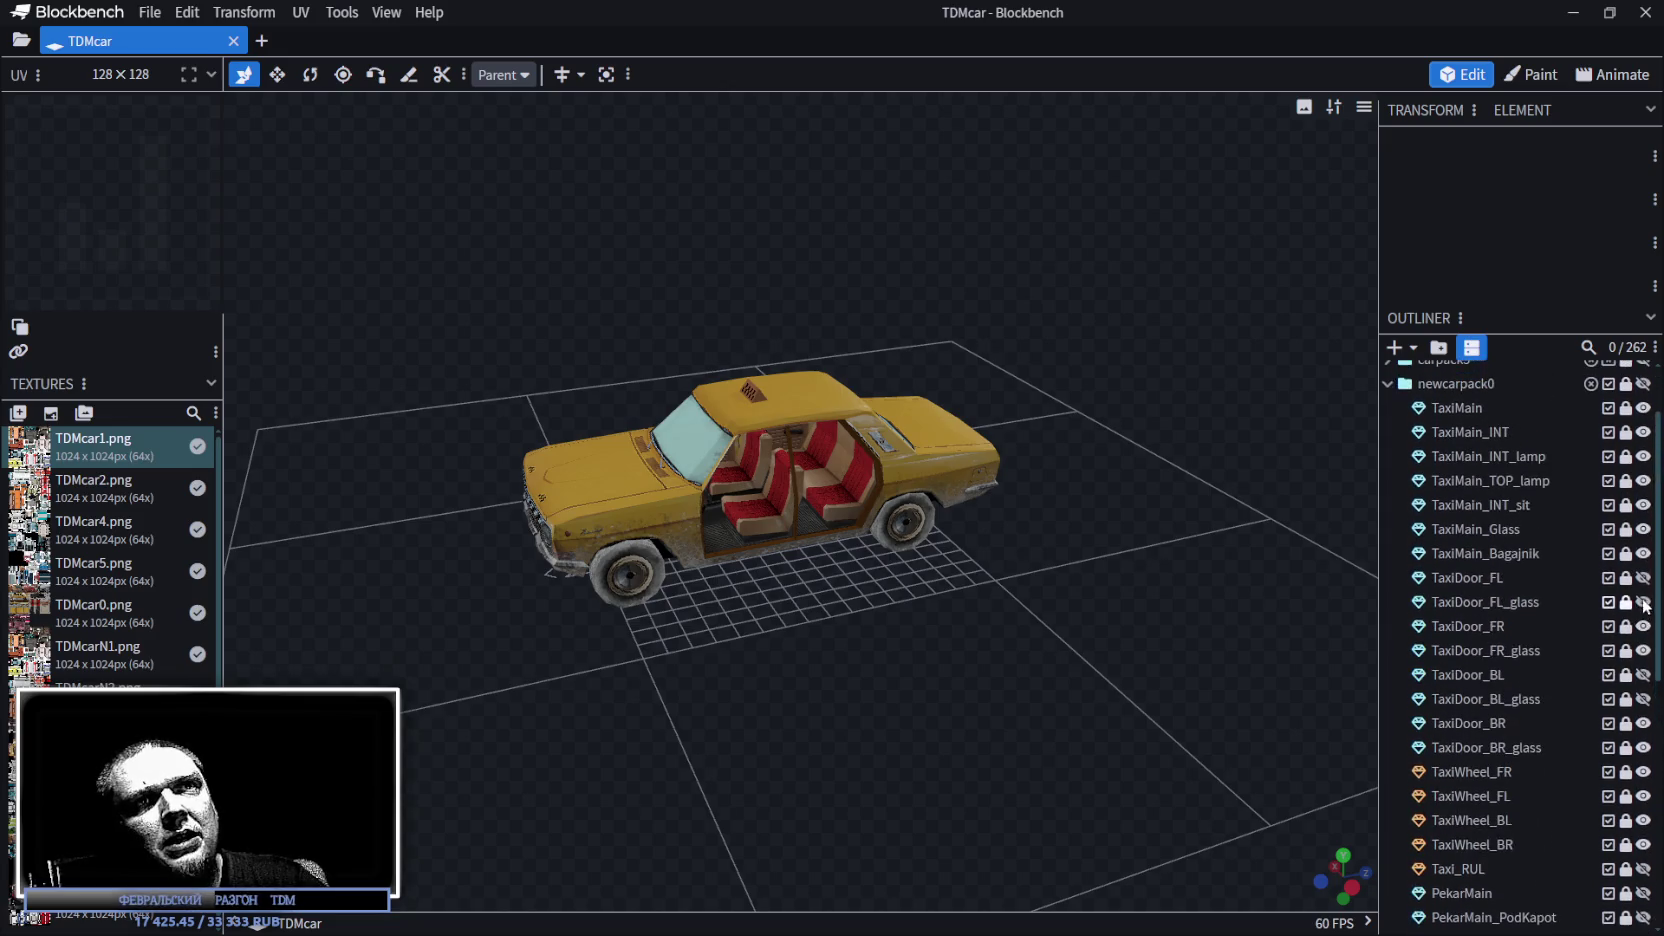
# Hide every part of the newcarpack0 taxi group, unlocking and relocking it.
pyautogui.click(1628, 385)
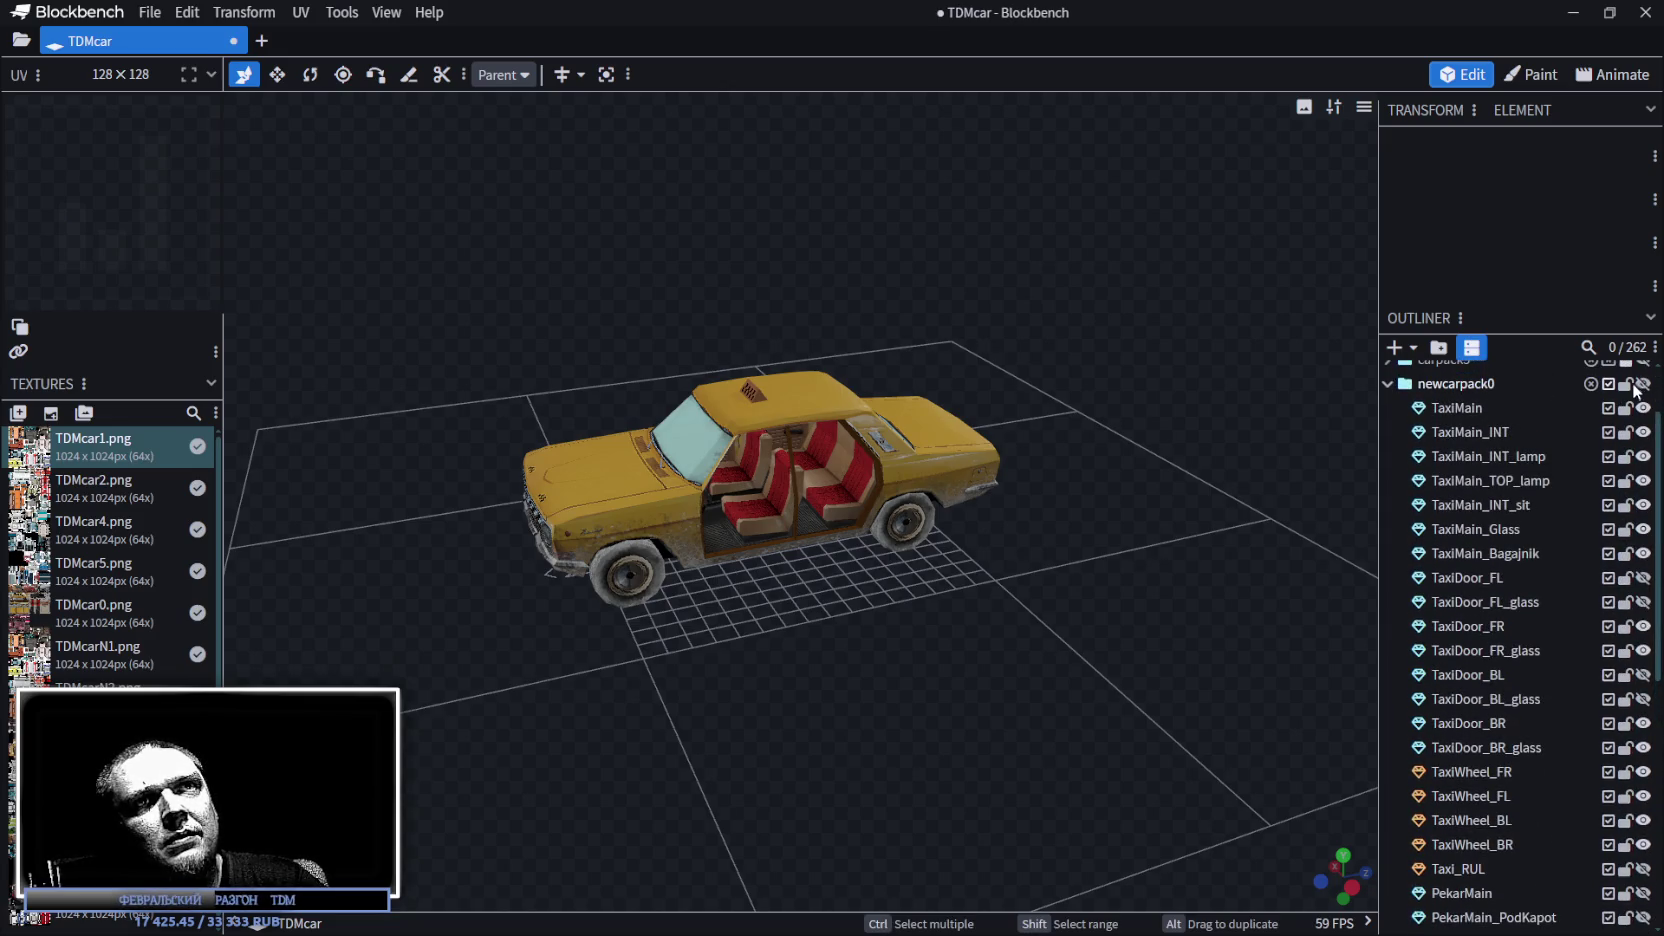
pyautogui.click(1643, 385)
pyautogui.click(1626, 385)
pyautogui.click(1645, 388)
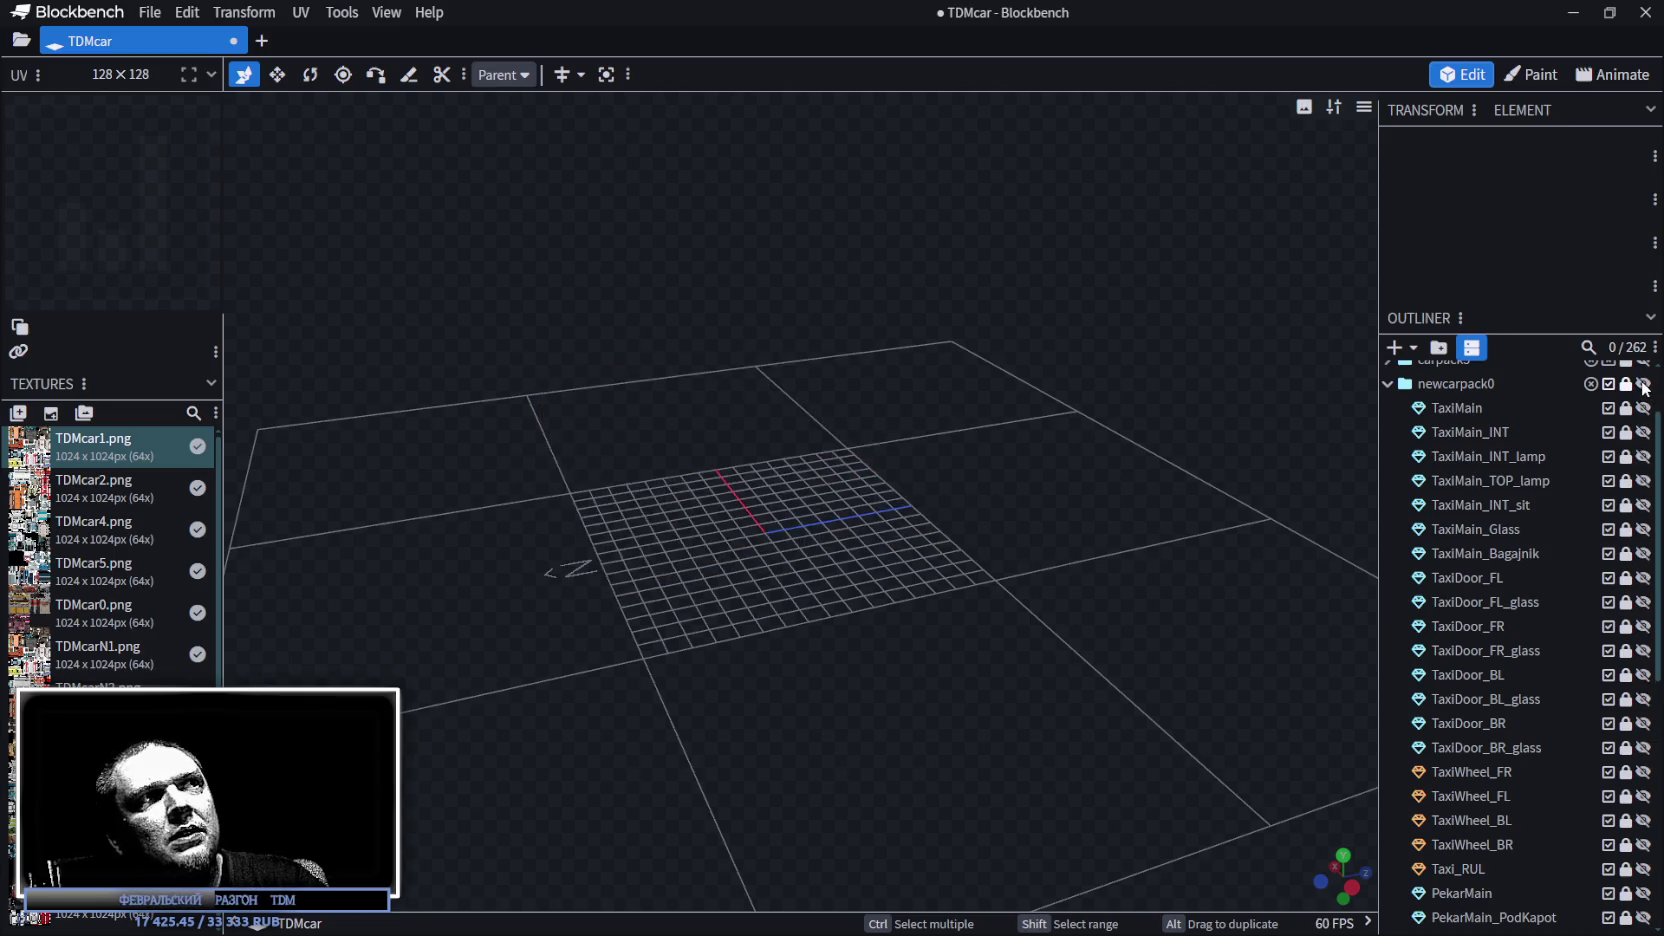
pyautogui.scroll(-7, 1585, 712)
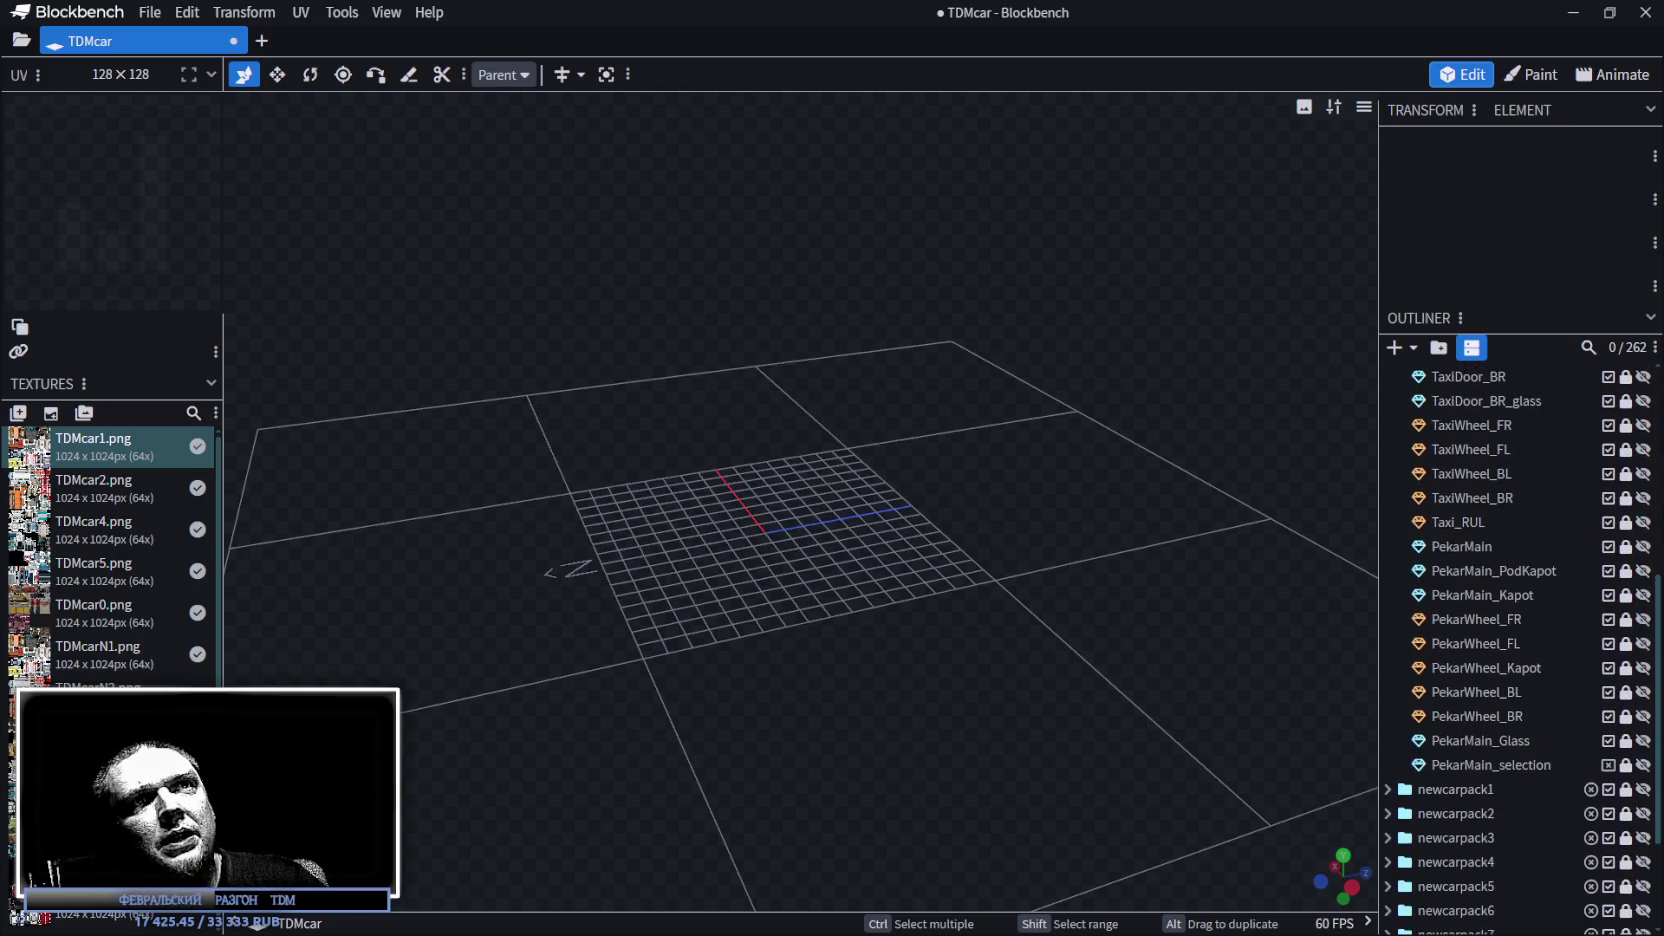
# Show the PekarMain Niva body and select it in the viewport.
pyautogui.click(1643, 546)
pyautogui.moveTo(1053, 706)
pyautogui.mouseDown()
pyautogui.moveTo(1190, 694)
pyautogui.moveTo(1061, 697)
pyautogui.moveTo(942, 742)
pyautogui.moveTo(916, 497)
pyautogui.moveTo(1054, 705)
pyautogui.moveTo(939, 698)
pyautogui.moveTo(946, 668)
pyautogui.moveTo(829, 663)
pyautogui.mouseUp()
pyautogui.scroll(8, 1061, 697)
pyautogui.scroll(-5, 1040, 681)
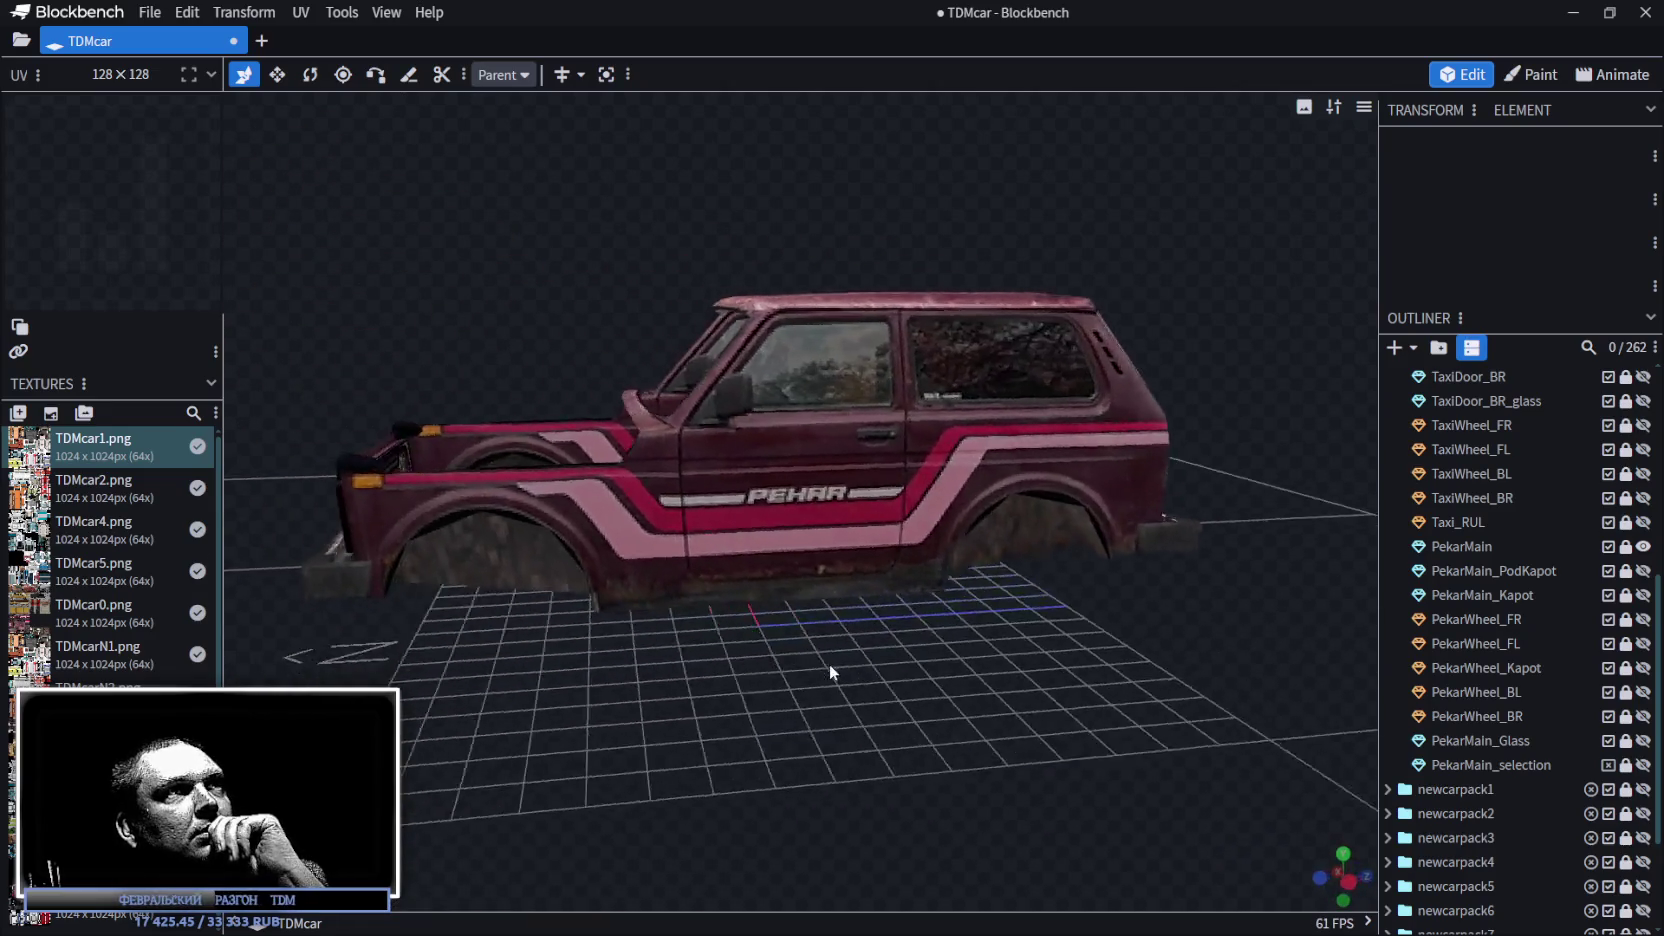
pyautogui.scroll(2, 819, 448)
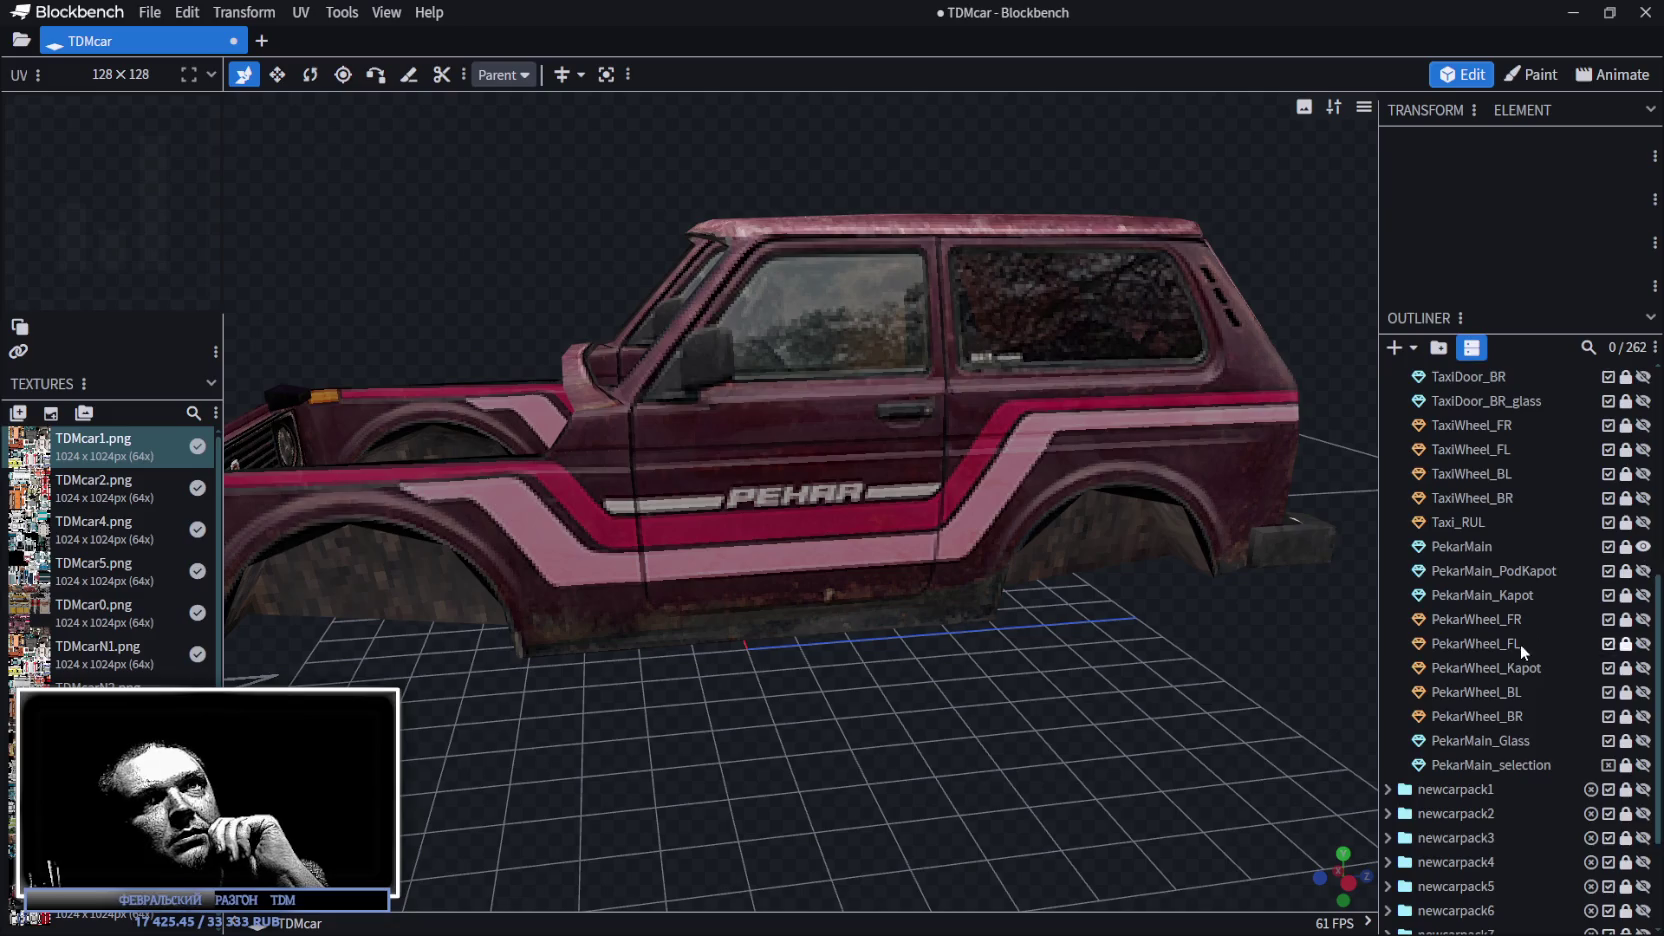
pyautogui.scroll(5, 1520, 642)
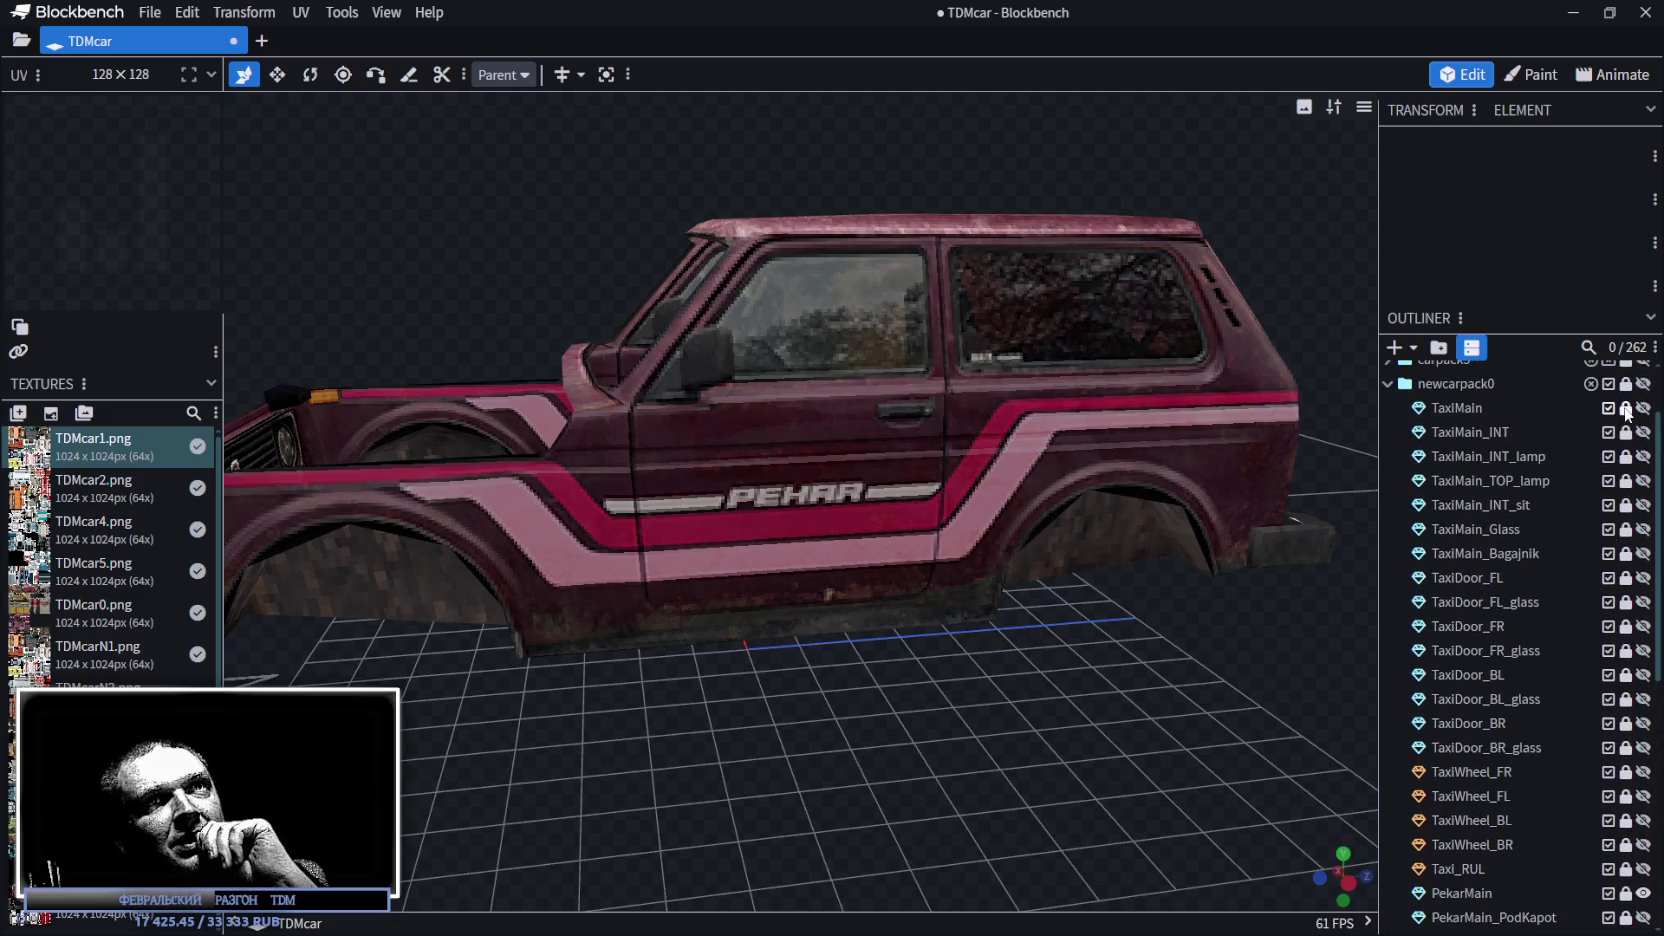
pyautogui.scroll(-4, 1614, 530)
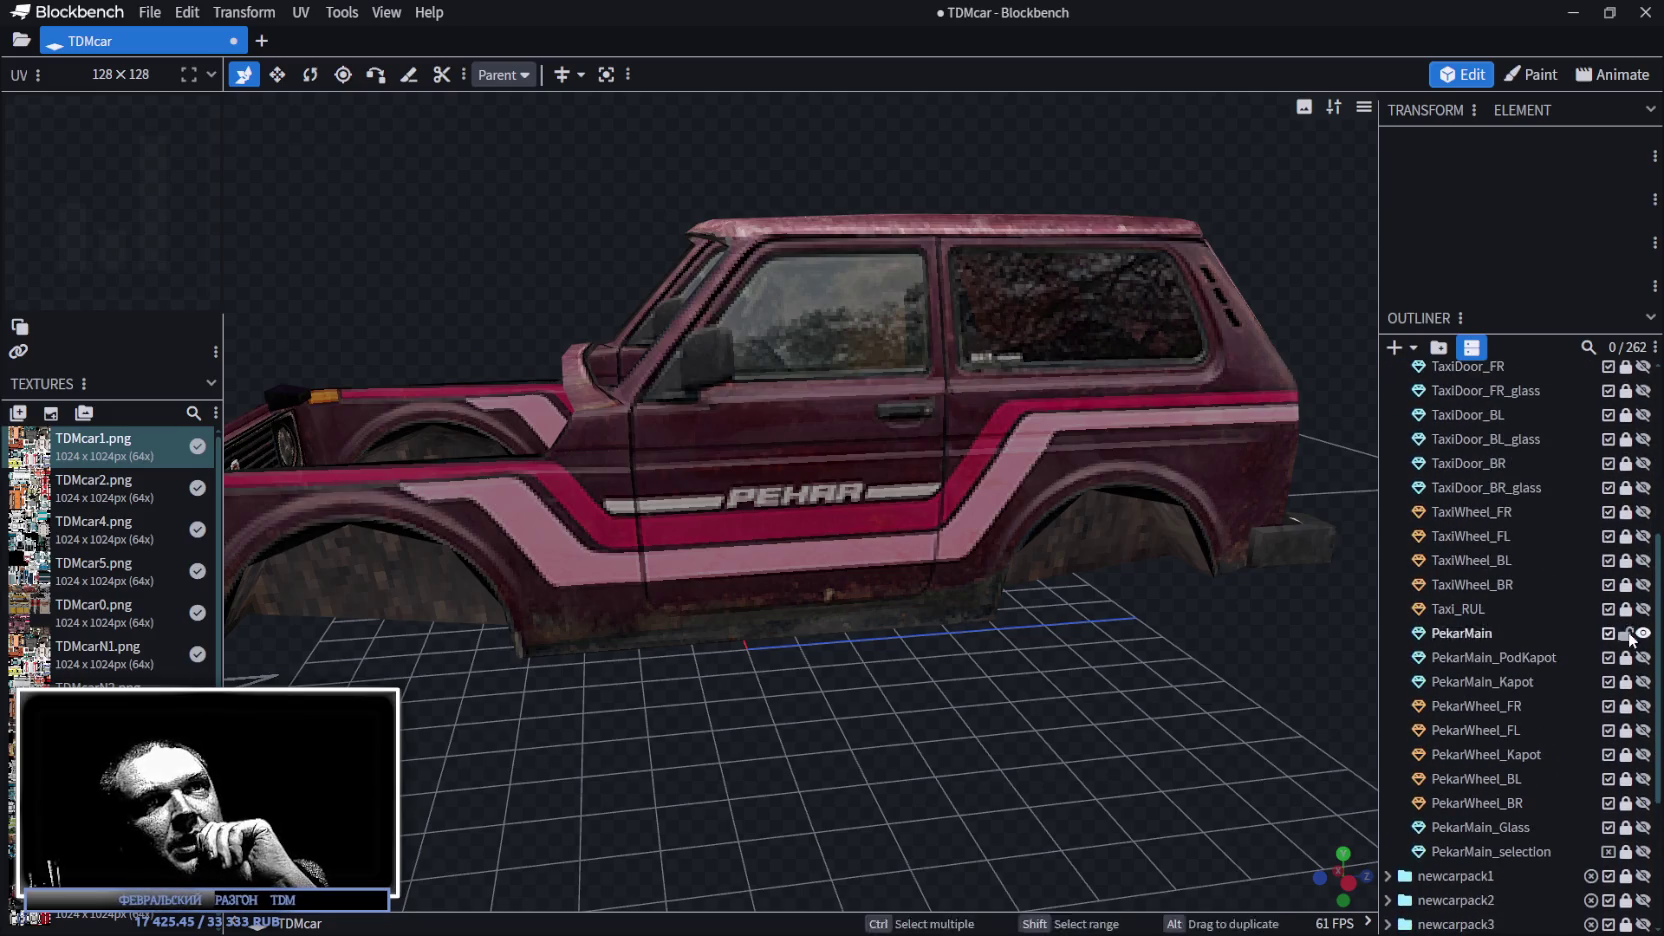
pyautogui.click(1464, 632)
# Inspect the Niva from a front three-quarter view, then bring up the browser and raise its window.
pyautogui.moveTo(803, 727)
pyautogui.mouseDown()
pyautogui.moveTo(919, 758)
pyautogui.moveTo(942, 741)
pyautogui.moveTo(904, 719)
pyautogui.moveTo(916, 711)
pyautogui.moveTo(809, 738)
pyautogui.moveTo(892, 756)
pyautogui.moveTo(941, 722)
pyautogui.moveTo(790, 757)
pyautogui.moveTo(608, 718)
pyautogui.moveTo(1041, 736)
pyautogui.mouseUp()
pyautogui.scroll(5, 909, 737)
pyautogui.scroll(-5, 892, 757)
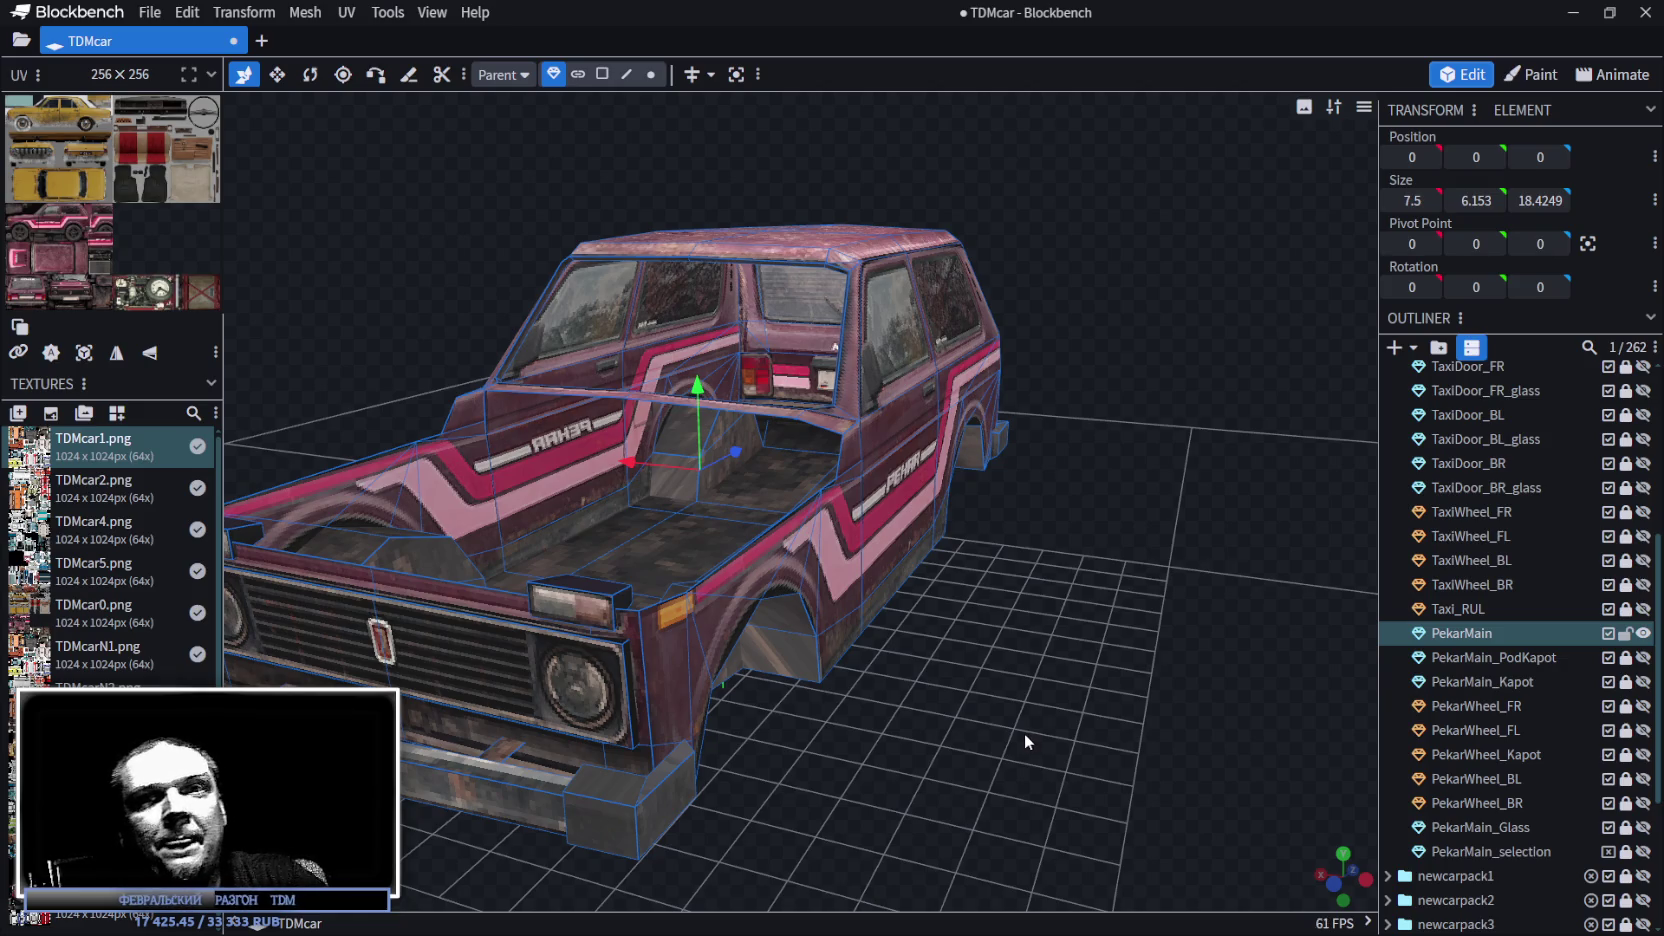
pyautogui.scroll(-3, 965, 520)
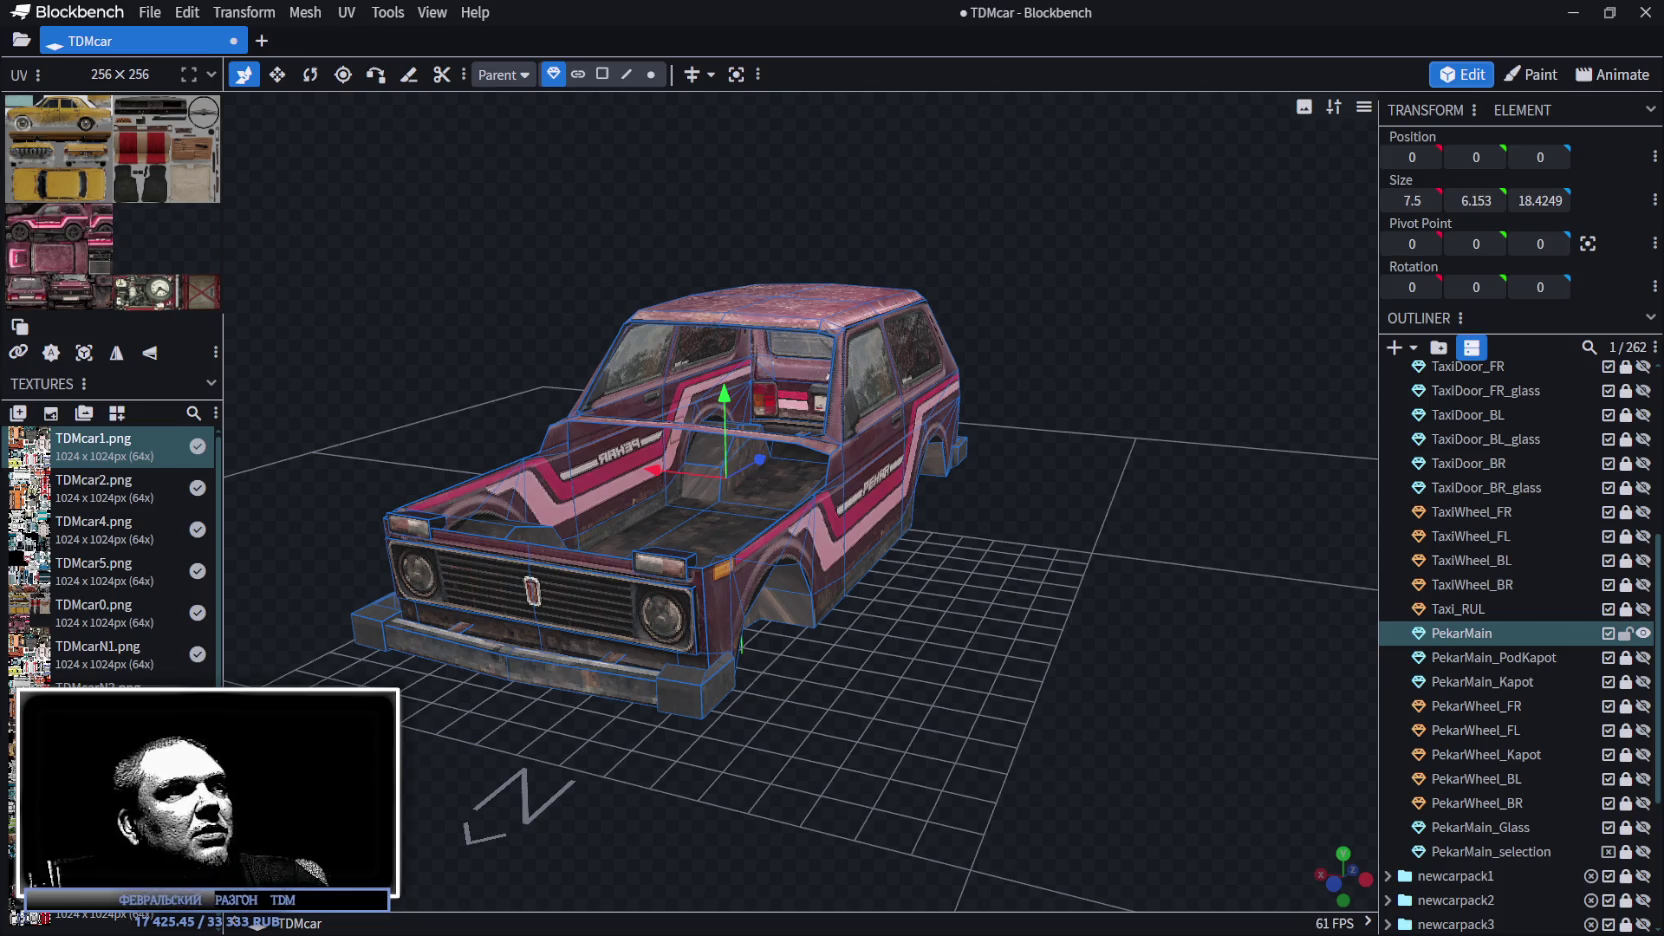
pyautogui.hotkey('alt', 'Tab')
pyautogui.moveTo(868, 498); pyautogui.dragTo(853, 57)
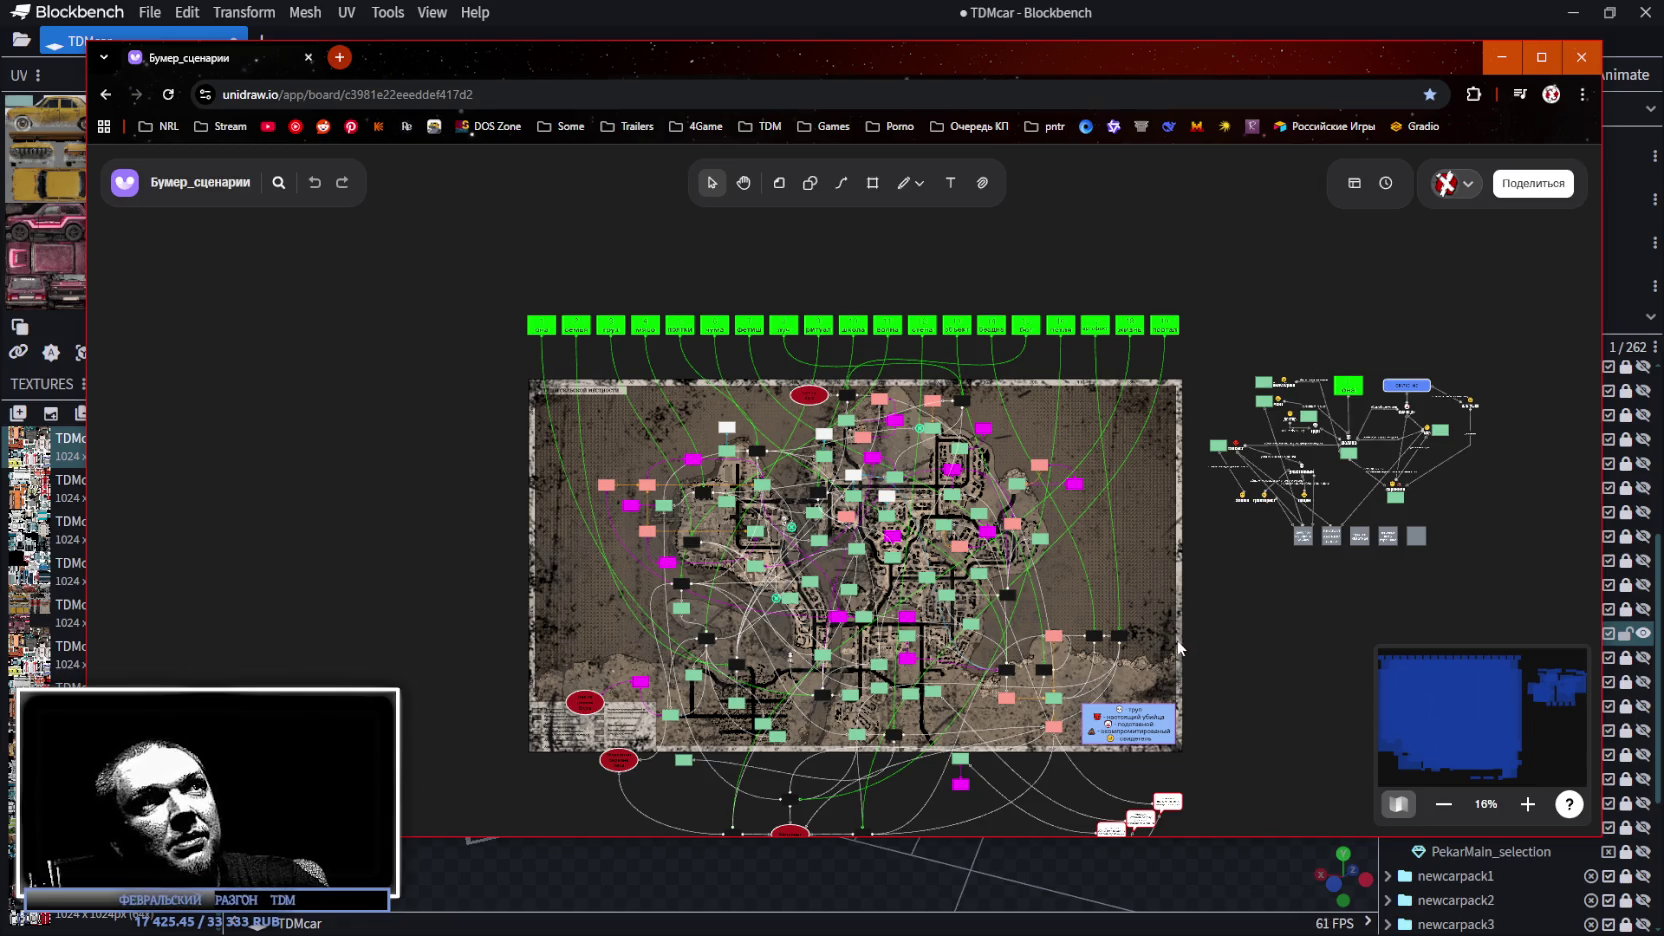
# Pan the Бумер_сценарии board slightly, then move the TDM63 Google Sheets window up into place.
pyautogui.moveTo(1199, 594); pyautogui.dragTo(1152, 566)
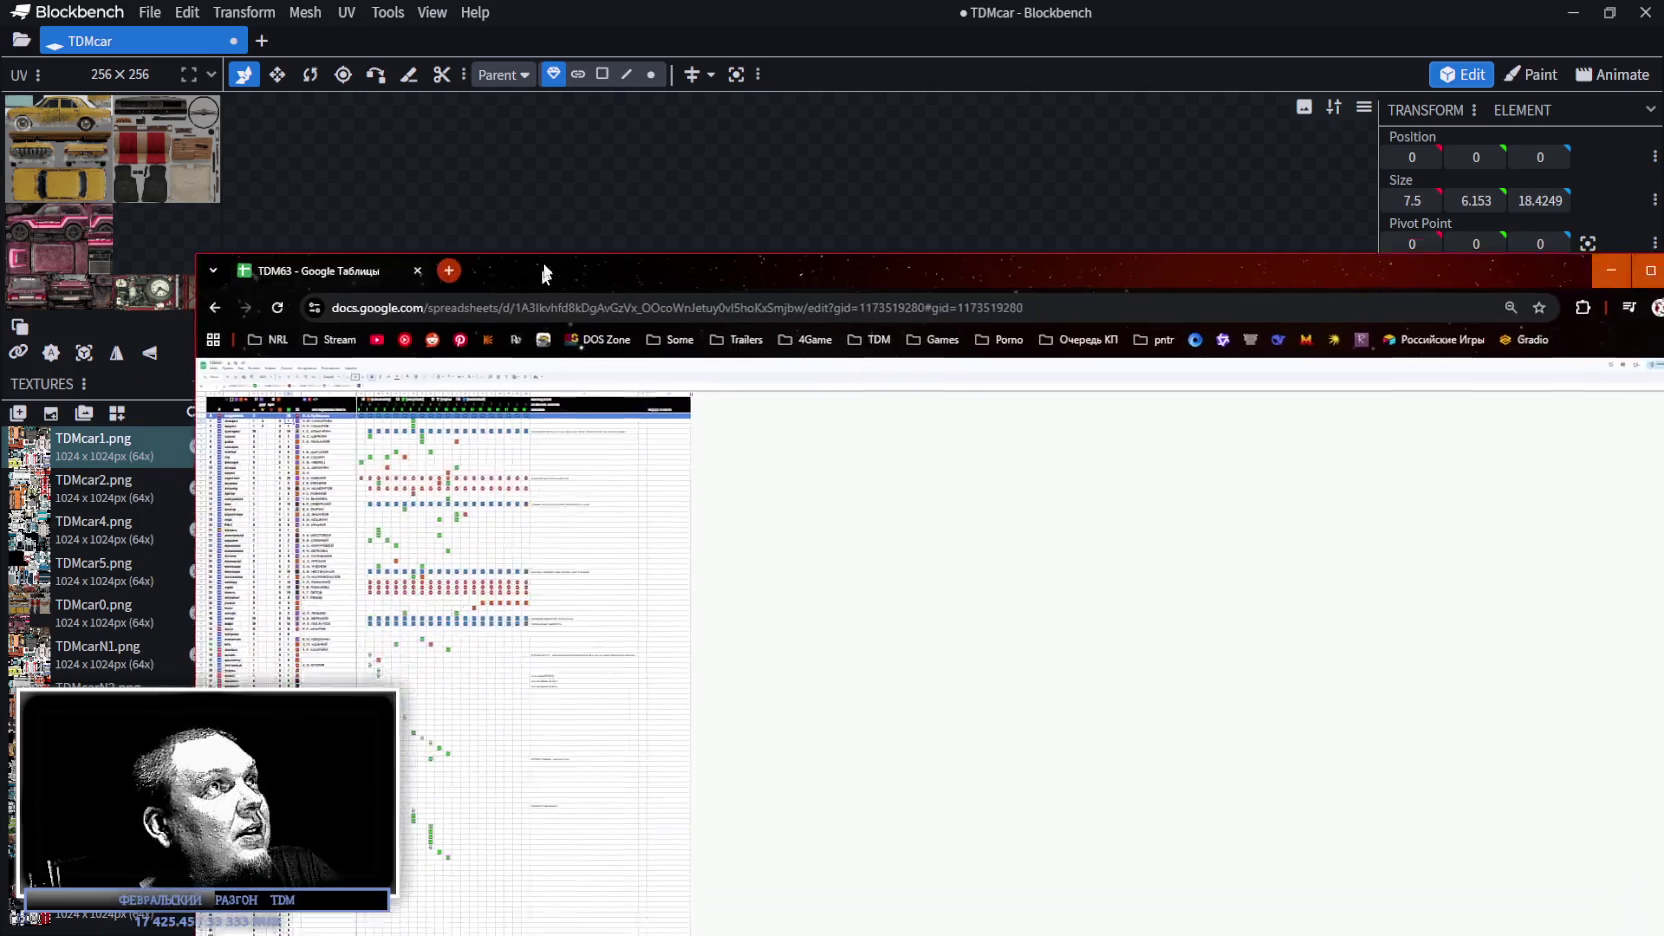
pyautogui.moveTo(538, 267)
pyautogui.mouseDown()
pyautogui.moveTo(562, 144)
pyautogui.moveTo(614, 105)
pyautogui.mouseUp()
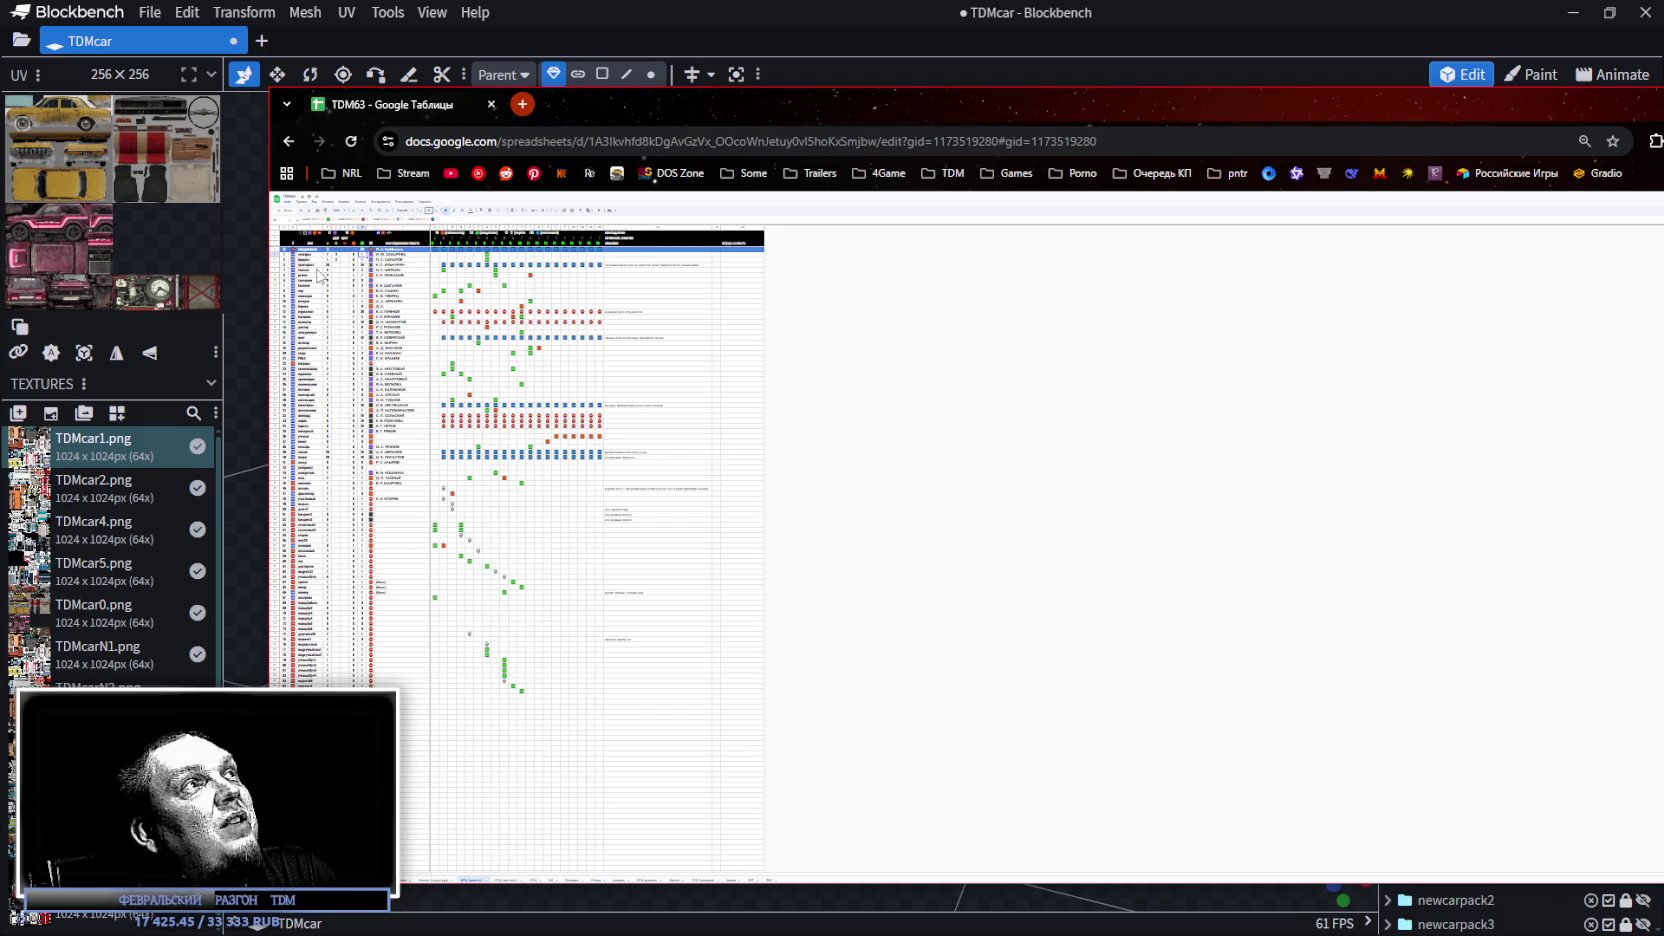